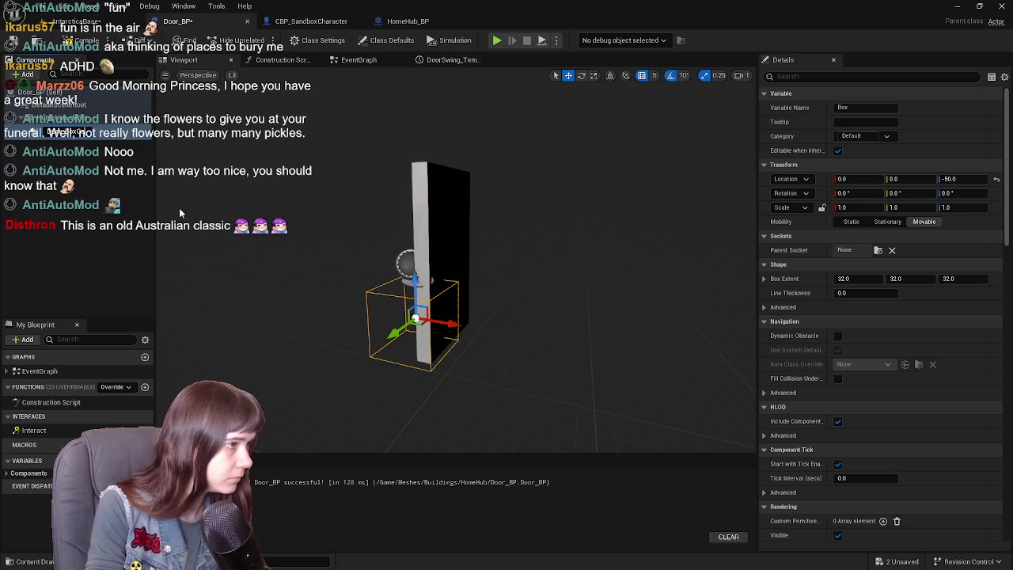
# Finish naming the box component Door_BoxCollision, then compile and save Door_BP
pyautogui.write('lision')
pyautogui.press('Return')
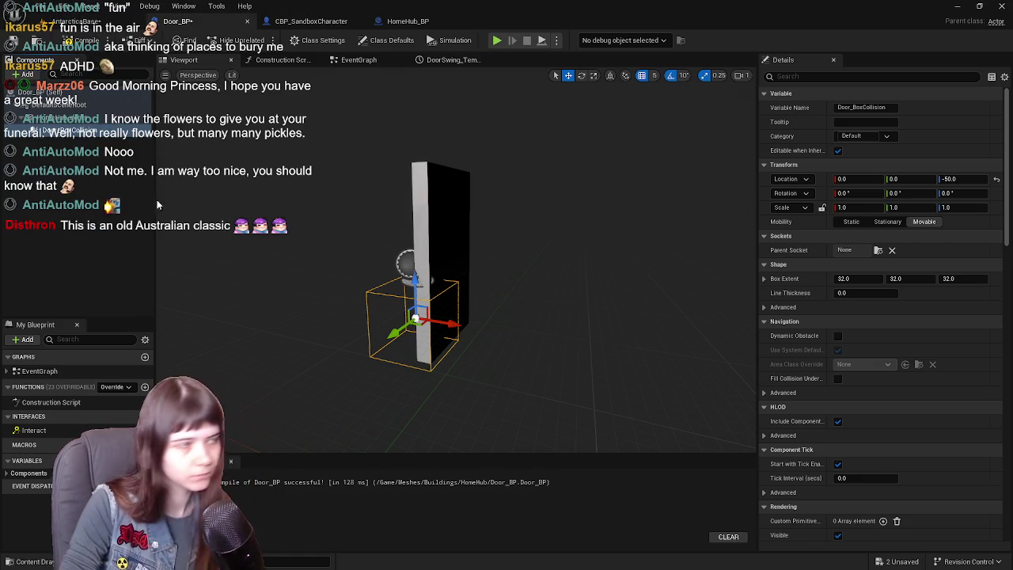
pyautogui.press('F7')
pyautogui.hotkey('ctrl', 's')
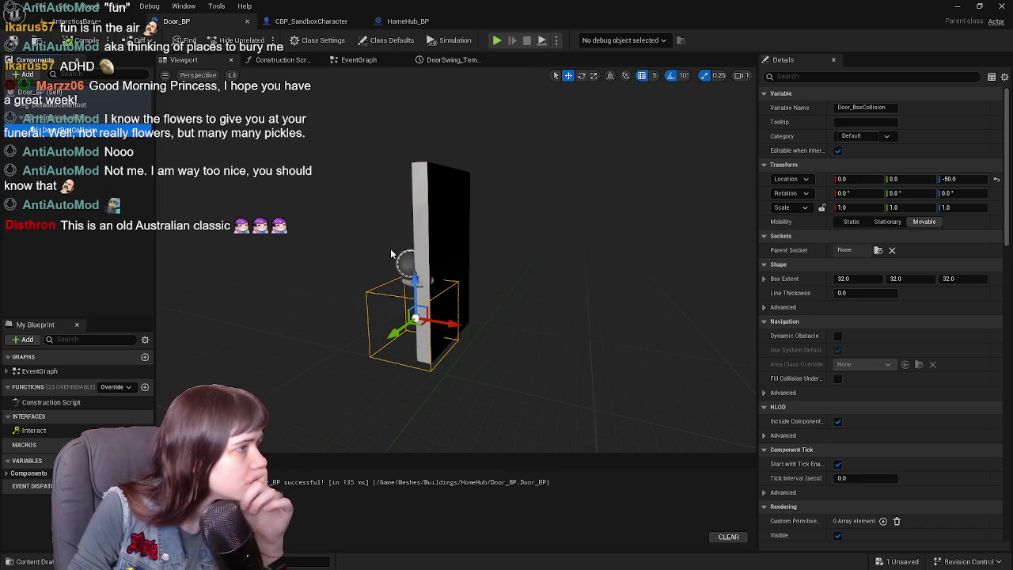
pyautogui.scroll(-10, 877, 335)
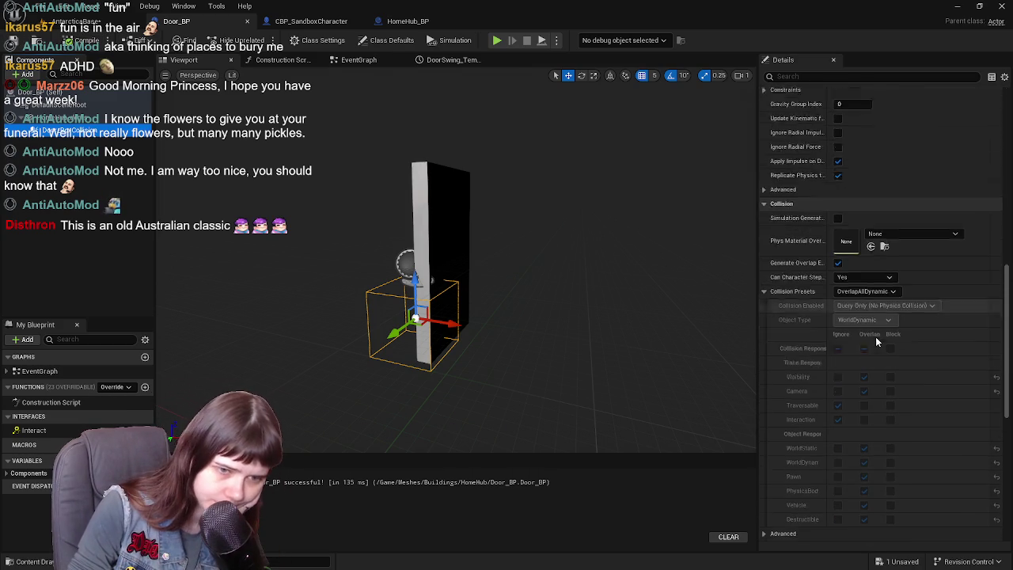
# Try the NoCollision, Custom and OverlapAllDynamic collision presets on Door_BoxCollision
pyautogui.click(868, 275)
pyautogui.click(870, 295)
pyautogui.click(868, 274)
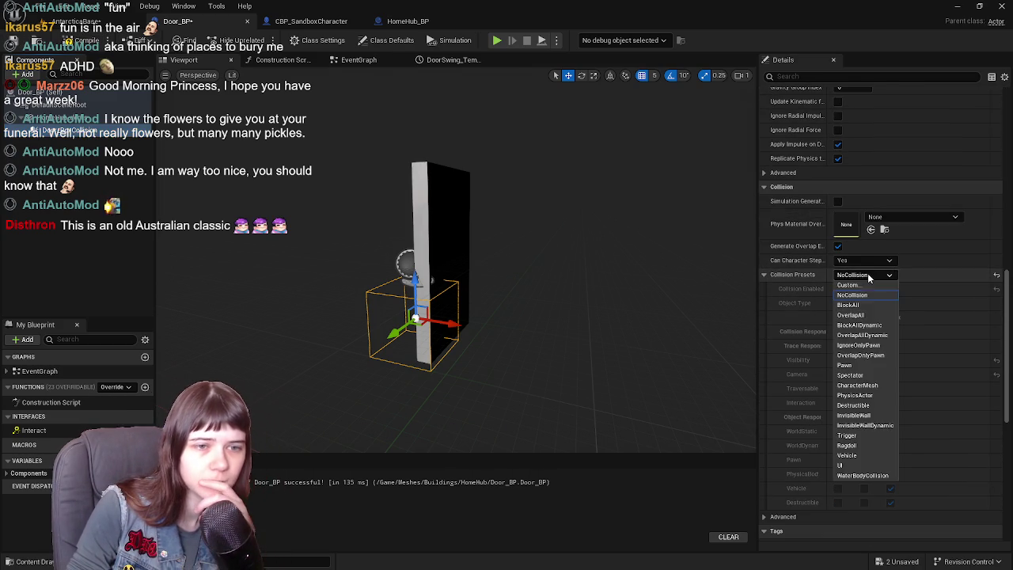
pyautogui.click(862, 284)
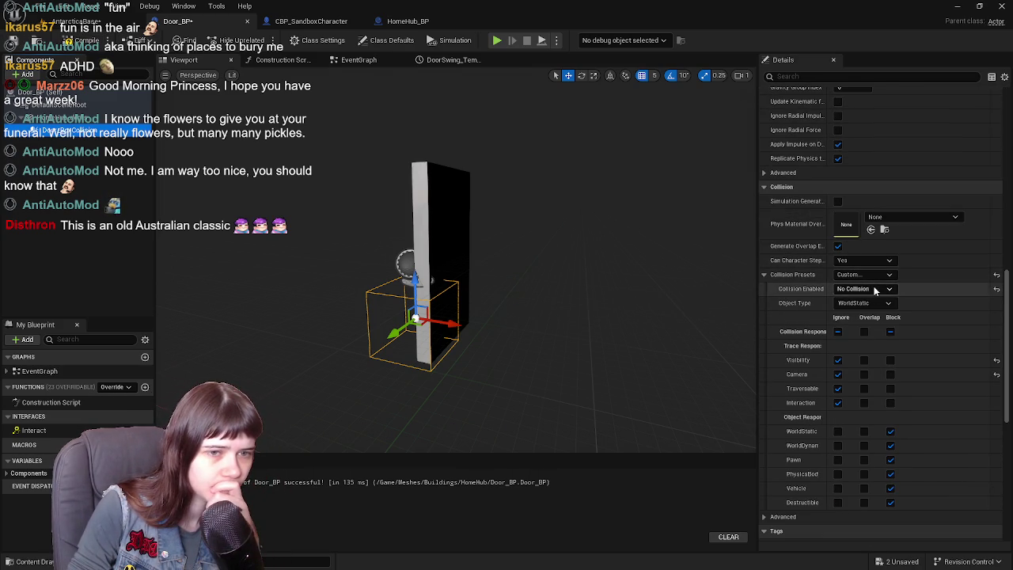
pyautogui.click(874, 289)
pyautogui.click(869, 298)
pyautogui.click(862, 276)
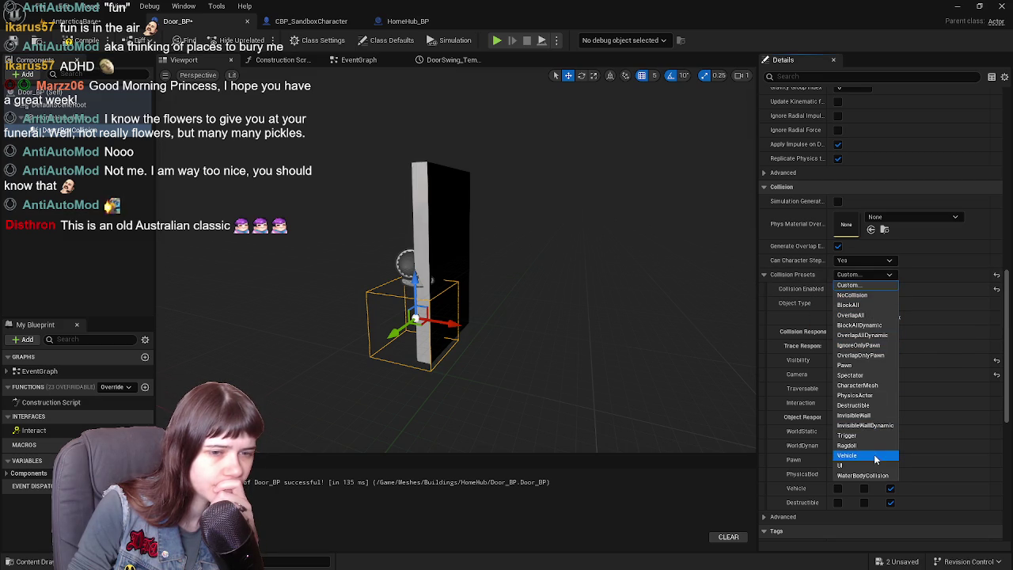
pyautogui.click(862, 335)
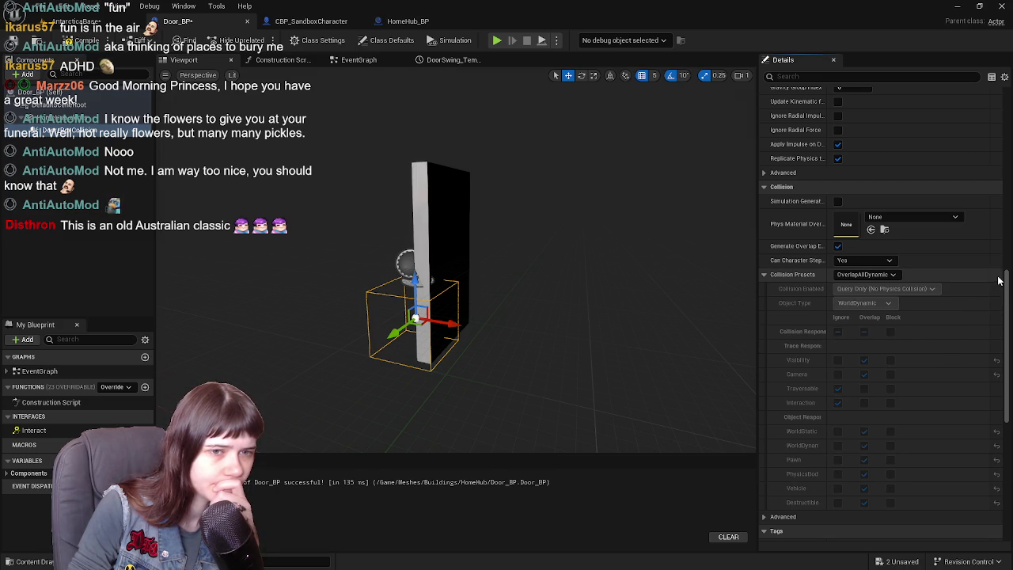
# Set the preset to Custom blocking Interaction, recompile Door_BP, and show its EventGraph
pyautogui.click(870, 274)
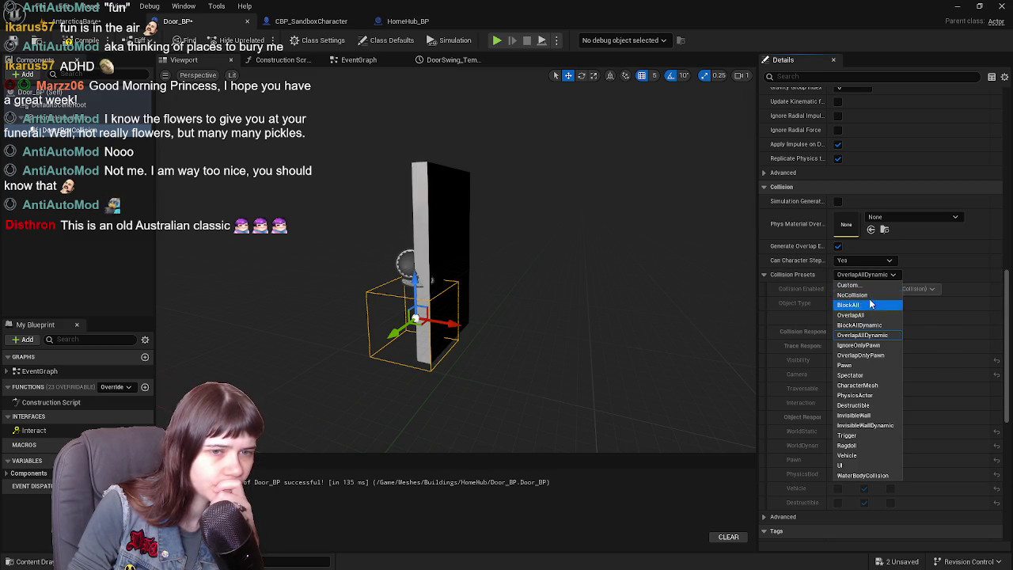
pyautogui.click(859, 285)
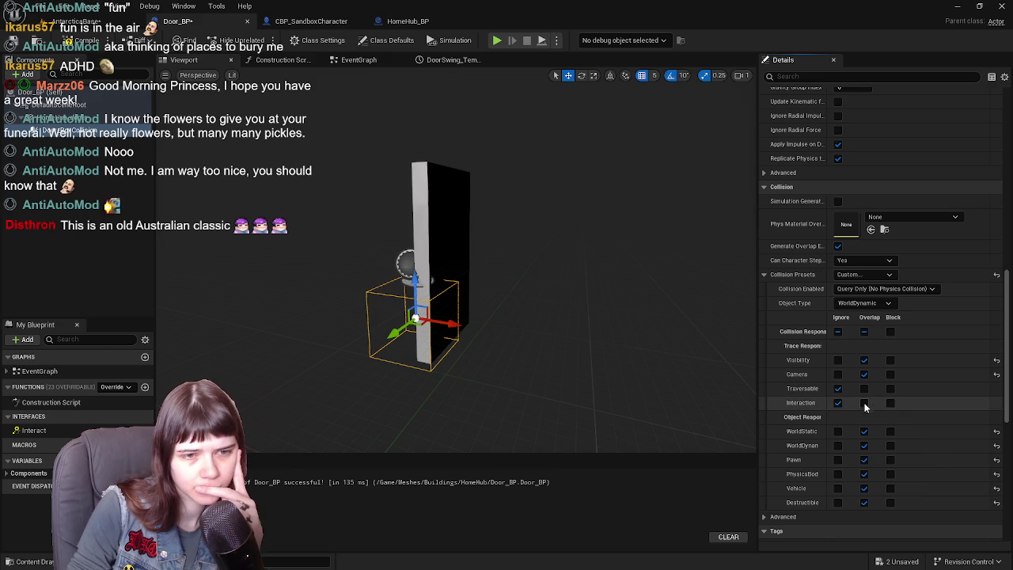
pyautogui.click(890, 403)
pyautogui.click(17, 43)
pyautogui.click(349, 62)
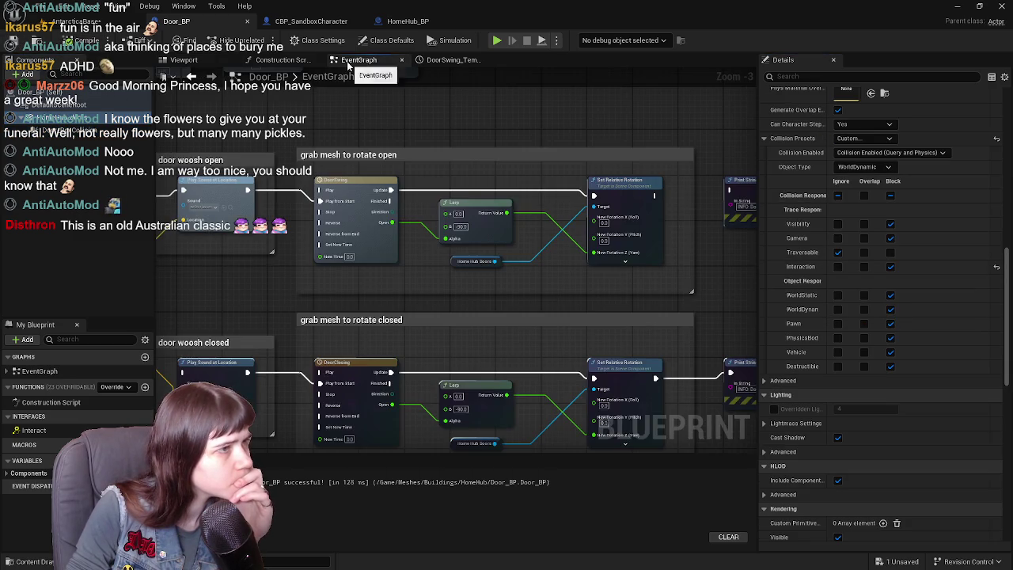
# Frame the Interact, open, delay and close nodes in the graph and save all assets
pyautogui.click(220, 62)
pyautogui.scroll(1, 870, 261)
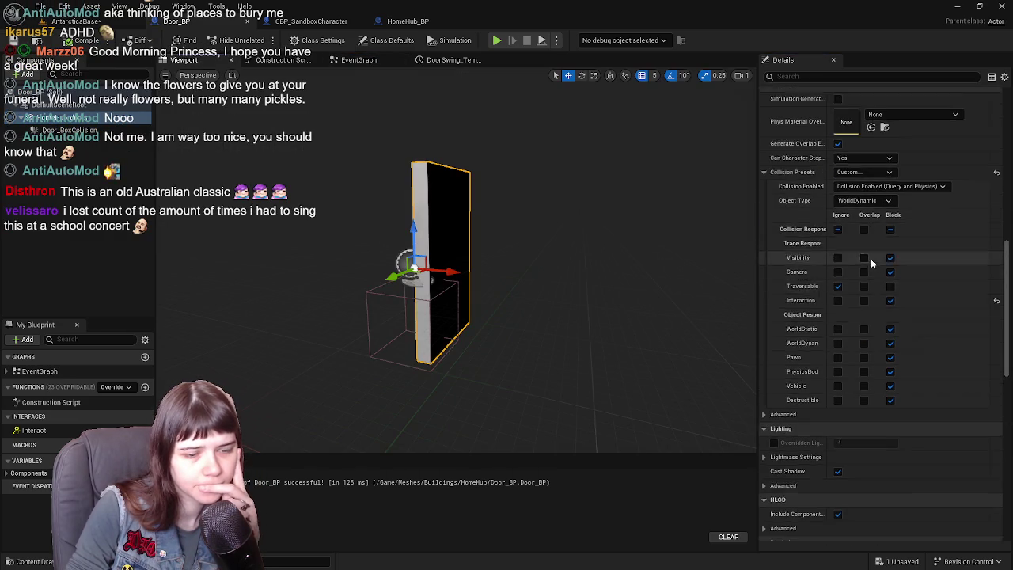
pyautogui.scroll(1, 871, 259)
pyautogui.click(348, 60)
pyautogui.moveTo(452, 171)
pyautogui.mouseDown()
pyautogui.moveTo(565, 198)
pyautogui.moveTo(565, 238)
pyautogui.moveTo(481, 308)
pyautogui.mouseUp()
pyautogui.hotkey('ctrl', 's')
# Check the level, CBP_SandboxCharacter and HomeHub_BP tabs, then pan to the door woosh nodes
pyautogui.click(87, 21)
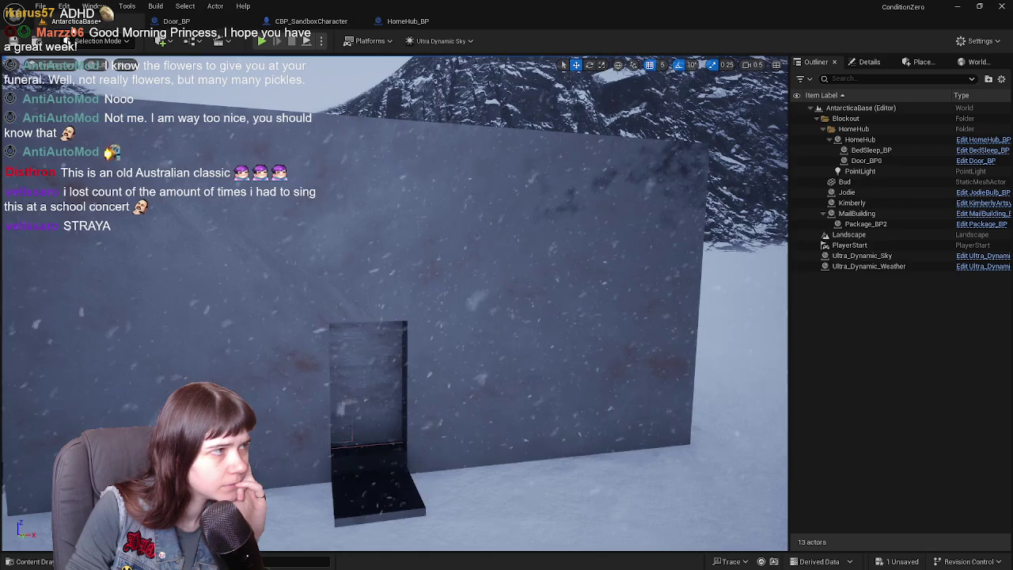
pyautogui.click(176, 21)
pyautogui.click(310, 22)
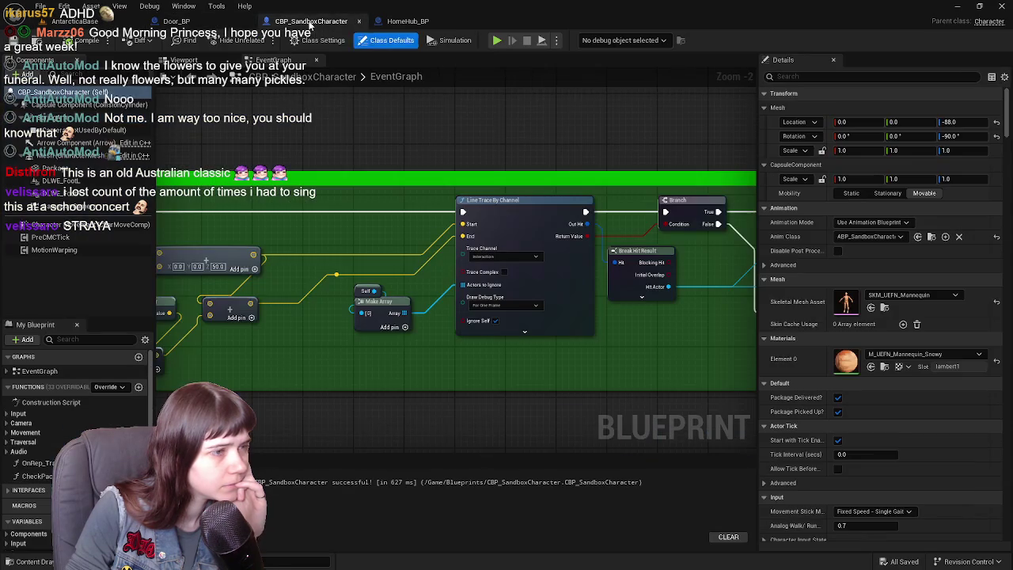
pyautogui.click(176, 21)
pyautogui.click(405, 21)
pyautogui.click(176, 21)
pyautogui.moveTo(340, 451)
pyautogui.mouseDown()
pyautogui.moveTo(191, 246)
pyautogui.moveTo(333, 293)
pyautogui.mouseUp()
pyautogui.moveTo(423, 356)
pyautogui.mouseDown()
pyautogui.moveTo(514, 258)
pyautogui.moveTo(546, 266)
pyautogui.moveTo(625, 260)
pyautogui.moveTo(611, 267)
pyautogui.moveTo(526, 252)
pyautogui.mouseUp()
pyautogui.moveTo(341, 184)
pyautogui.mouseDown()
pyautogui.moveTo(563, 183)
pyautogui.moveTo(606, 158)
pyautogui.mouseUp()
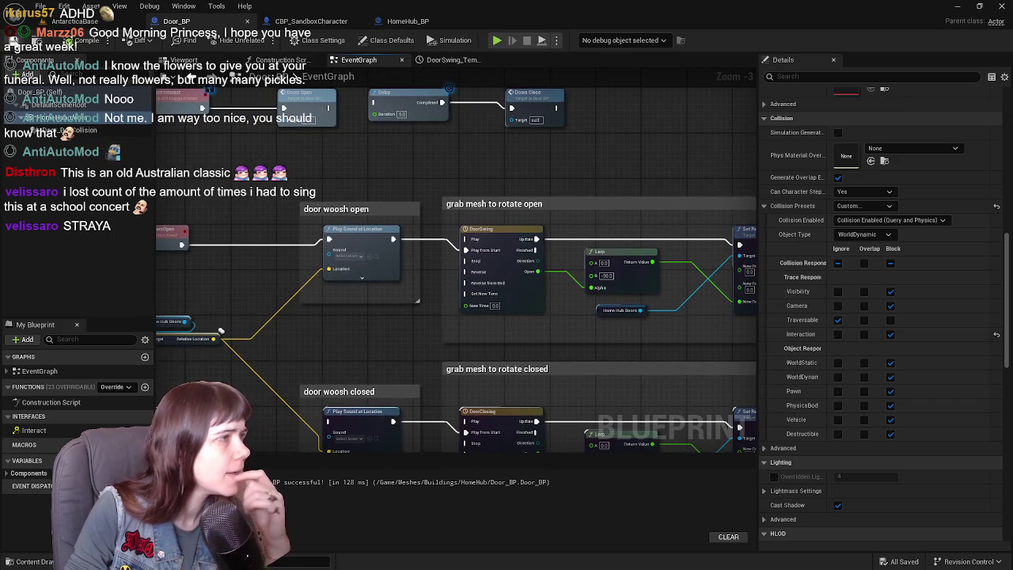
pyautogui.moveTo(292, 173)
pyautogui.mouseDown()
pyautogui.moveTo(208, 220)
pyautogui.moveTo(174, 218)
pyautogui.mouseUp()
pyautogui.moveTo(263, 197); pyautogui.dragTo(447, 268)
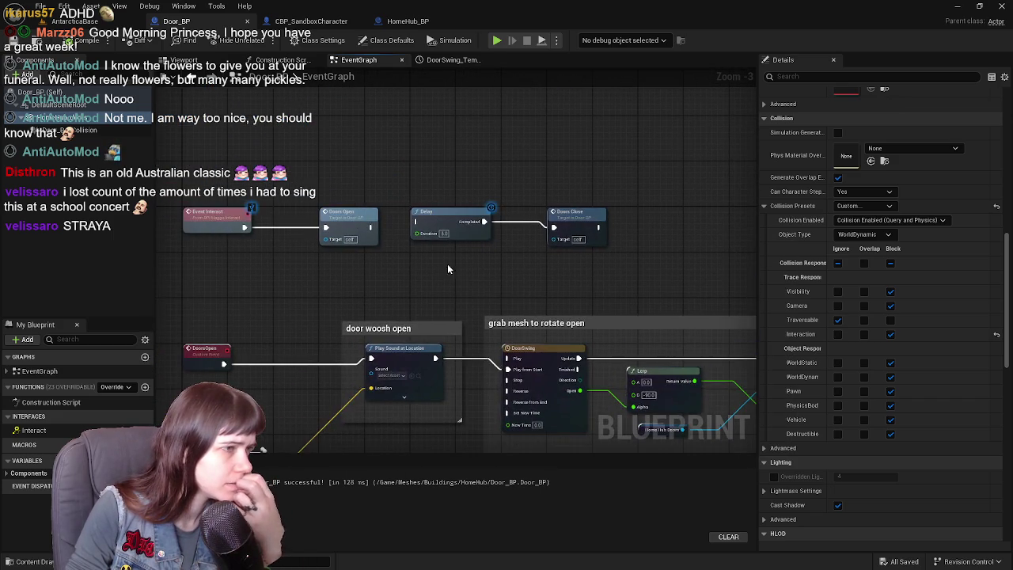
pyautogui.moveTo(354, 283)
pyautogui.mouseDown()
pyautogui.moveTo(373, 136)
pyautogui.moveTo(361, 297)
pyautogui.mouseUp()
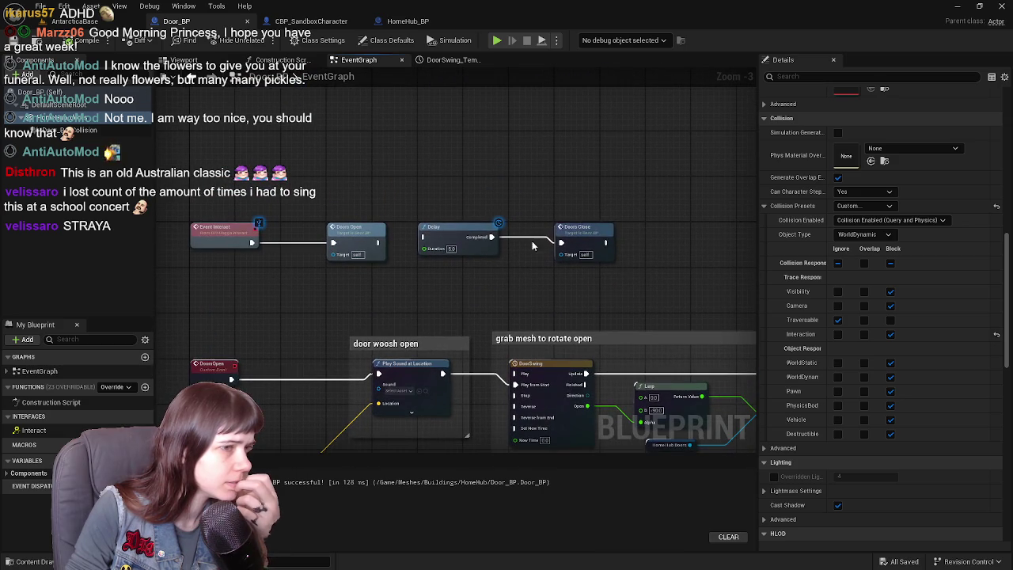
pyautogui.moveTo(475, 194); pyautogui.dragTo(579, 271)
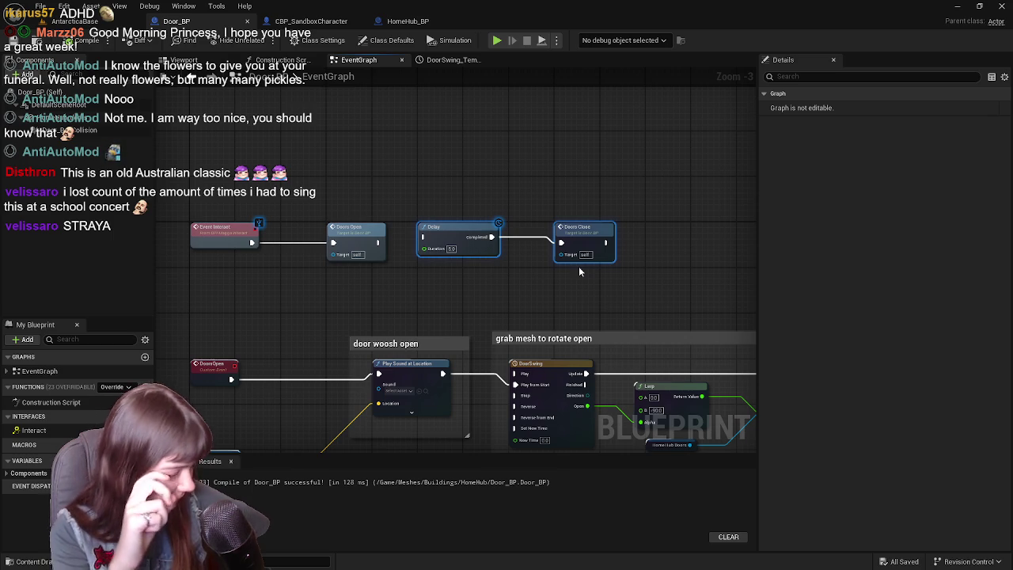
pyautogui.moveTo(443, 166); pyautogui.dragTo(621, 280)
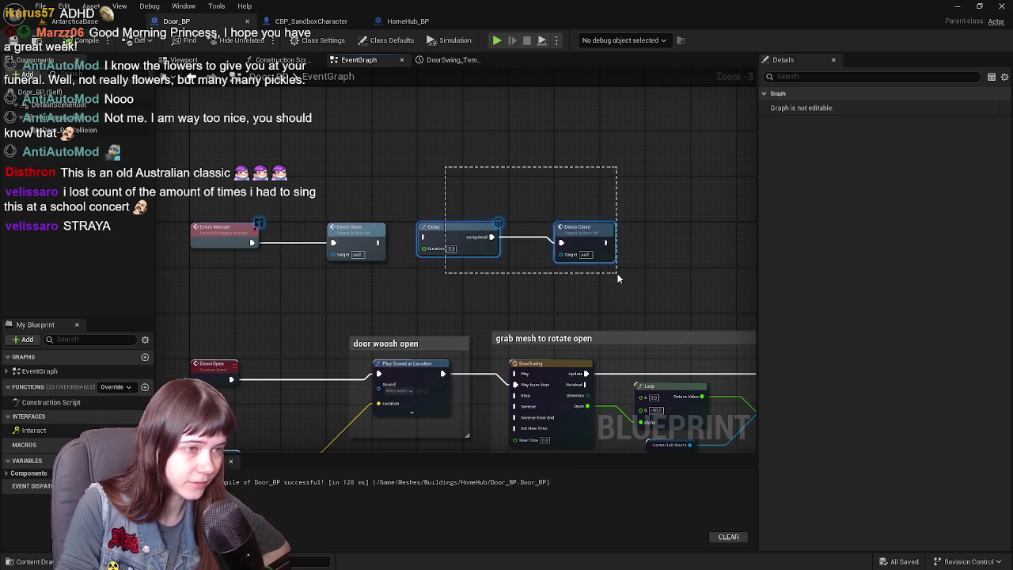
pyautogui.click(437, 184)
pyautogui.click(83, 130)
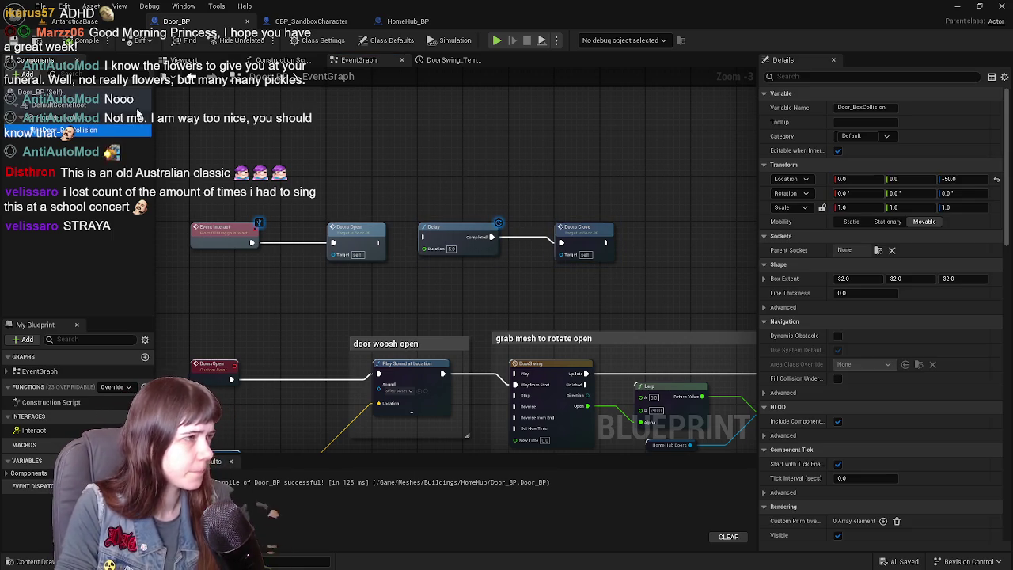
# Show Door_BP's viewport and orbit until the door and Door_BoxCollision face the camera
pyautogui.click(184, 61)
pyautogui.moveTo(525, 190)
pyautogui.mouseDown()
pyautogui.moveTo(452, 194)
pyautogui.moveTo(518, 177)
pyautogui.mouseUp()
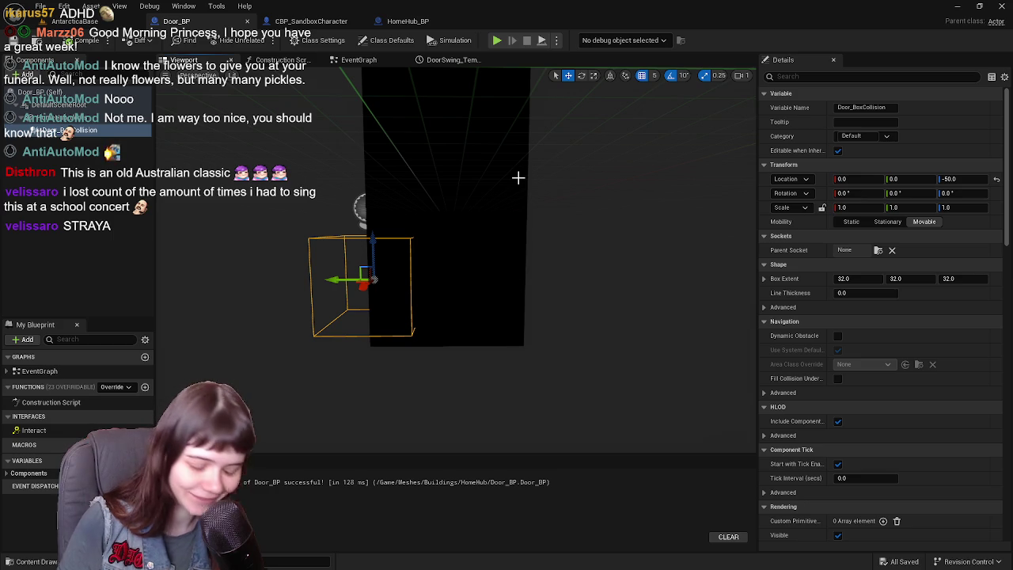
pyautogui.moveTo(514, 184)
pyautogui.mouseDown()
pyautogui.moveTo(503, 198)
pyautogui.moveTo(517, 195)
pyautogui.mouseUp()
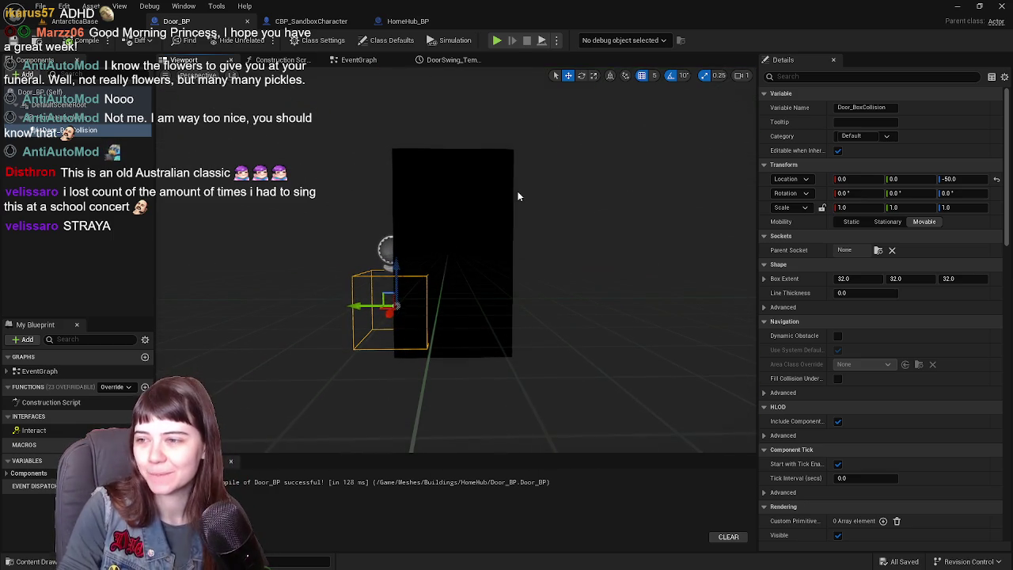
pyautogui.press('r')
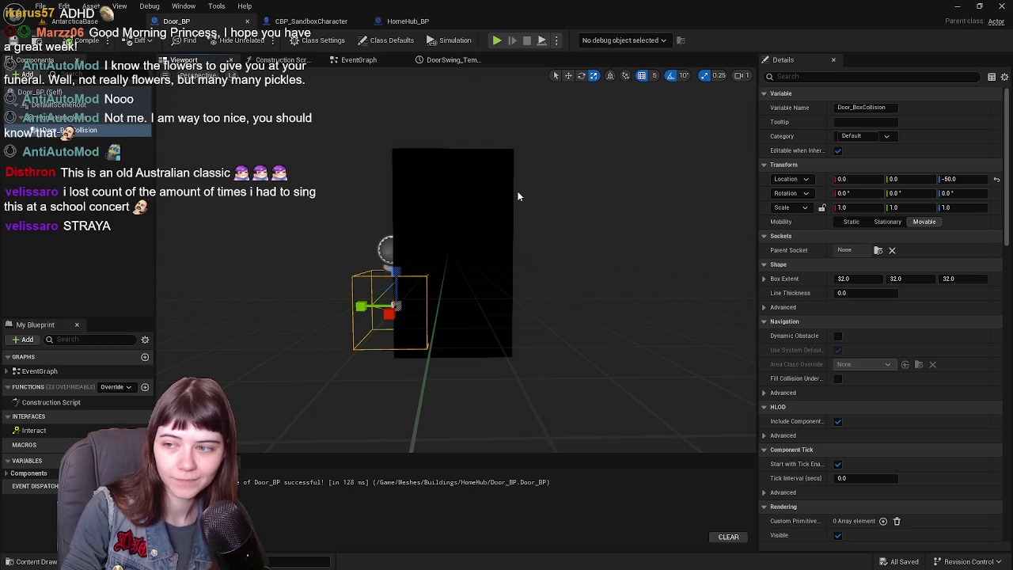
pyautogui.moveTo(486, 222); pyautogui.dragTo(486, 221)
pyautogui.press('w')
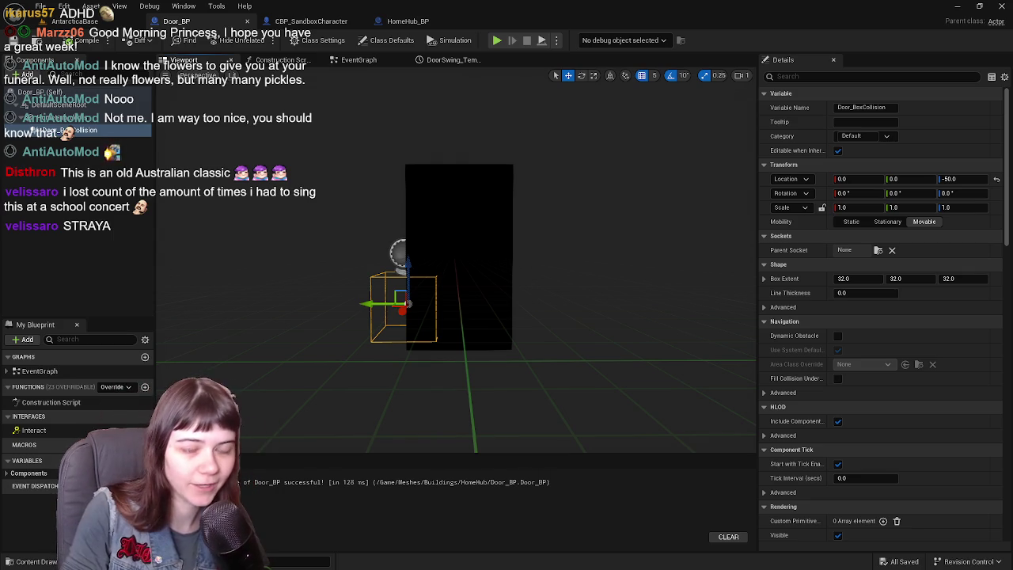
pyautogui.scroll(1, 459, 261)
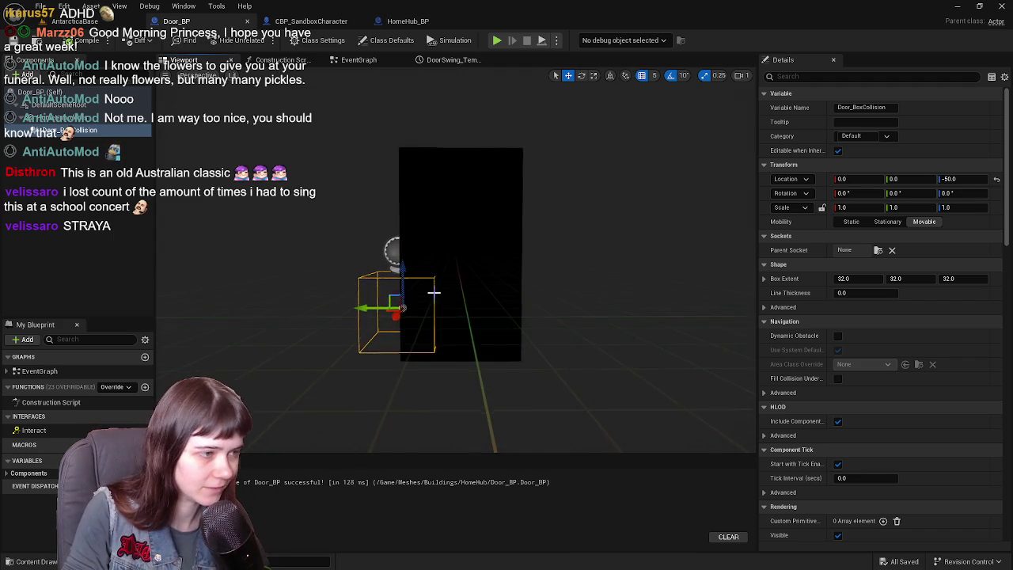
# Move and widen Door_BoxCollision with the gizmo, then reset its location to zero
pyautogui.moveTo(360, 309); pyautogui.dragTo(418, 312)
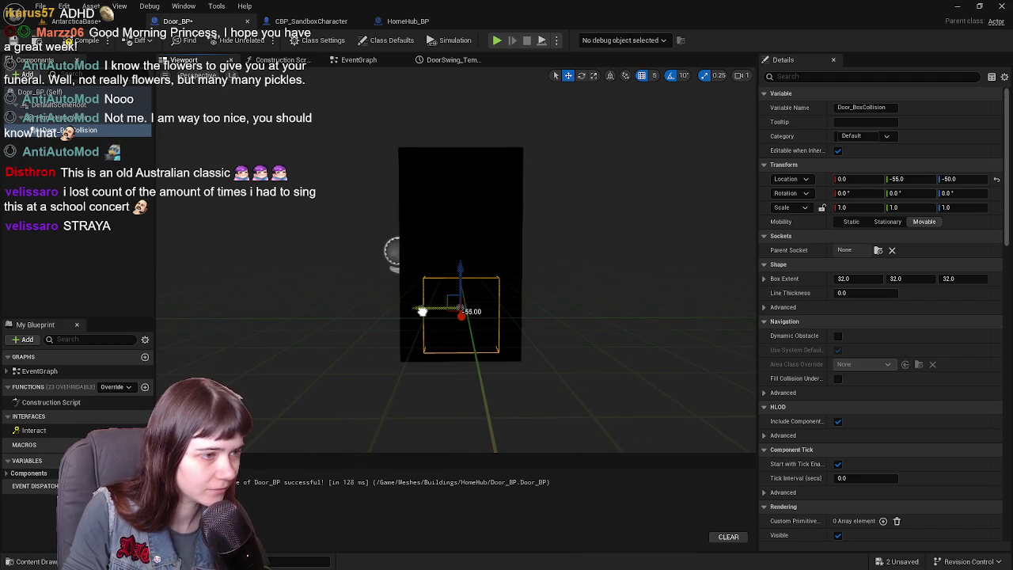
pyautogui.moveTo(536, 281)
pyautogui.mouseDown()
pyautogui.moveTo(554, 281)
pyautogui.moveTo(554, 303)
pyautogui.moveTo(550, 278)
pyautogui.mouseUp()
pyautogui.press('r')
pyautogui.moveTo(423, 301); pyautogui.dragTo(421, 302)
pyautogui.press('Right')
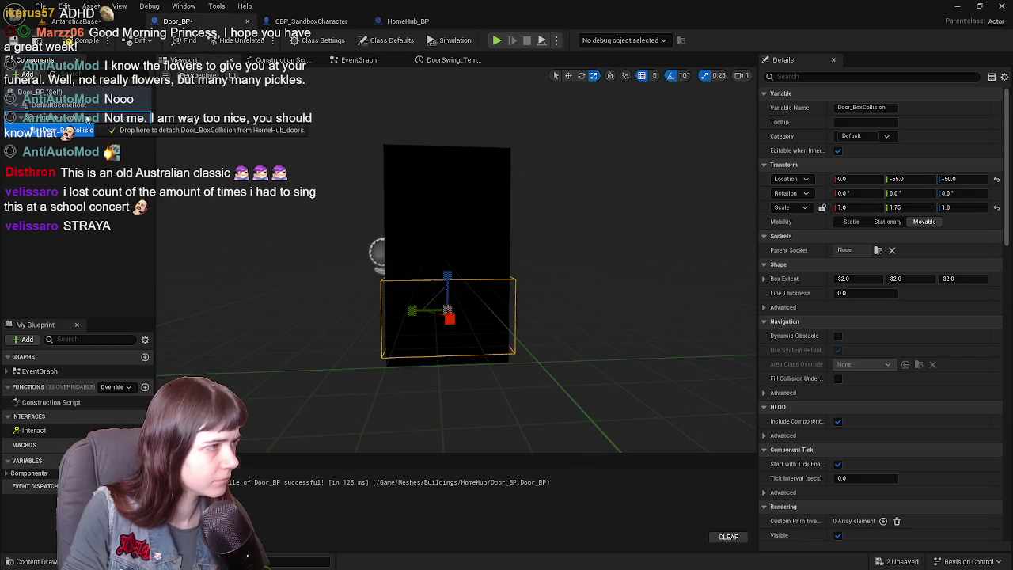
pyautogui.click(55, 117)
pyautogui.click(996, 179)
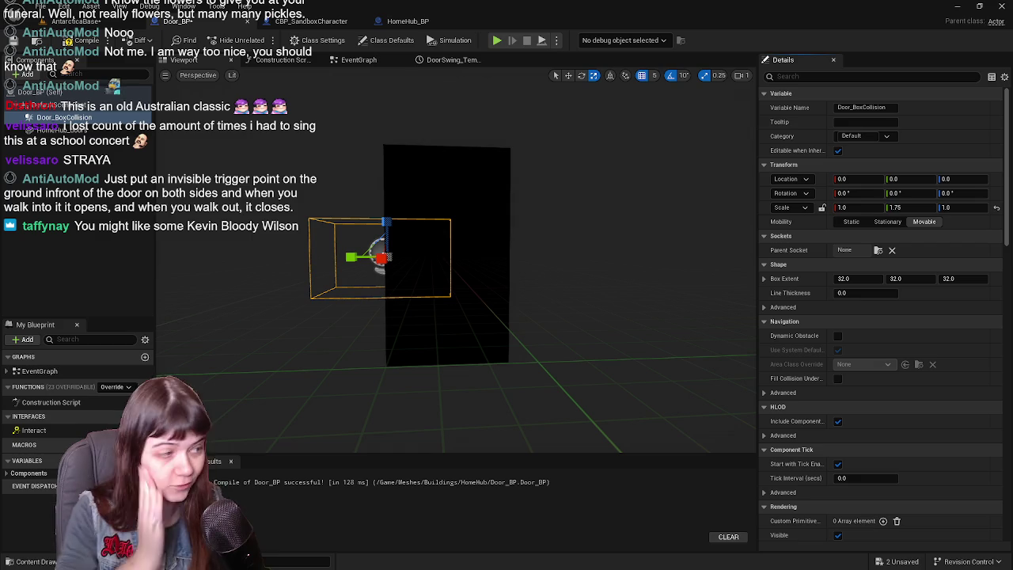
# Move Door_BoxCollision about 50 units along Y with the move gizmo
pyautogui.moveTo(650, 262); pyautogui.dragTo(554, 261)
pyautogui.press('w')
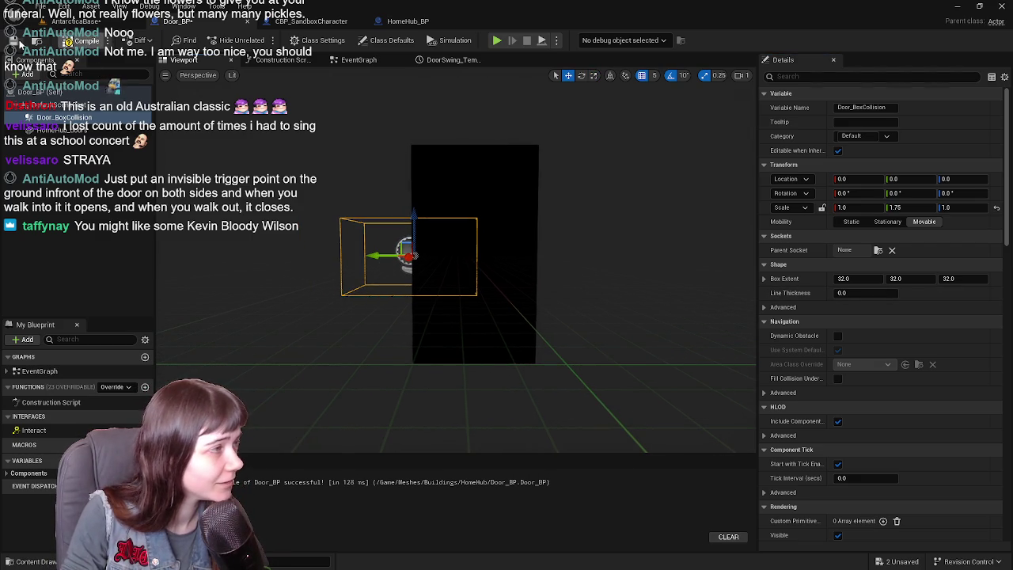
pyautogui.moveTo(370, 255); pyautogui.dragTo(429, 261)
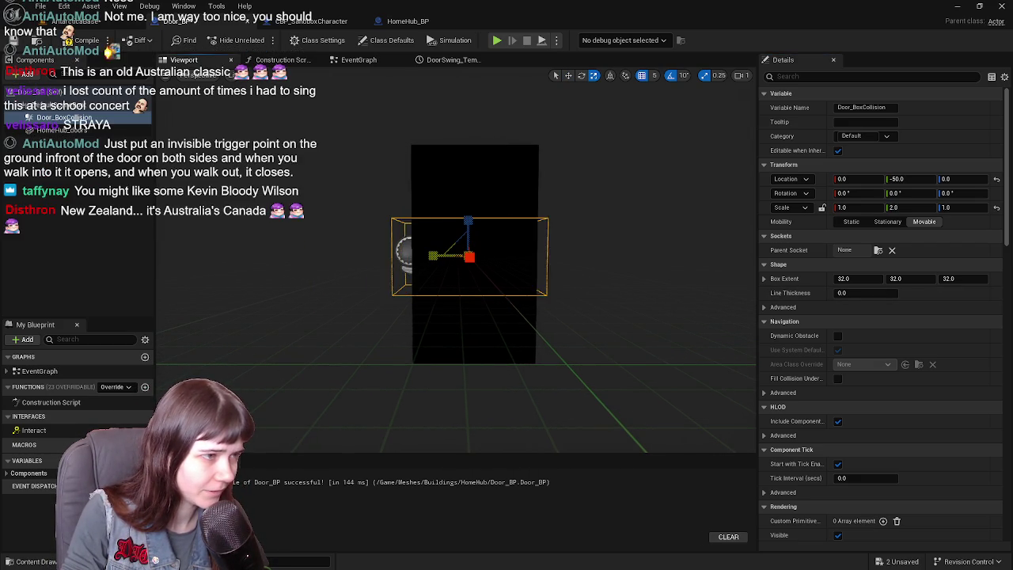
pyautogui.scroll(3, 538, 246)
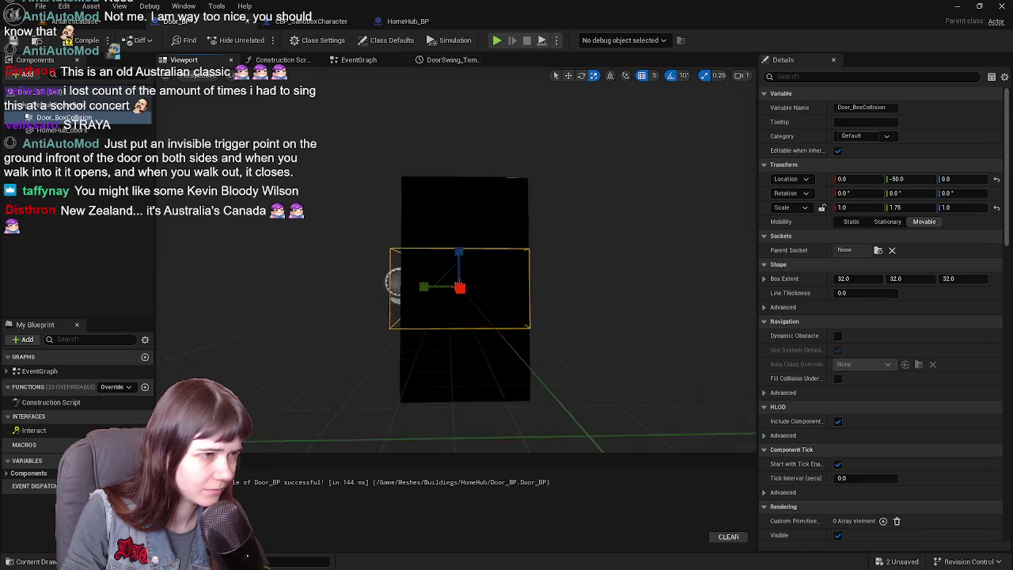
pyautogui.scroll(-3, 540, 242)
# Set Door_BoxCollision's Location Y to -55 and undo the accidental scale reset
pyautogui.press('w')
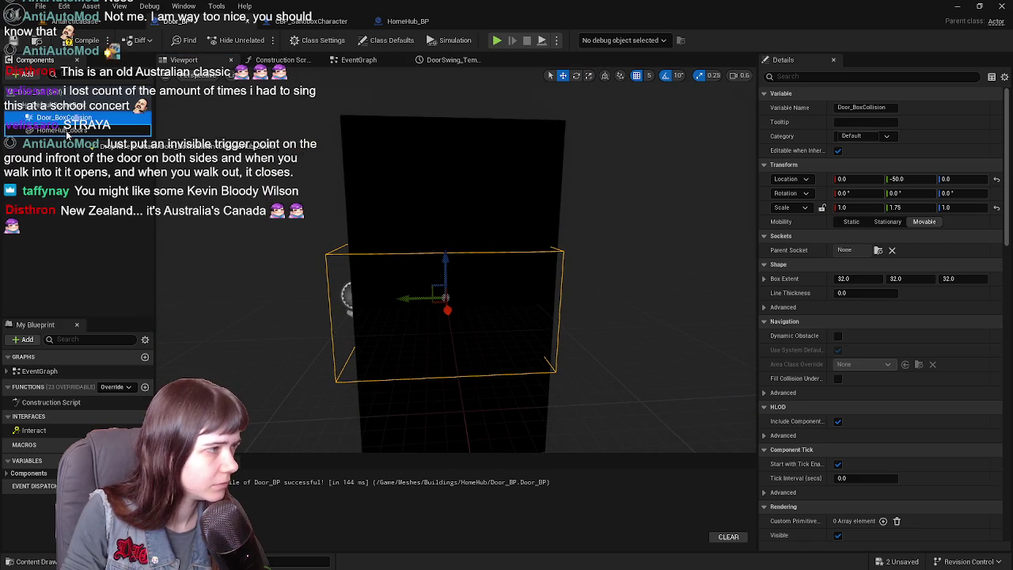
pyautogui.click(910, 179)
pyautogui.write('-55')
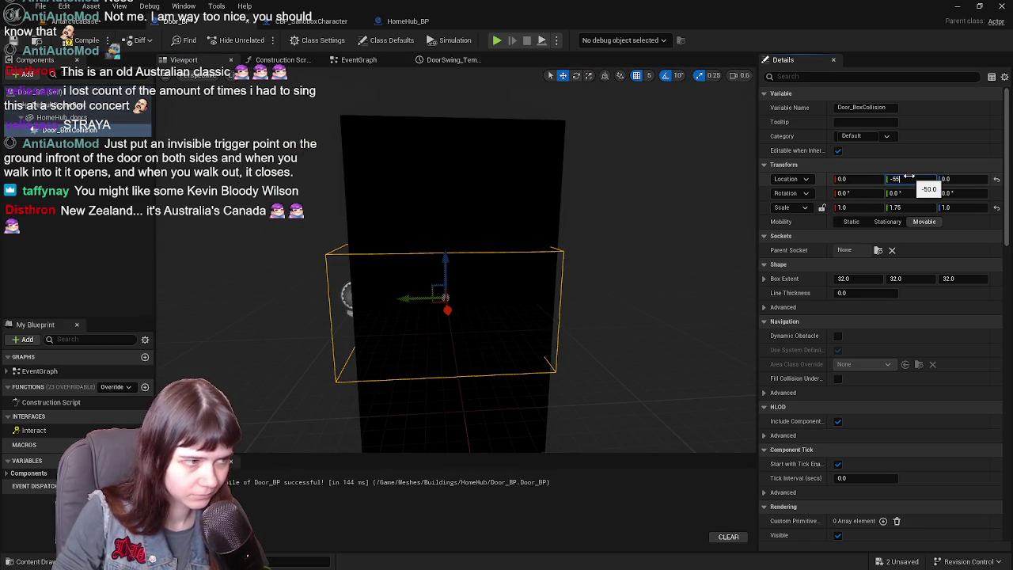
pyautogui.press('Return')
pyautogui.click(996, 208)
pyautogui.moveTo(430, 210)
pyautogui.mouseDown()
pyautogui.moveTo(553, 214)
pyautogui.moveTo(516, 220)
pyautogui.mouseUp()
pyautogui.hotkey('ctrl', 'z')
pyautogui.scroll(2, 569, 215)
# Stretch the box taller to scale 1, 1.75, 8 and nudge it to X 5
pyautogui.press('r')
pyautogui.moveTo(454, 235); pyautogui.dragTo(454, 196)
pyautogui.moveTo(551, 260)
pyautogui.mouseDown()
pyautogui.moveTo(490, 264)
pyautogui.moveTo(543, 253)
pyautogui.mouseUp()
pyautogui.press('w')
pyautogui.moveTo(455, 258); pyautogui.dragTo(464, 259)
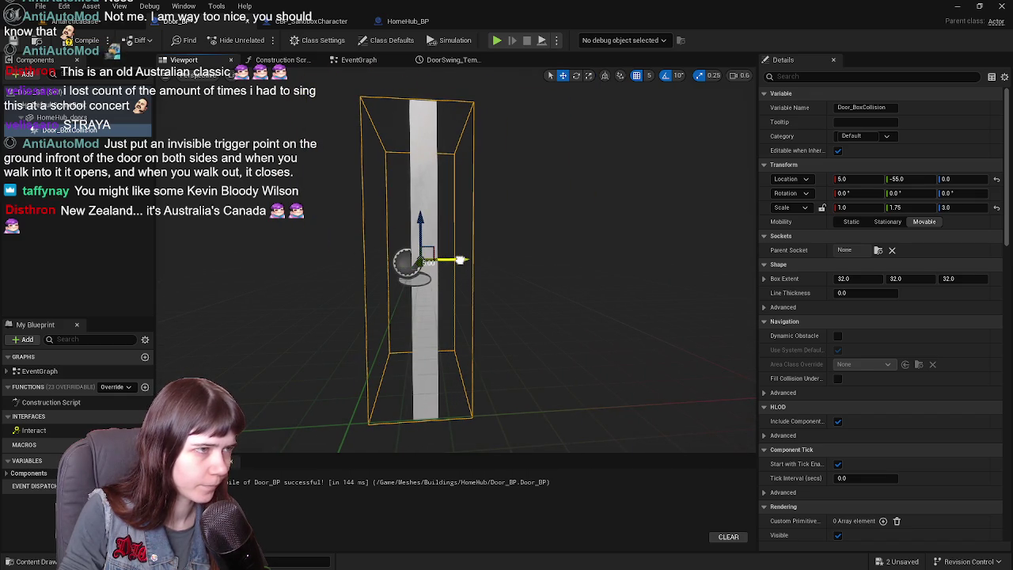
pyautogui.click(63, 21)
# Save all and play the level, walking through the opening door past the bed
pyautogui.hotkey('ctrl', 'shift', 's')
pyautogui.hotkey('alt', 'p')
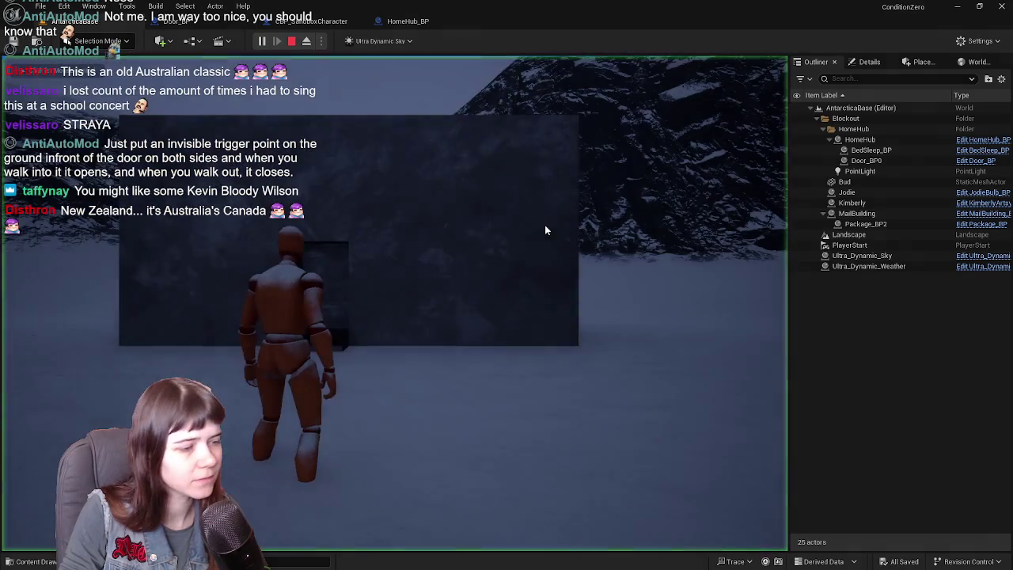
pyautogui.press('w')
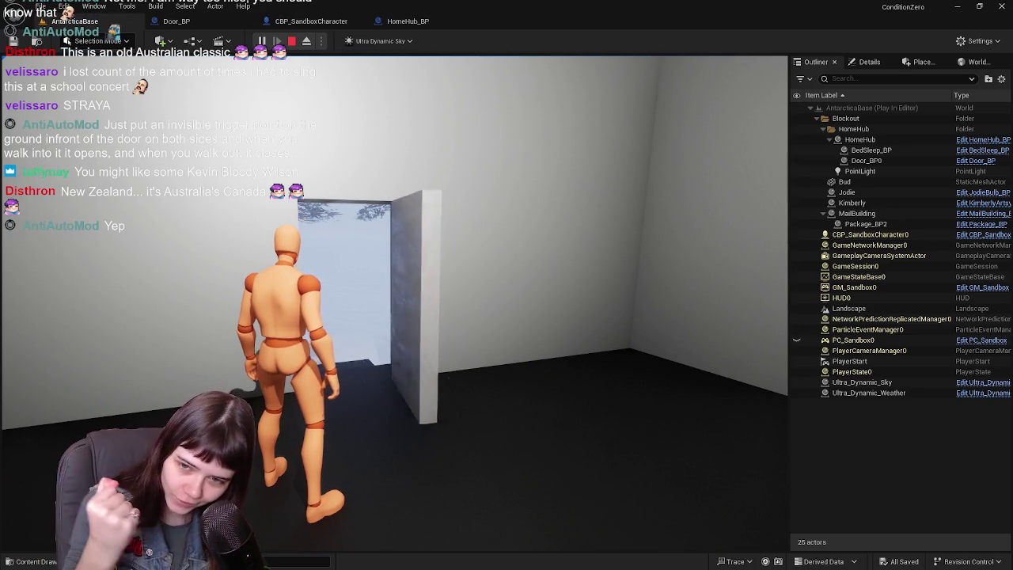
pyautogui.press('w')
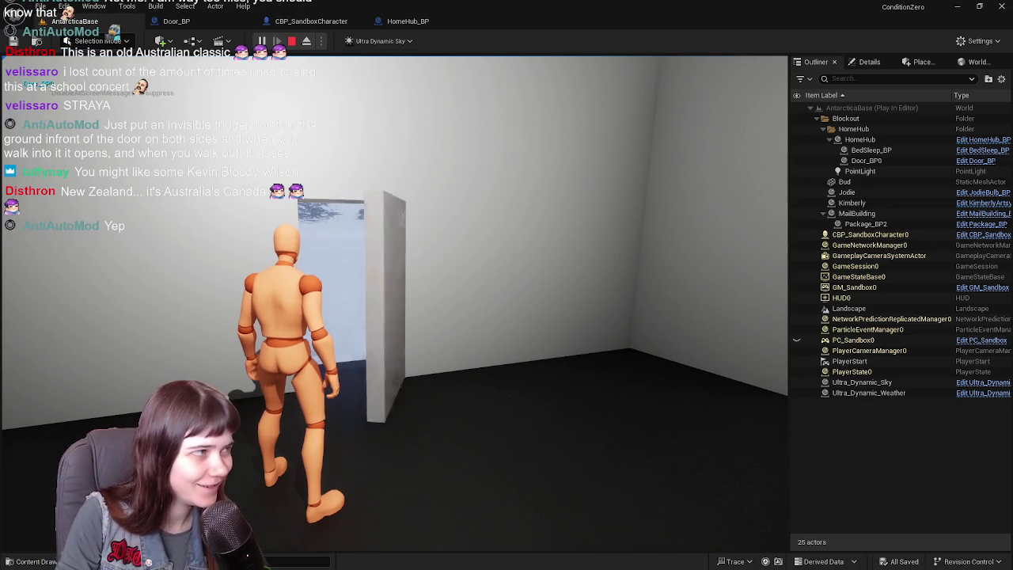
pyautogui.press('w')
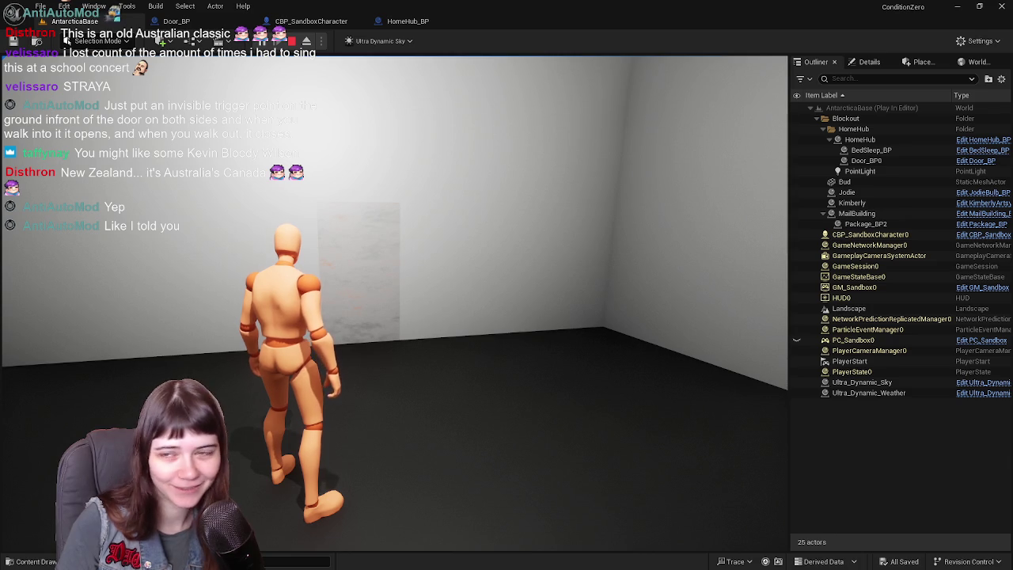
pyautogui.press('a')
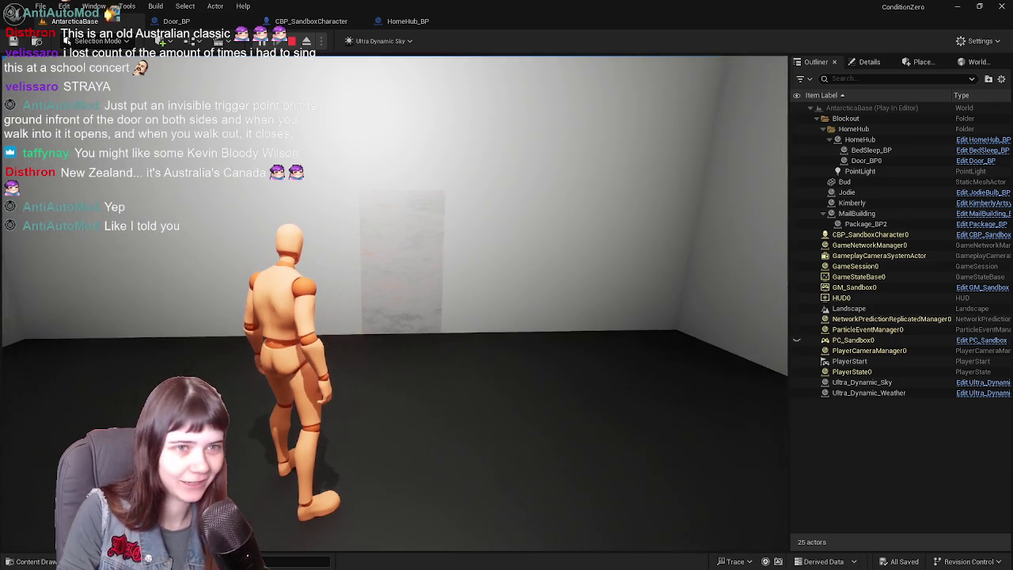
pyautogui.press('w')
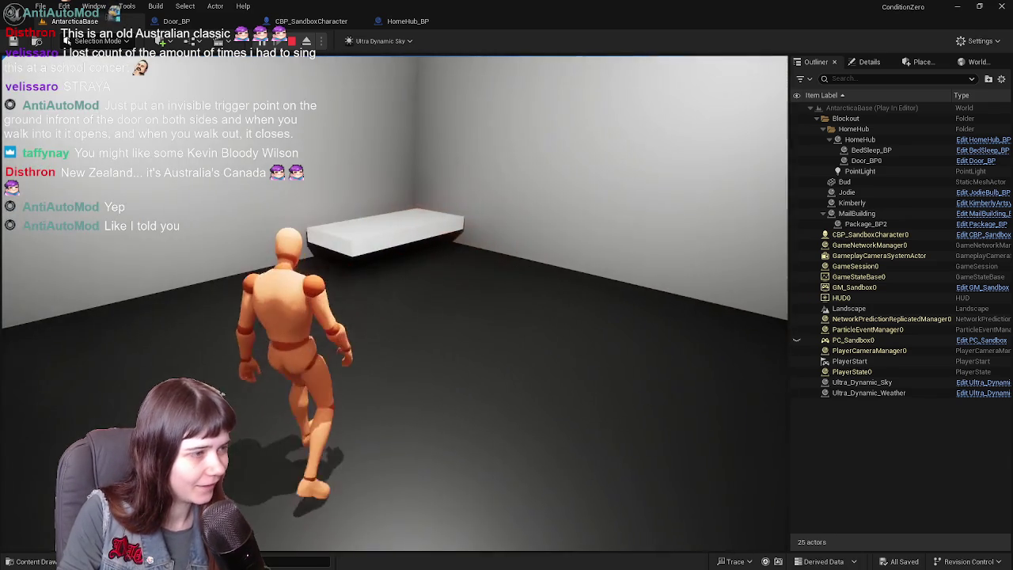
pyautogui.press('w')
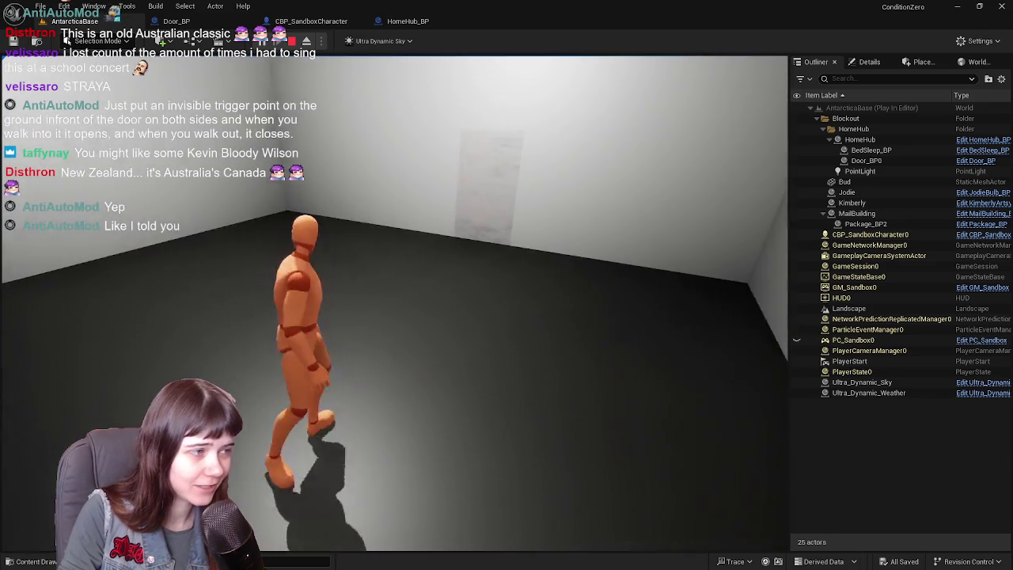
# Walk around the room, crouch, view from a free camera, then stop and select HomeHub
pyautogui.press('w')
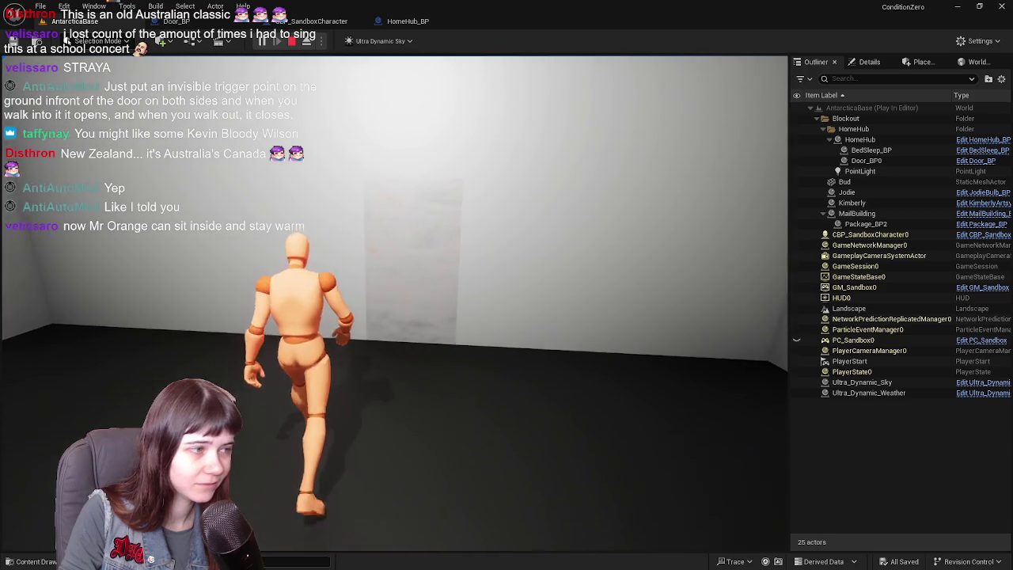
pyautogui.press('w')
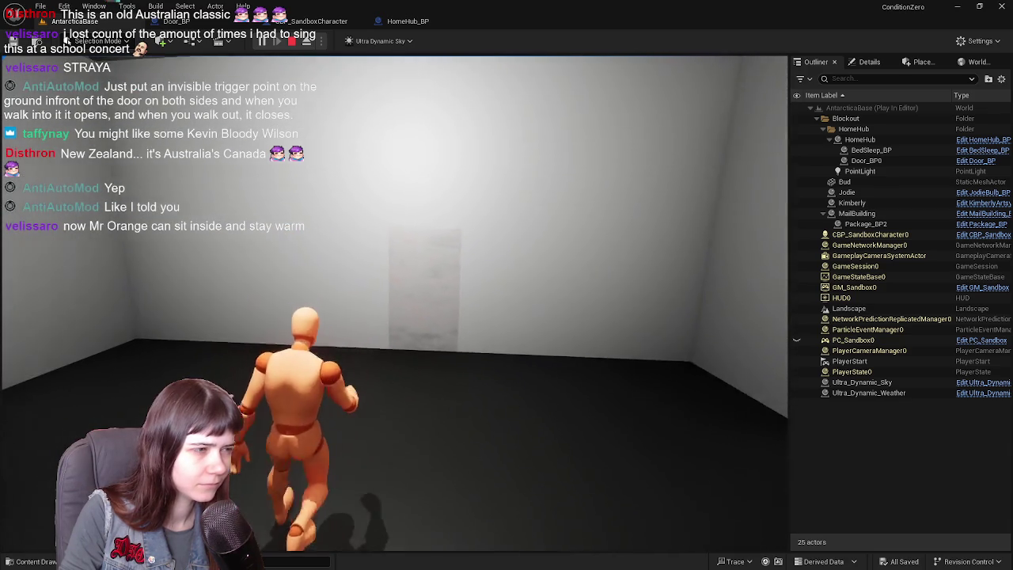
pyautogui.press('w')
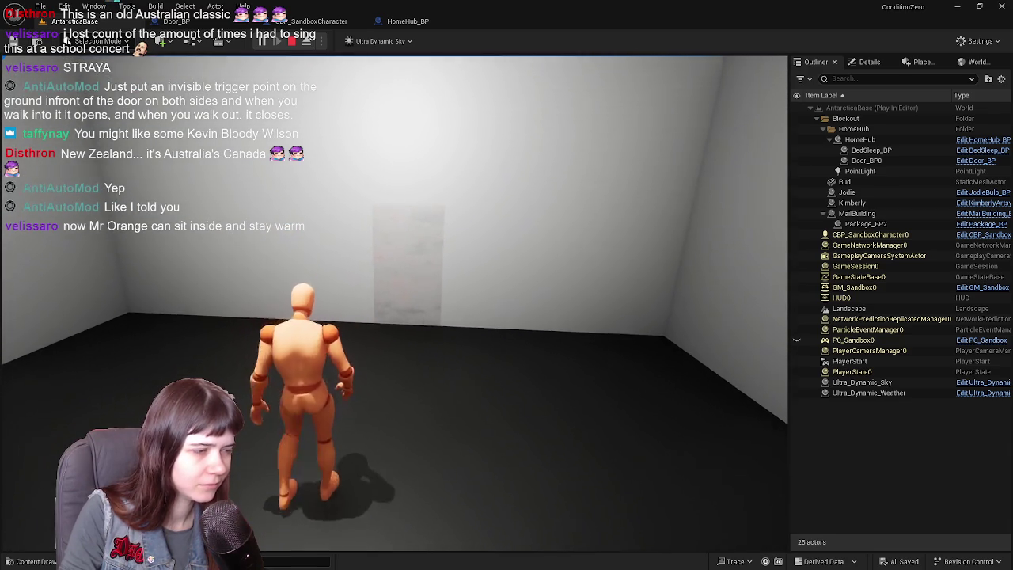
pyautogui.press('w')
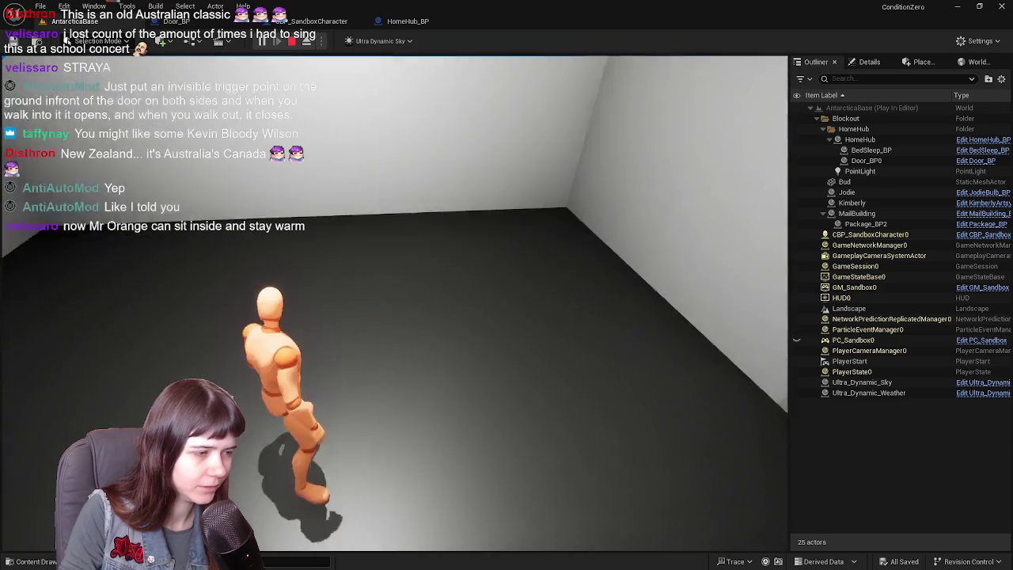
pyautogui.press('c')
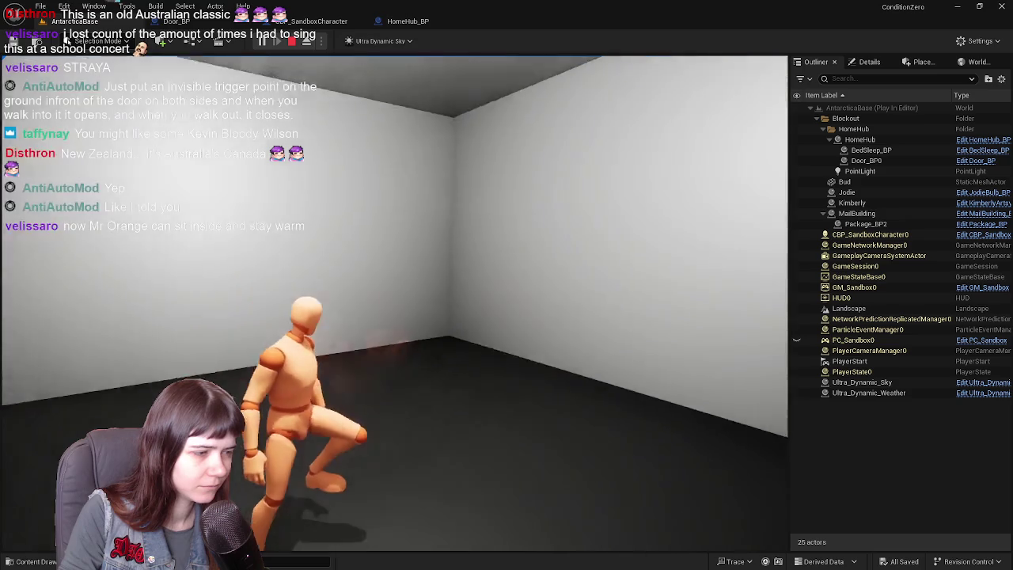
pyautogui.press('F8')
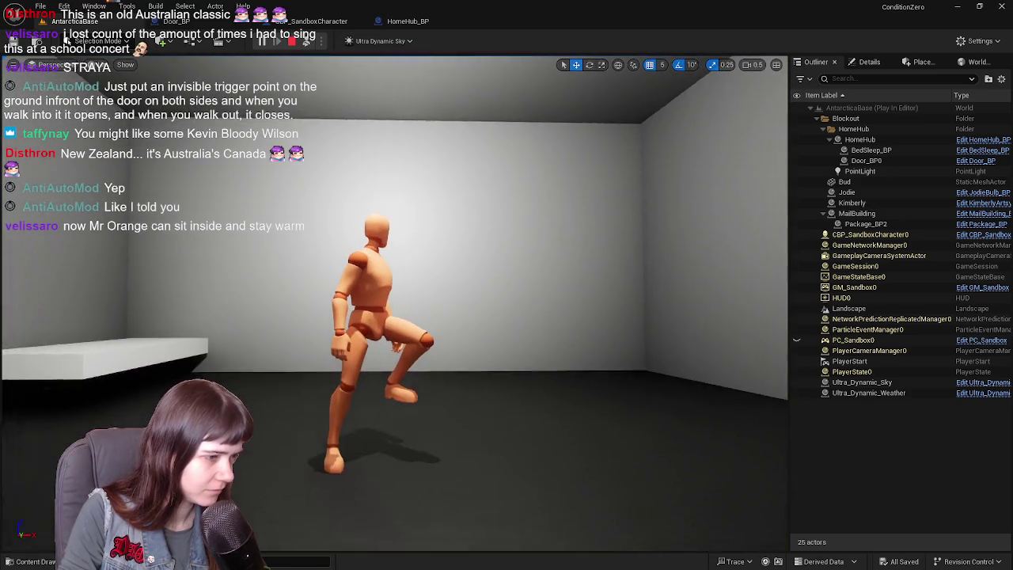
pyautogui.moveTo(388, 318); pyautogui.dragTo(388, 318)
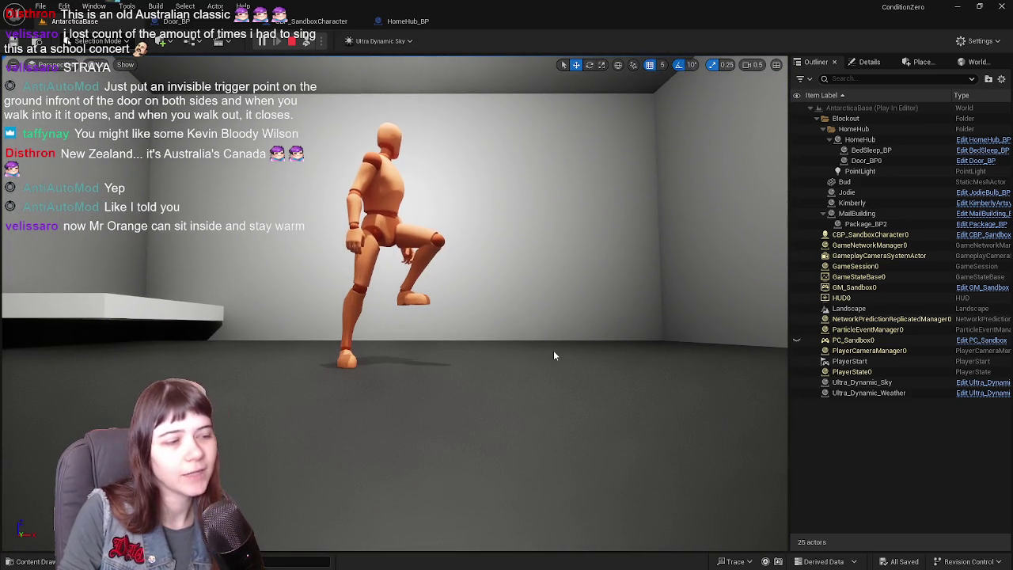
pyautogui.press('Escape')
pyautogui.click(867, 140)
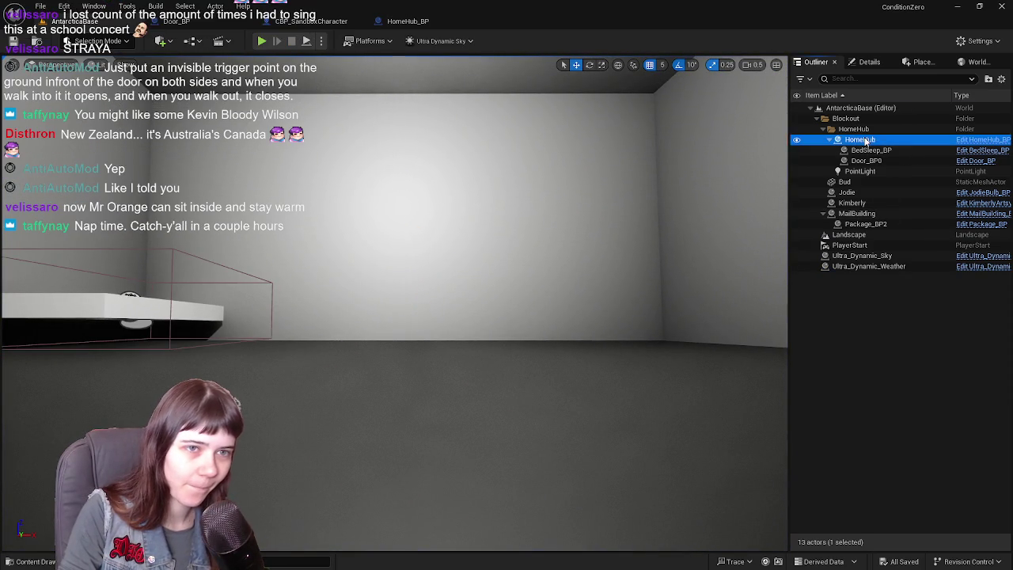
# Inspect HomeHub's Package component in Details, then clear the selection
pyautogui.click(869, 62)
pyautogui.click(845, 134)
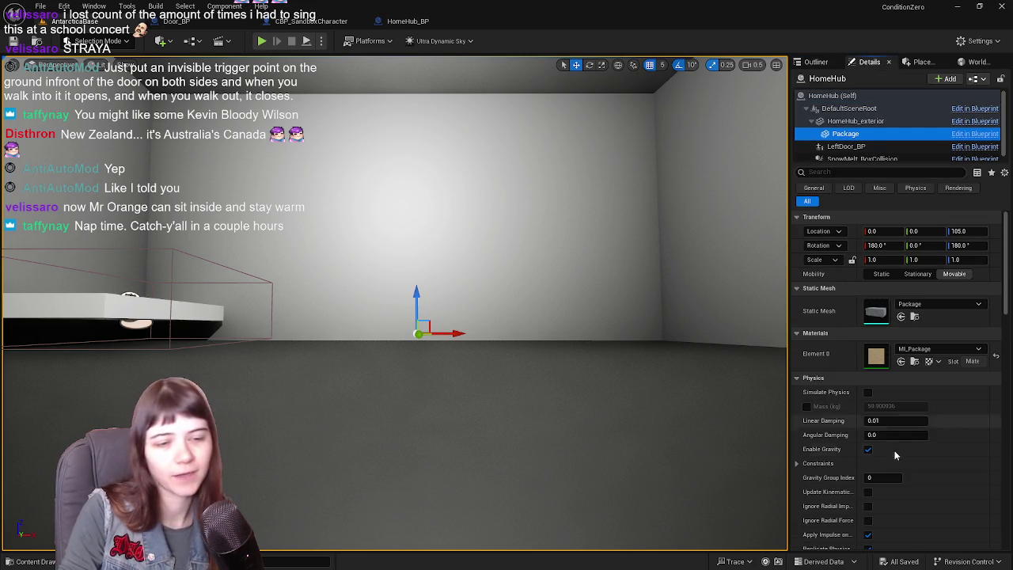
pyautogui.click(815, 62)
pyautogui.click(929, 371)
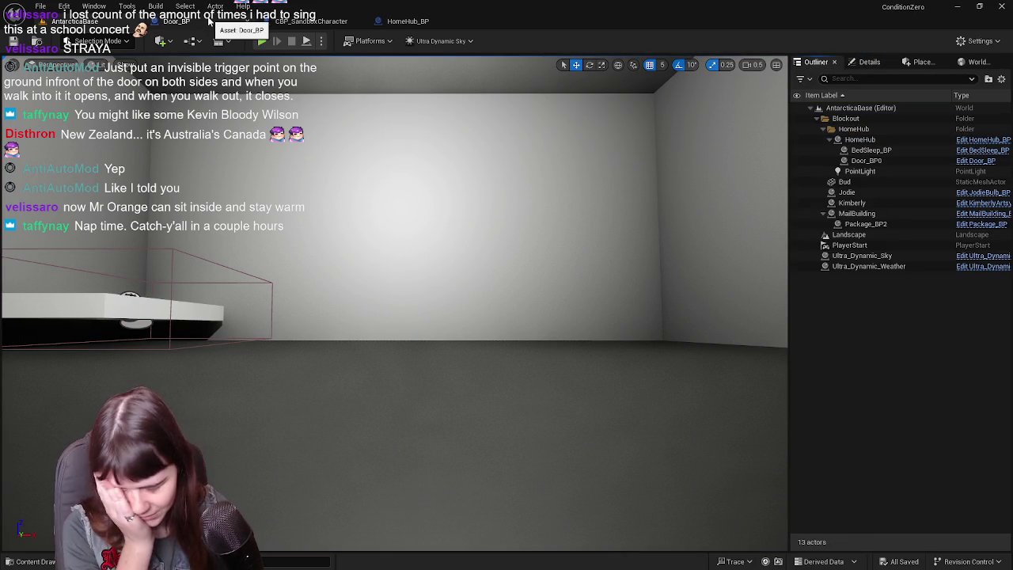
# Open HomeHub_BP's viewport, switch it to Unlit, and look around inside the room
pyautogui.click(416, 21)
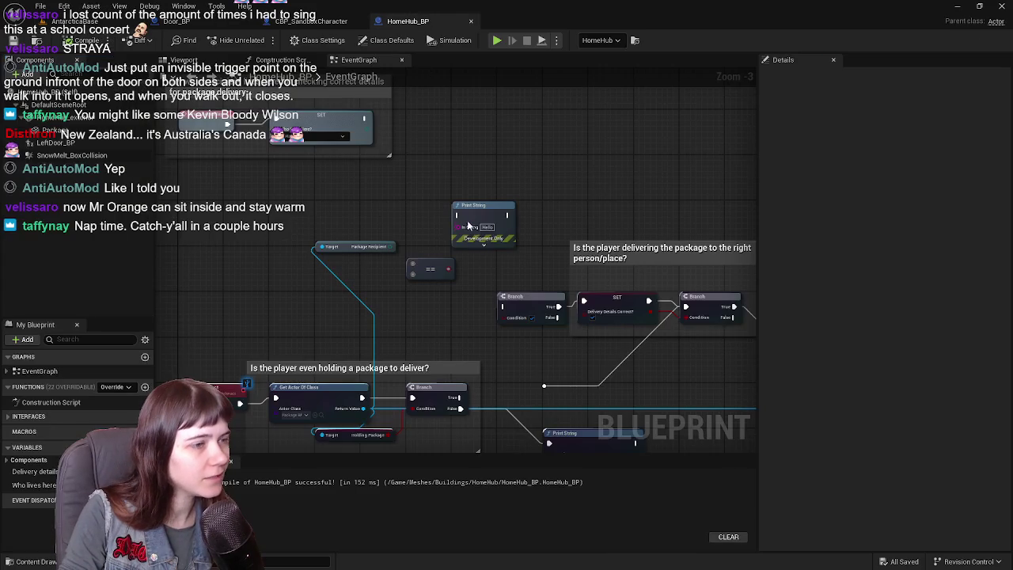
pyautogui.click(187, 60)
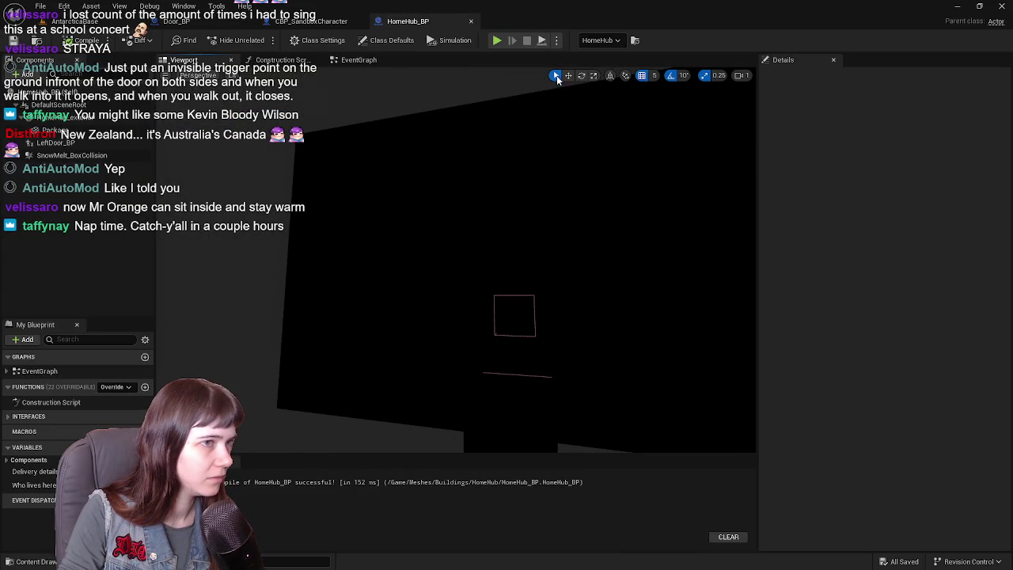
pyautogui.click(231, 77)
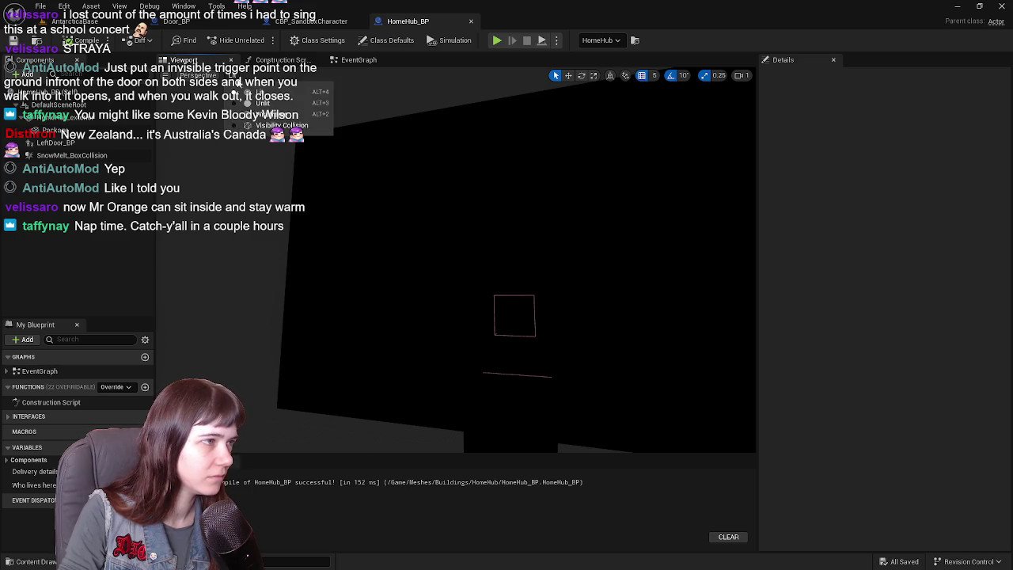
pyautogui.click(263, 103)
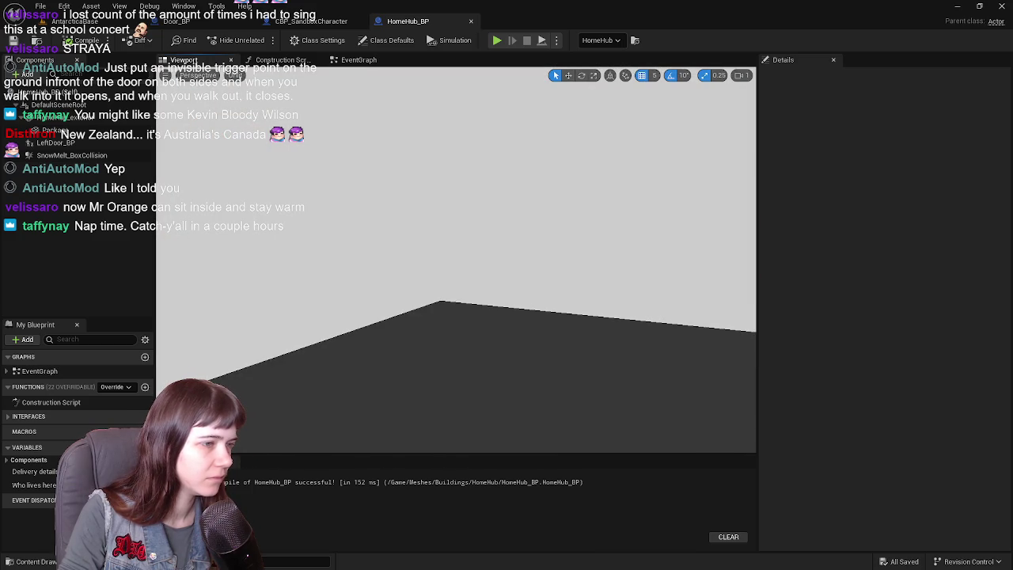
pyautogui.click(235, 76)
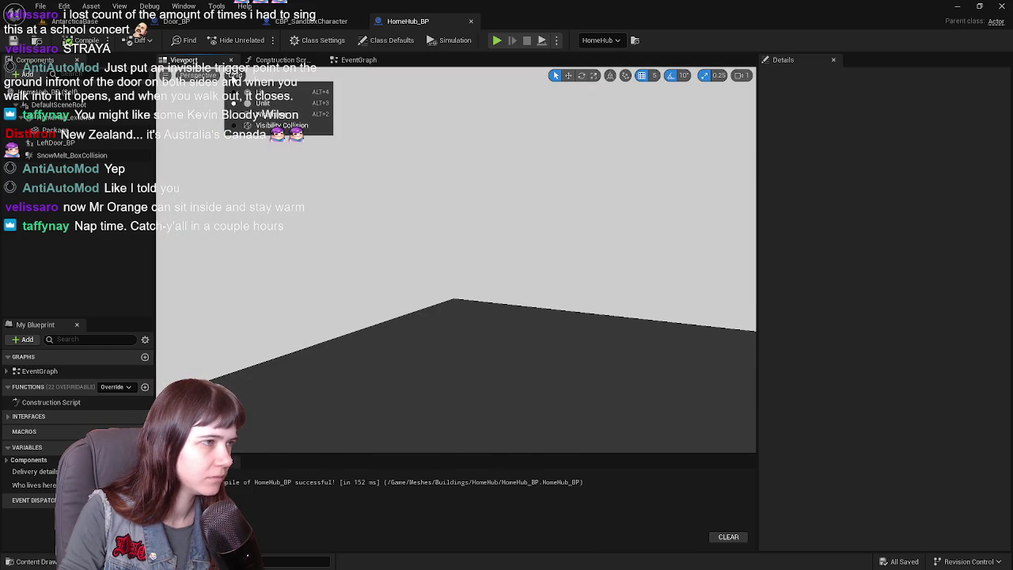
pyautogui.click(365, 190)
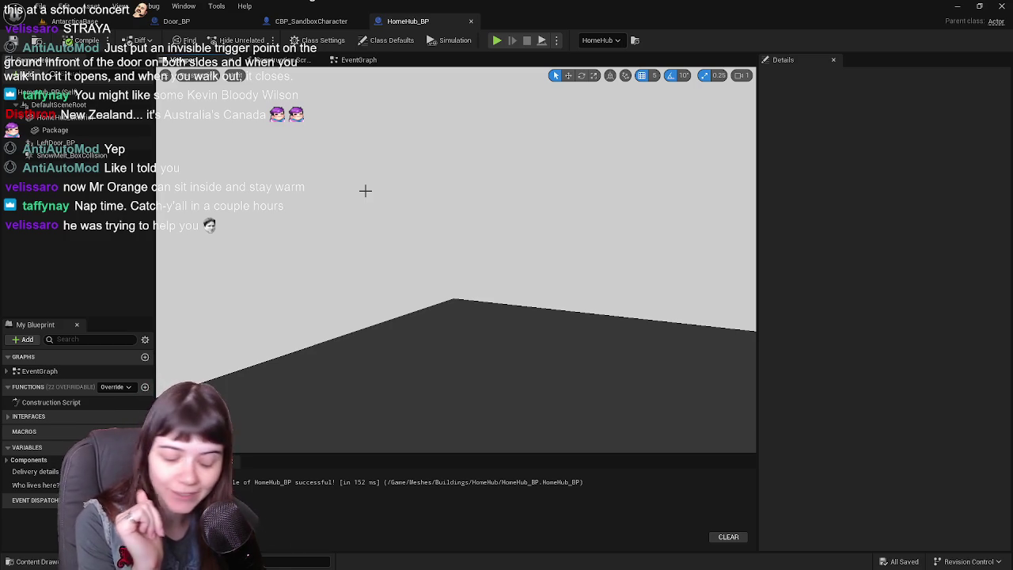
pyautogui.moveTo(364, 190); pyautogui.dragTo(451, 224)
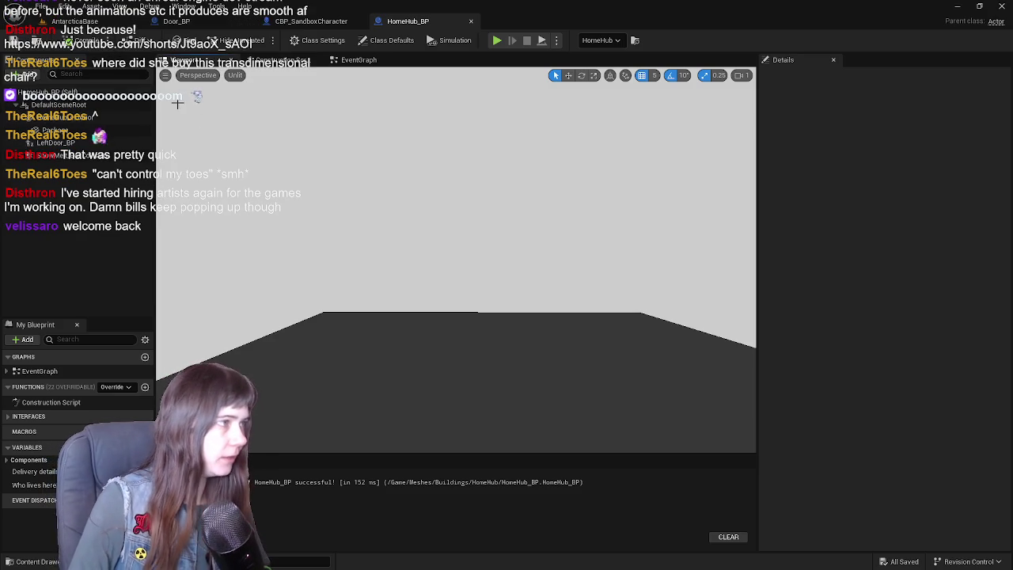
pyautogui.moveTo(499, 143); pyautogui.dragTo(500, 158)
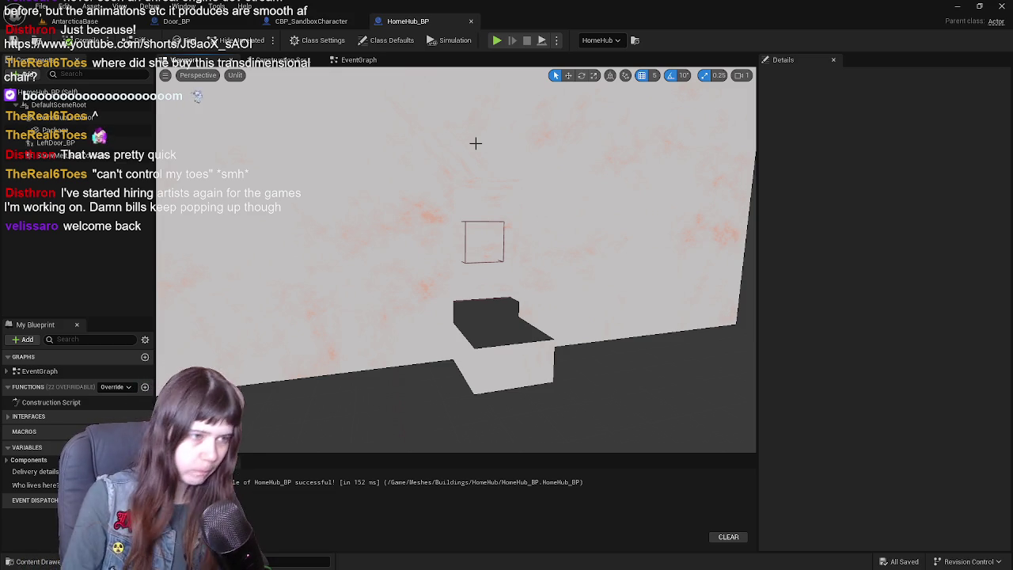
pyautogui.click(74, 21)
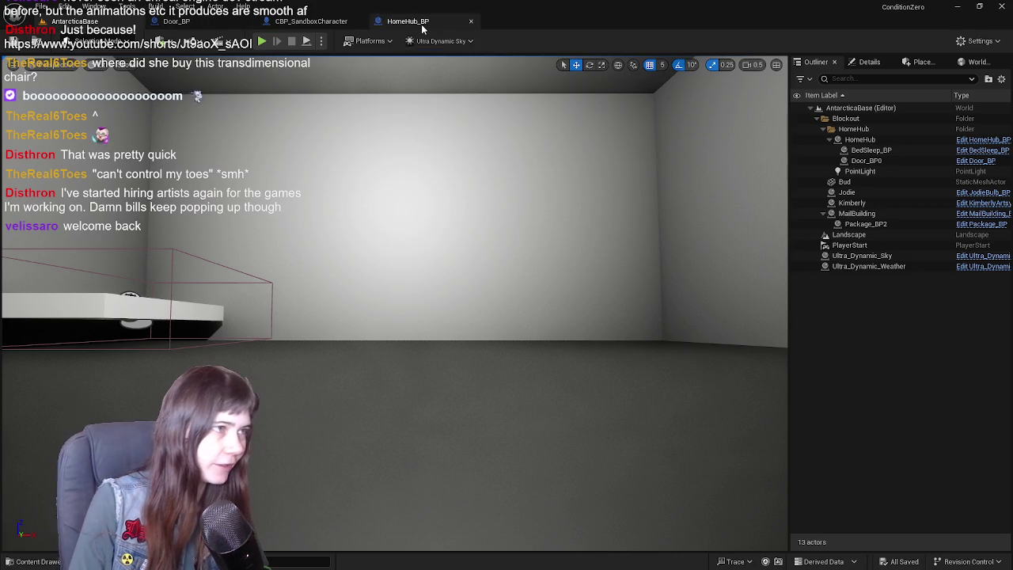
pyautogui.click(419, 24)
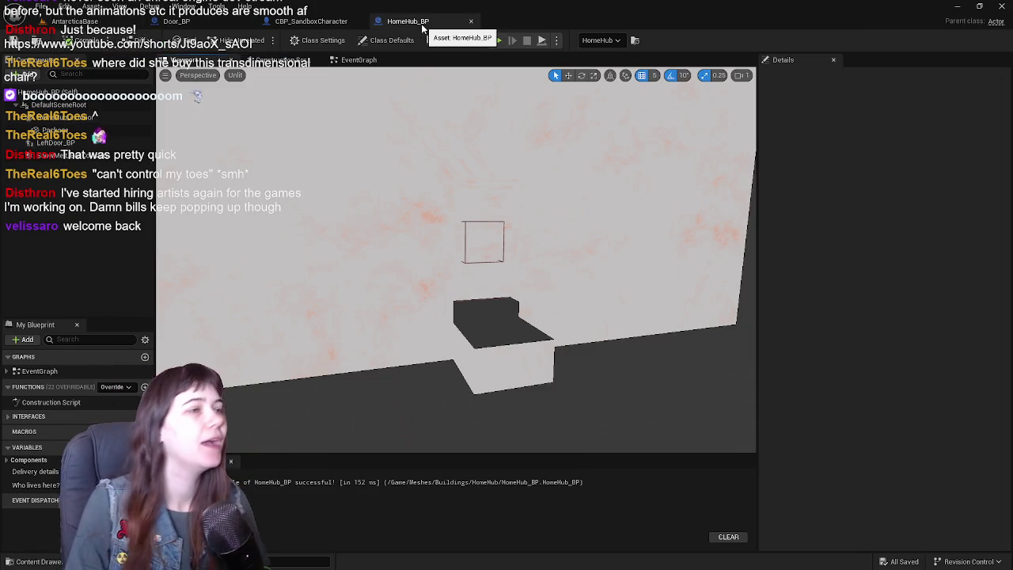
pyautogui.click(353, 61)
# Review the package delivery logic and the level's room, then return to HomeHub_BP's viewport
pyautogui.moveTo(487, 173)
pyautogui.mouseDown()
pyautogui.moveTo(477, 226)
pyautogui.moveTo(511, 165)
pyautogui.moveTo(506, 190)
pyautogui.moveTo(539, 245)
pyautogui.mouseUp()
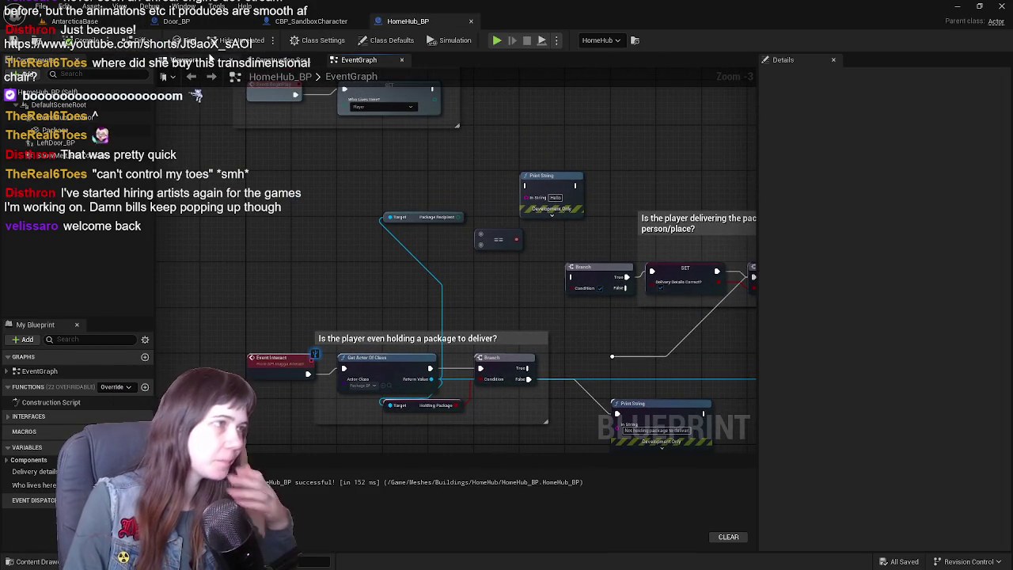
pyautogui.click(74, 21)
pyautogui.moveTo(465, 225)
pyautogui.mouseDown()
pyautogui.moveTo(494, 246)
pyautogui.moveTo(532, 225)
pyautogui.moveTo(550, 240)
pyautogui.mouseUp()
pyautogui.click(408, 21)
pyautogui.click(186, 60)
# Tick Visible on the Package component and orbit in closer around the package box
pyautogui.click(54, 130)
pyautogui.scroll(-10, 904, 416)
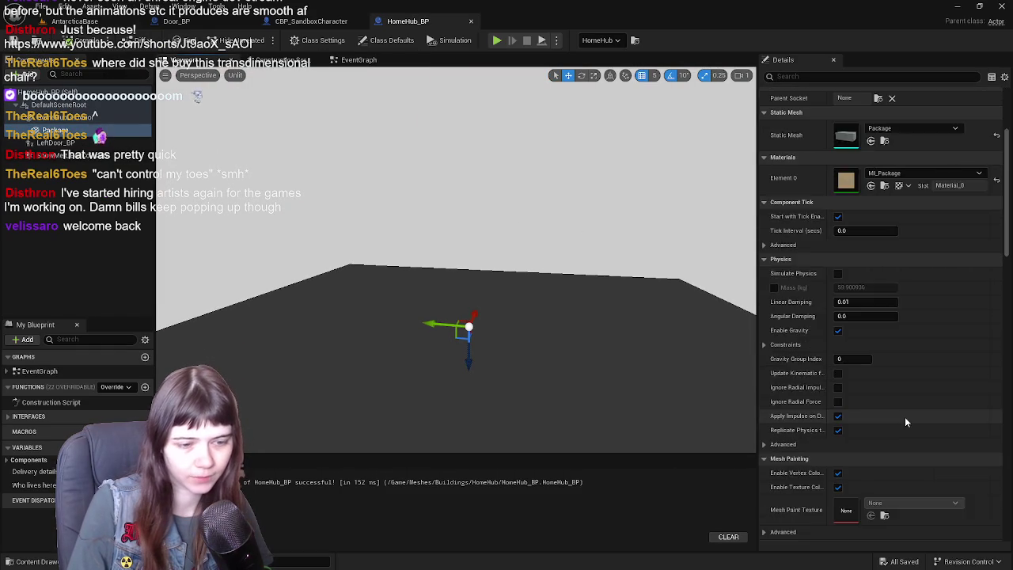
pyautogui.scroll(-7, 855, 364)
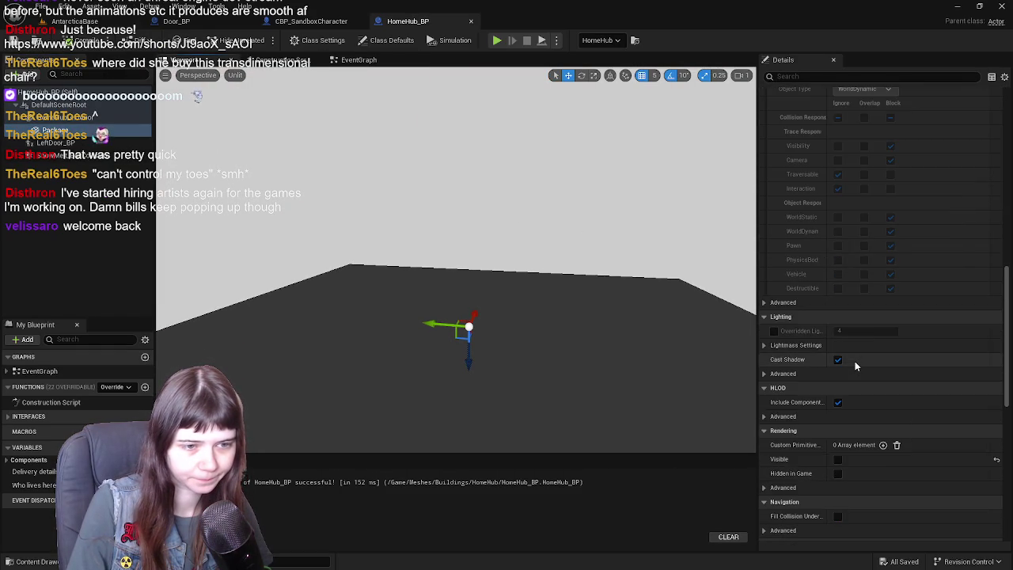
pyautogui.click(838, 323)
pyautogui.moveTo(567, 352); pyautogui.dragTo(559, 303)
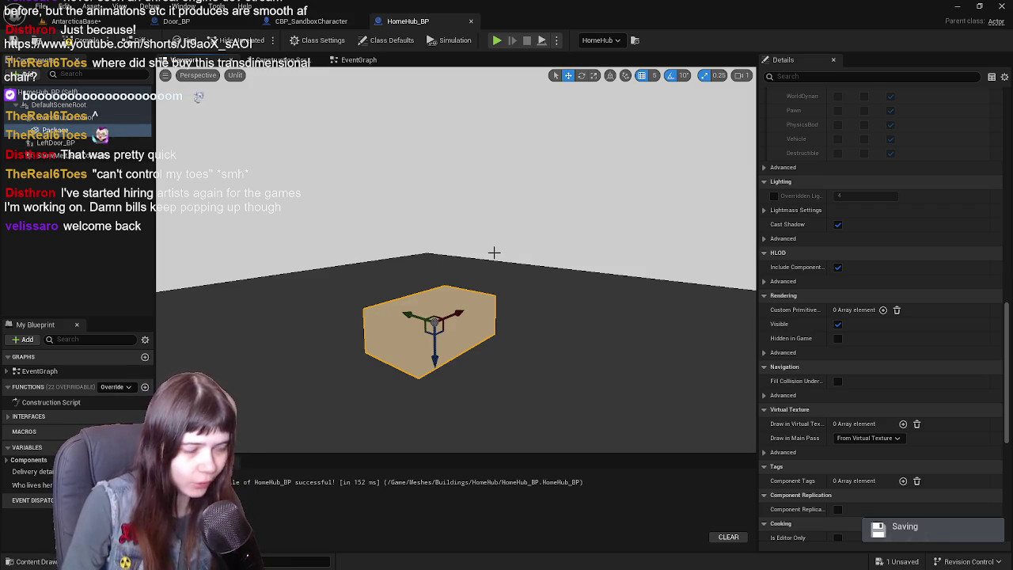
pyautogui.scroll(10, 849, 312)
pyautogui.scroll(10, 864, 287)
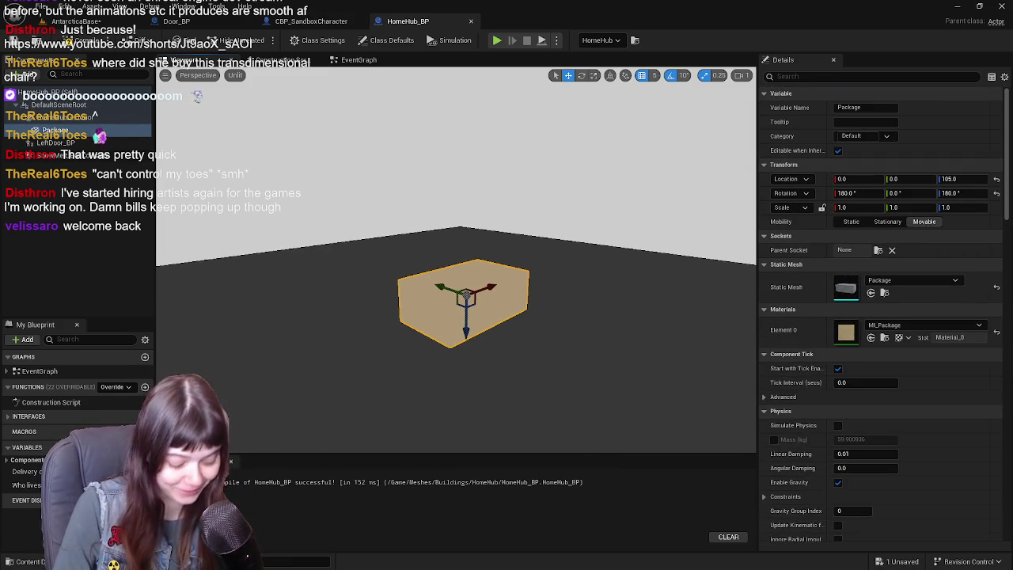
pyautogui.moveTo(459, 237)
pyautogui.mouseDown()
pyautogui.moveTo(451, 246)
pyautogui.moveTo(462, 261)
pyautogui.mouseUp()
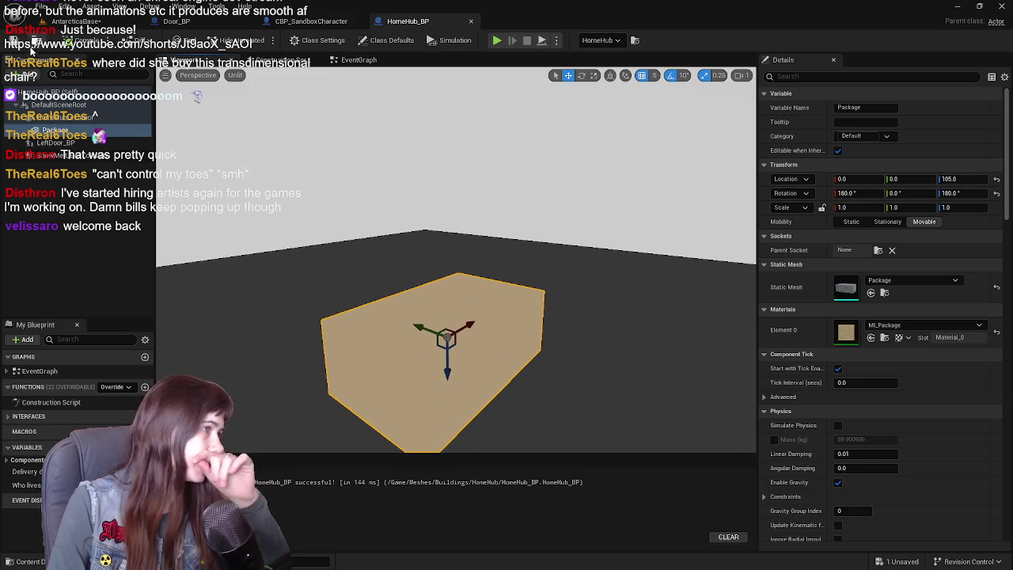
pyautogui.click(76, 21)
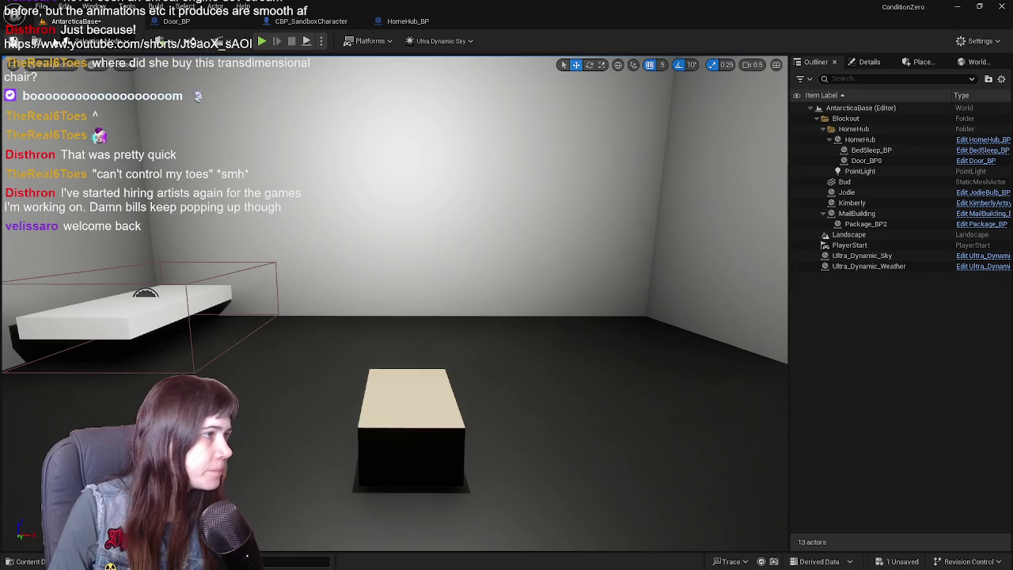
# Compare the Package mesh in HomeHub_BP with the bed selected in the AntarcticaBase level
pyautogui.click(420, 22)
pyautogui.moveTo(459, 237)
pyautogui.mouseDown()
pyautogui.moveTo(491, 261)
pyautogui.moveTo(482, 253)
pyautogui.mouseUp()
pyautogui.click(75, 22)
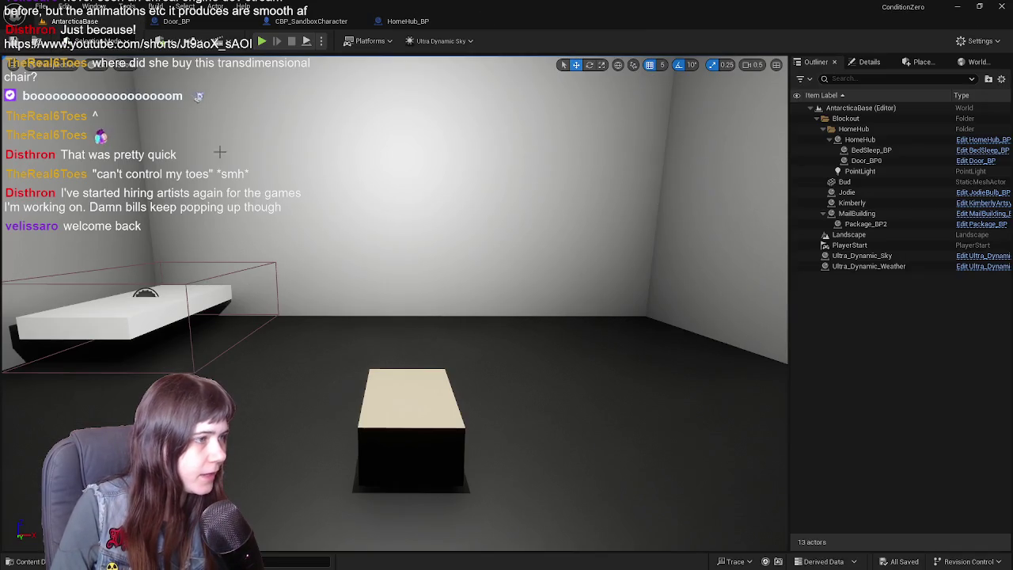
pyautogui.click(160, 312)
pyautogui.moveTo(398, 169)
pyautogui.mouseDown()
pyautogui.moveTo(399, 205)
pyautogui.moveTo(393, 160)
pyautogui.mouseUp()
pyautogui.click(407, 21)
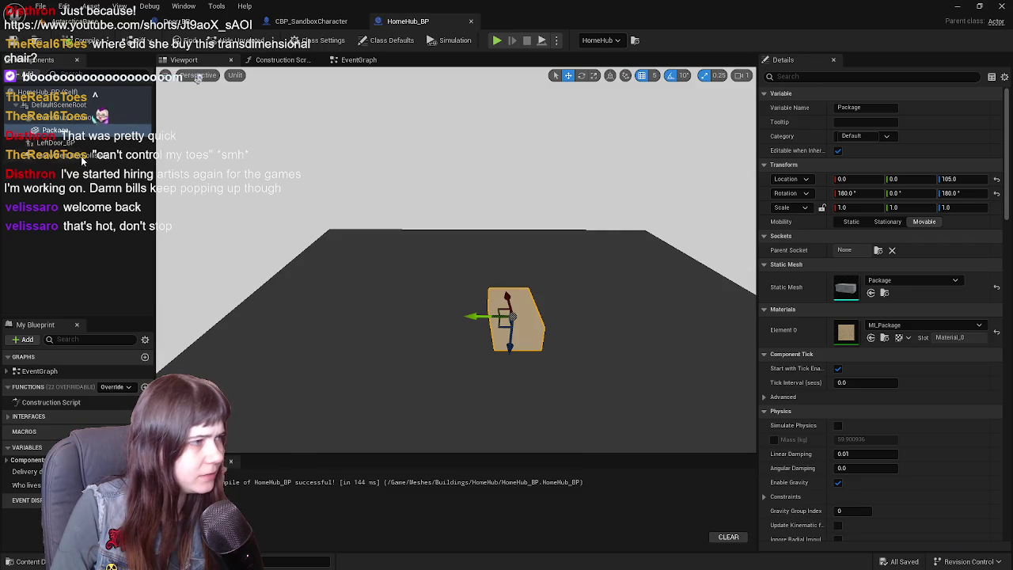
pyautogui.click(75, 21)
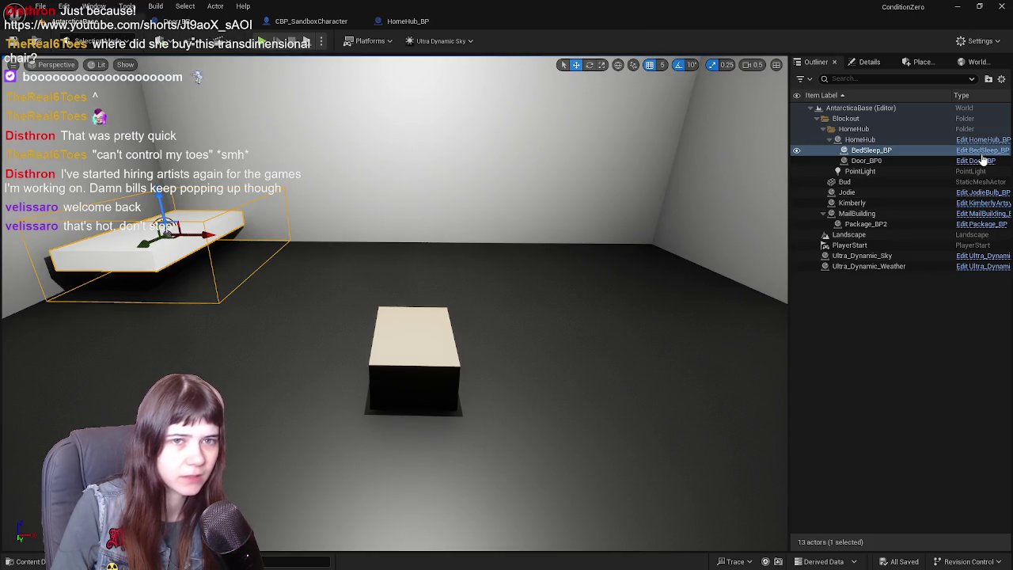
pyautogui.click(418, 22)
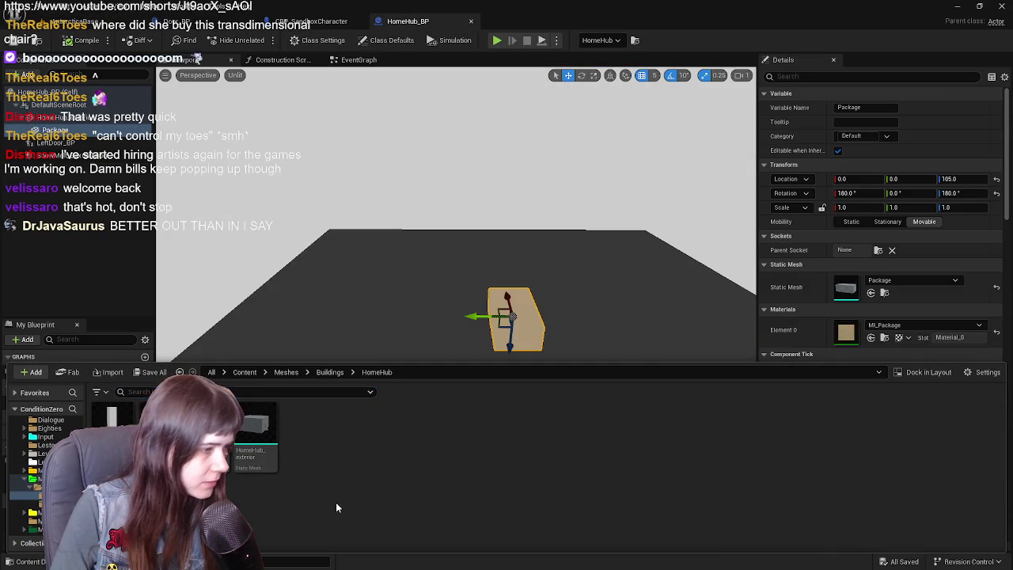
# Go up from Buildings and Meshes to Content, open Blueprints, and select BedSleep_BP
pyautogui.click(329, 372)
pyautogui.click(286, 372)
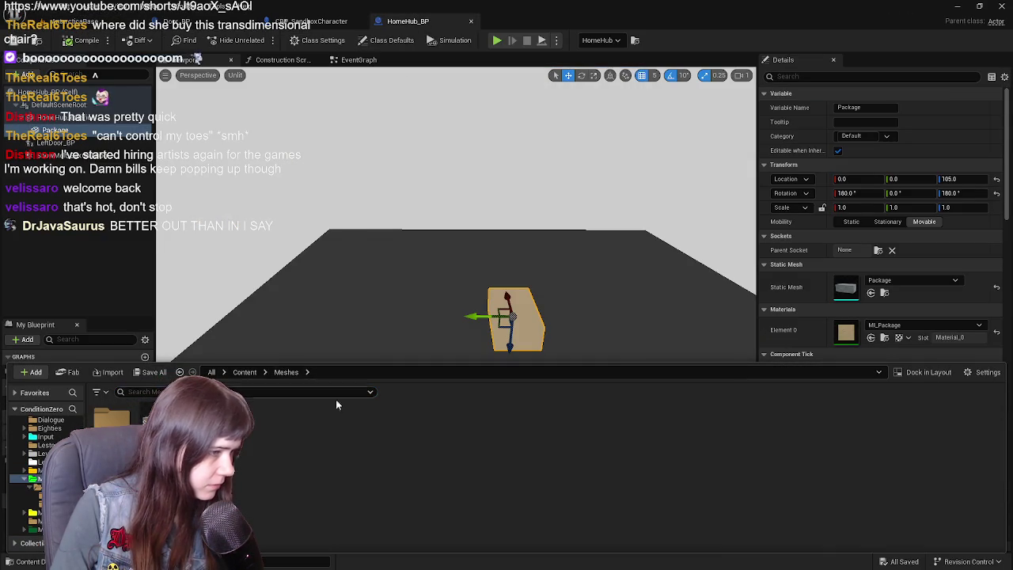
pyautogui.click(245, 372)
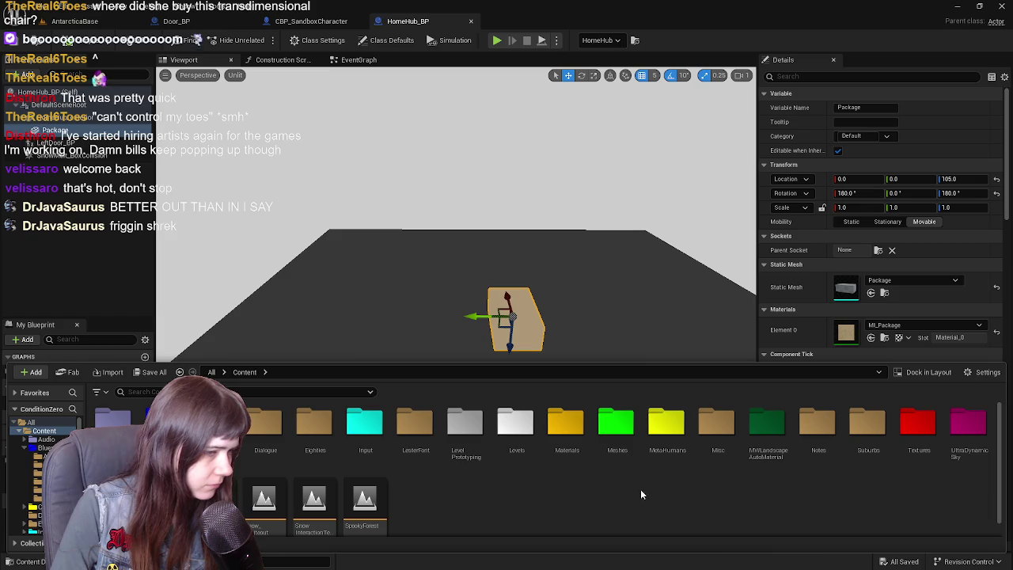
pyautogui.scroll(-1, 467, 495)
pyautogui.scroll(1, 456, 496)
pyautogui.doubleClick(163, 426)
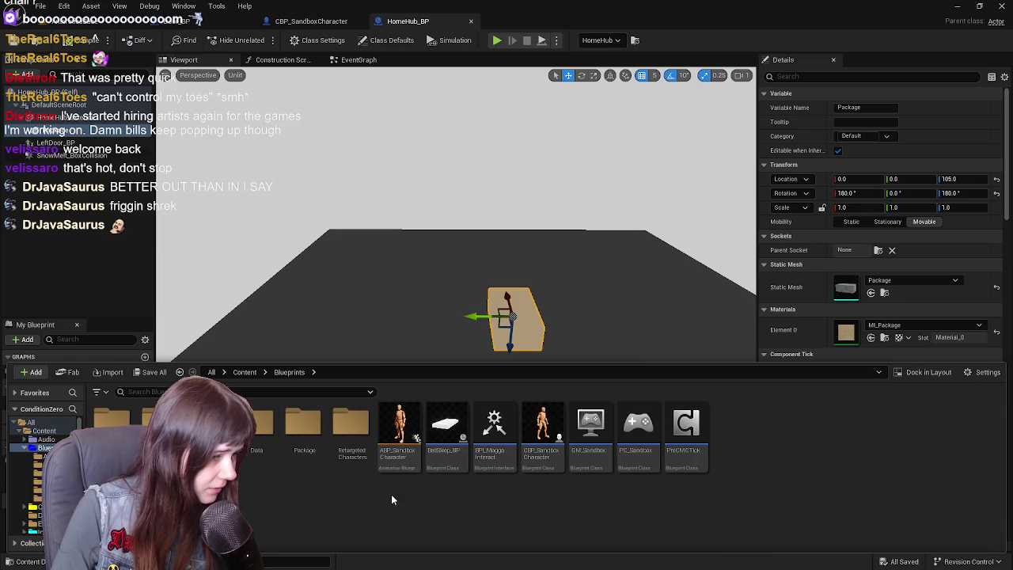
pyautogui.click(449, 441)
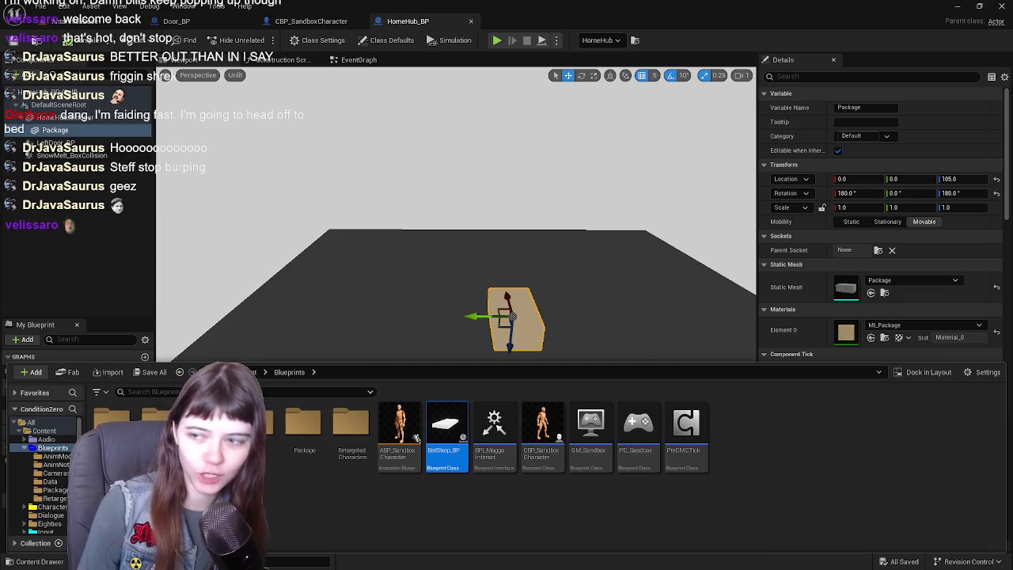
pyautogui.click(770, 482)
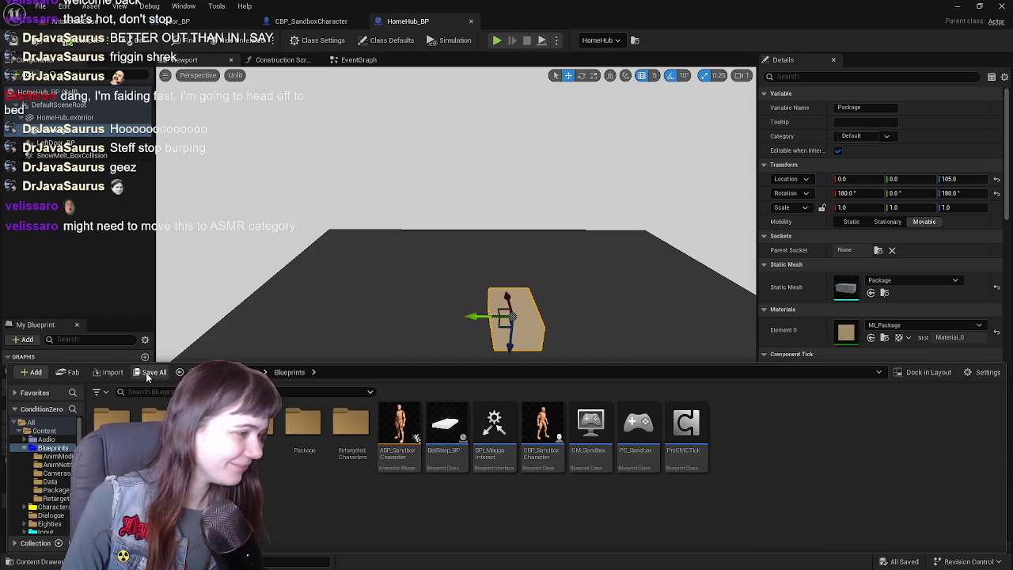
# Add BedSleep_BP as a child actor of HomeHub_BP and set its Z rotation to 270
pyautogui.moveTo(445, 434)
pyautogui.mouseDown()
pyautogui.moveTo(69, 167)
pyautogui.moveTo(71, 138)
pyautogui.mouseUp()
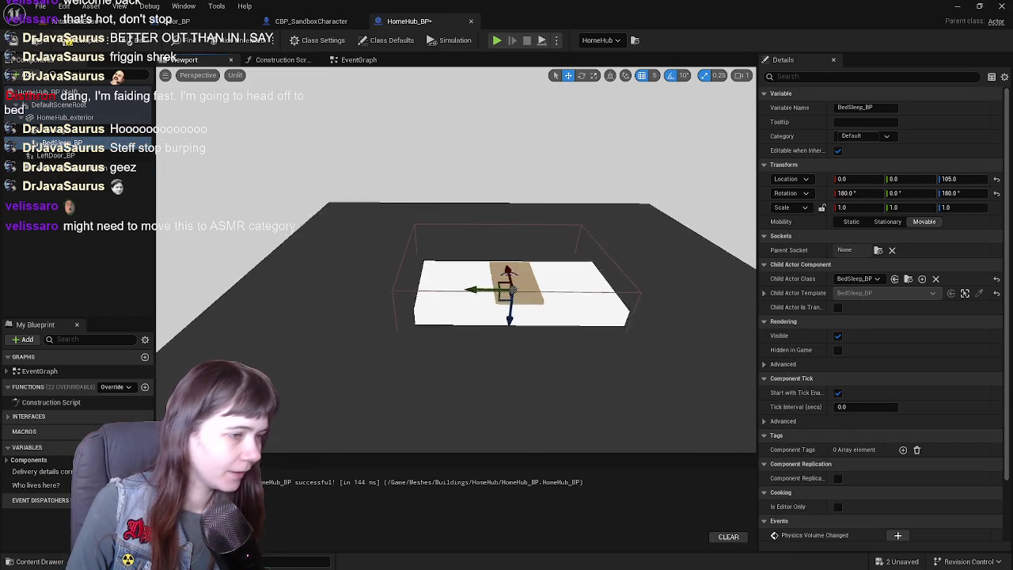
pyautogui.press('e')
pyautogui.moveTo(486, 388)
pyautogui.mouseDown()
pyautogui.moveTo(477, 400)
pyautogui.moveTo(558, 343)
pyautogui.moveTo(601, 360)
pyautogui.mouseUp()
pyautogui.press('q')
pyautogui.moveTo(658, 315); pyautogui.dragTo(546, 322)
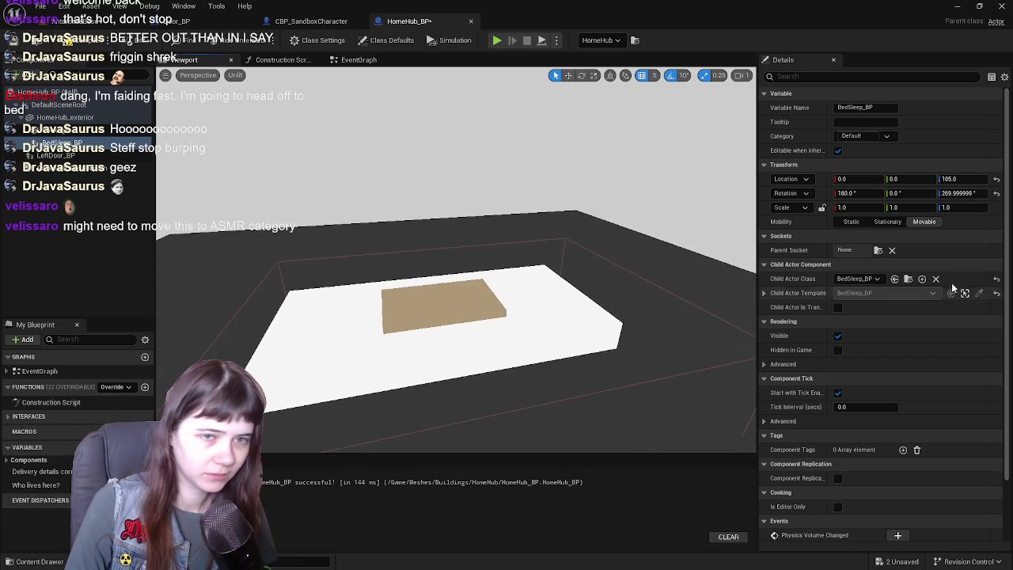
pyautogui.click(965, 193)
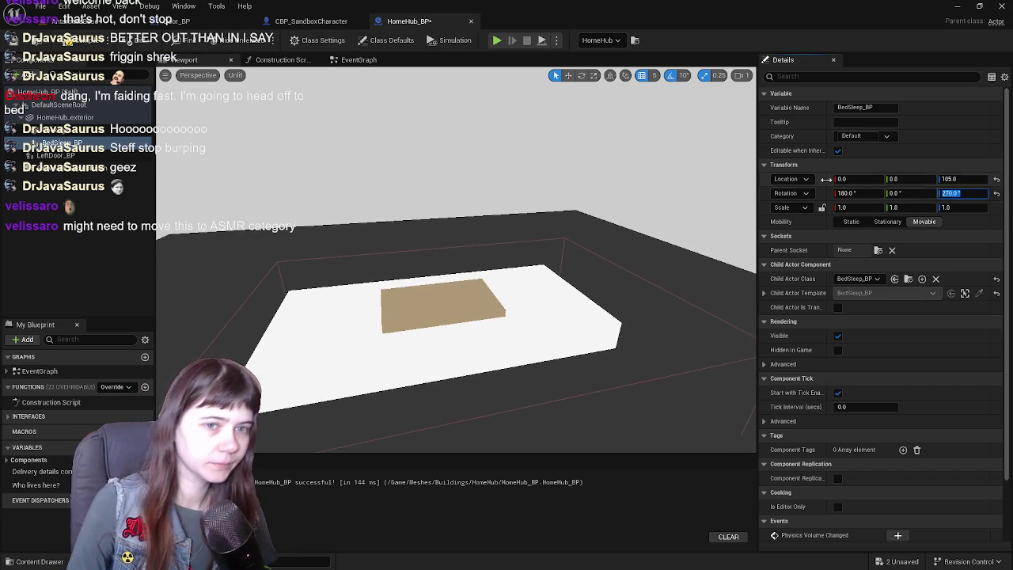
pyautogui.write('90')
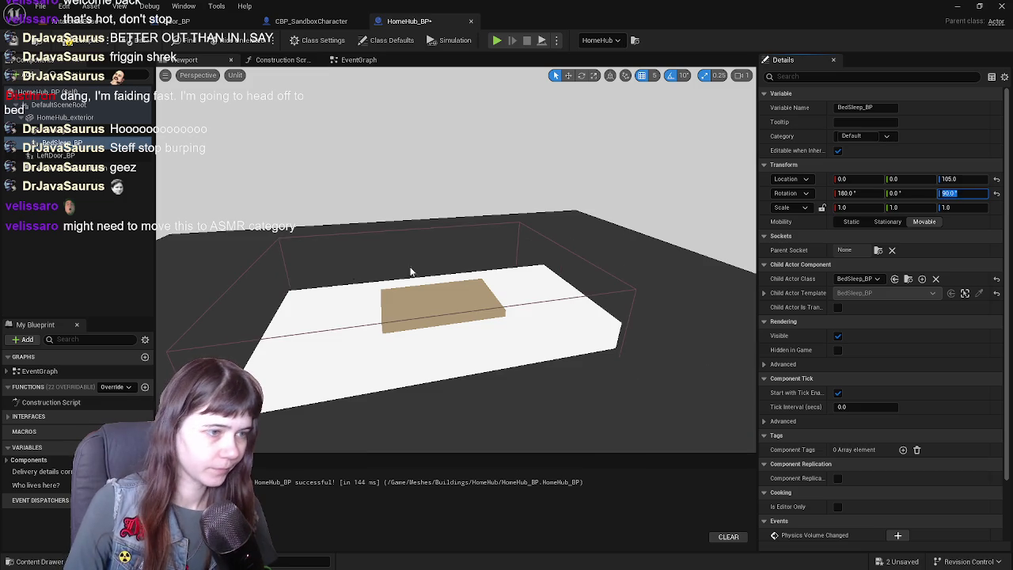
pyautogui.press('Return')
pyautogui.click(965, 193)
pyautogui.write('270')
pyautogui.press('Return')
# Slide the bed along Y to 385 and set its X rotation to 0 so it stands upright
pyautogui.moveTo(617, 214); pyautogui.dragTo(617, 190)
pyautogui.press('w')
pyautogui.moveTo(554, 261); pyautogui.dragTo(545, 237)
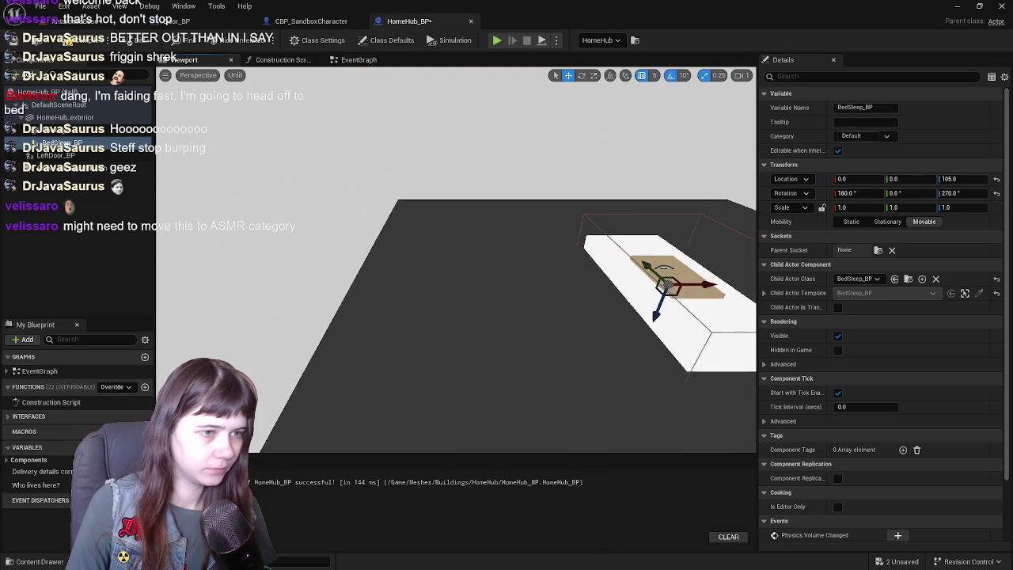
pyautogui.moveTo(693, 287); pyautogui.dragTo(434, 304)
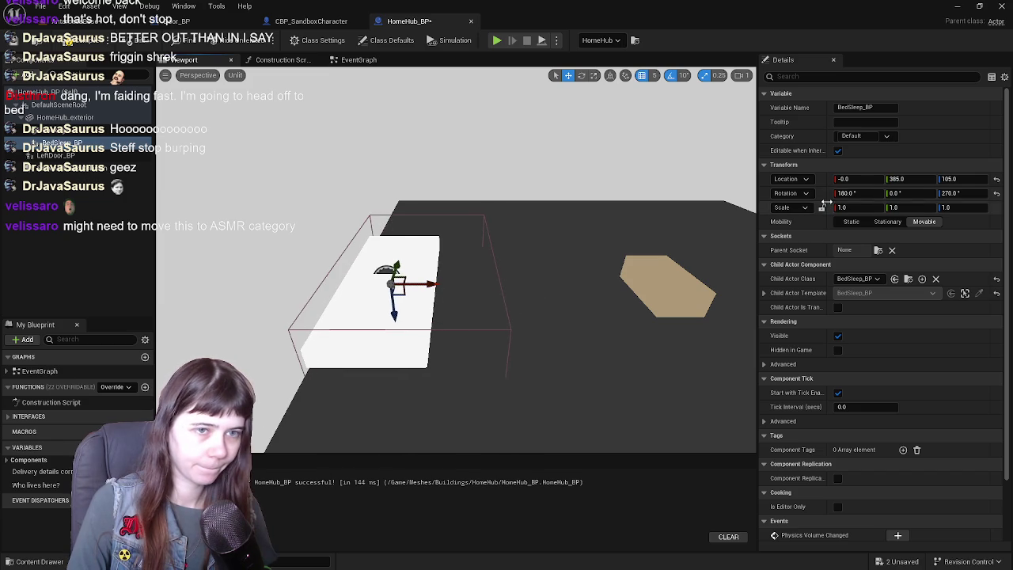
pyautogui.click(844, 193)
pyautogui.write('0')
pyautogui.press('Return')
pyautogui.moveTo(647, 224)
pyautogui.mouseDown()
pyautogui.moveTo(609, 245)
pyautogui.moveTo(577, 241)
pyautogui.mouseUp()
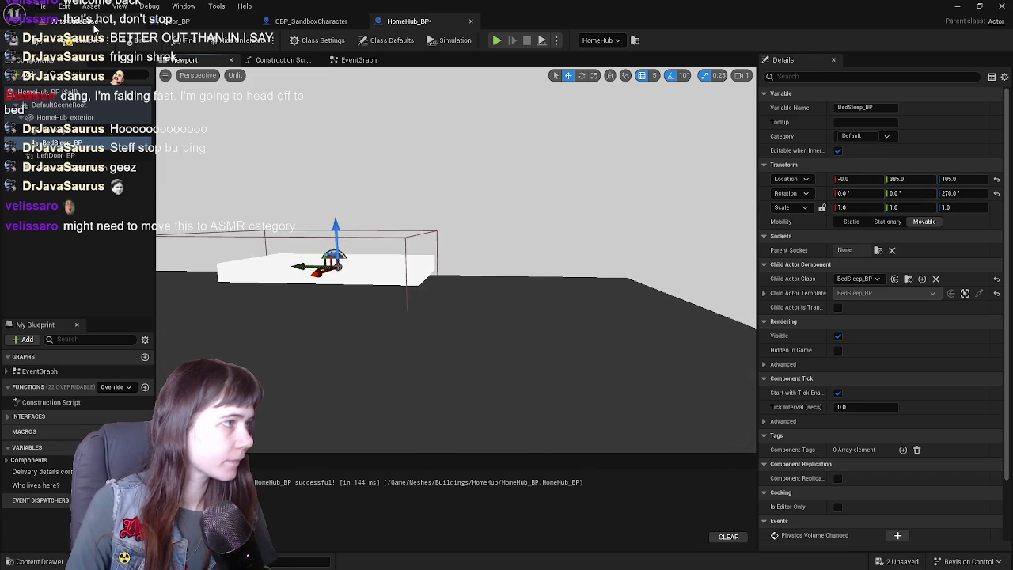
pyautogui.click(87, 22)
# Frame the selected bed, close the HomeHub_BP blueprint editor, and go back to AntarcticaBase
pyautogui.press('f')
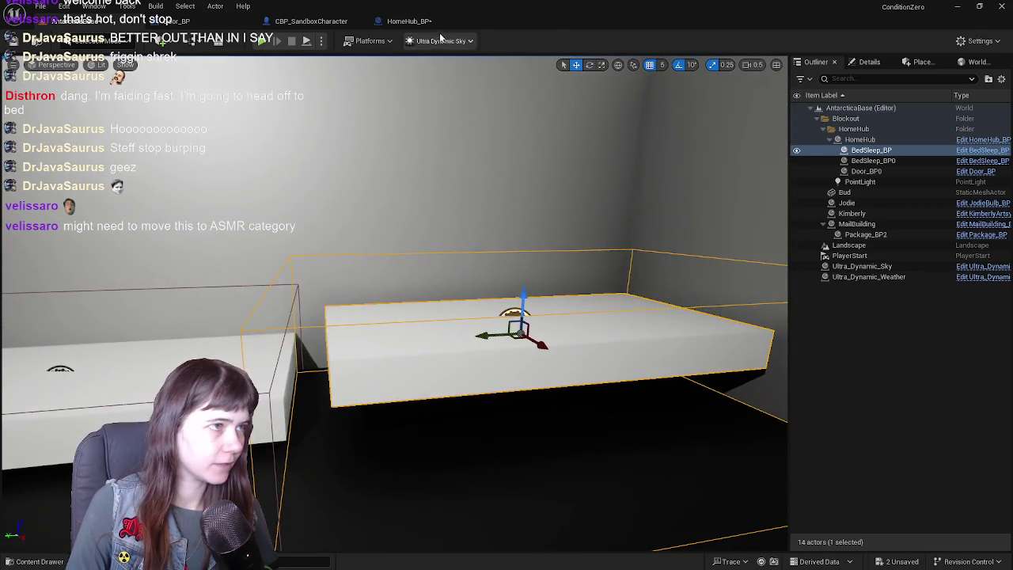
pyautogui.click(409, 21)
pyautogui.click(440, 22)
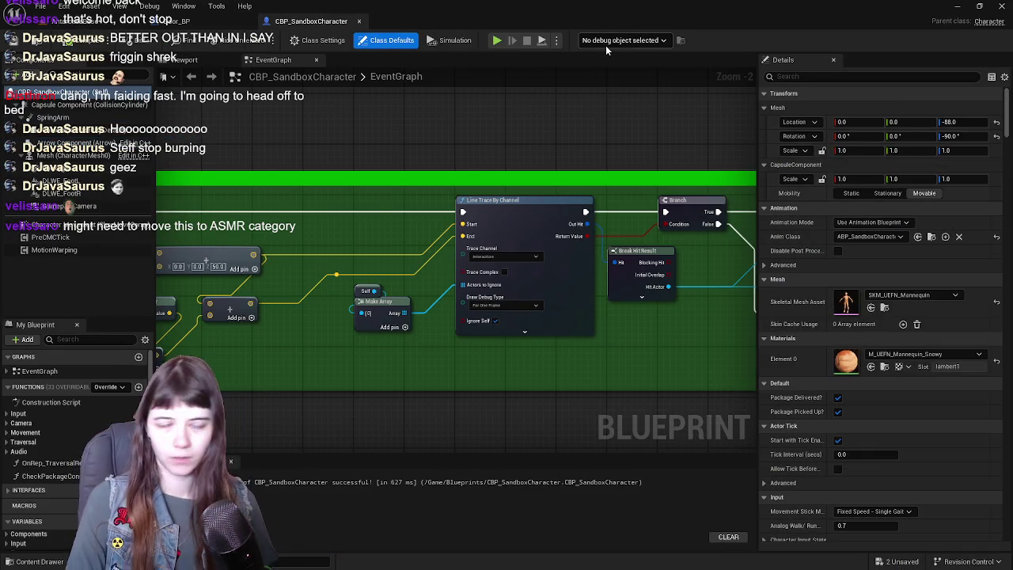
pyautogui.click(87, 21)
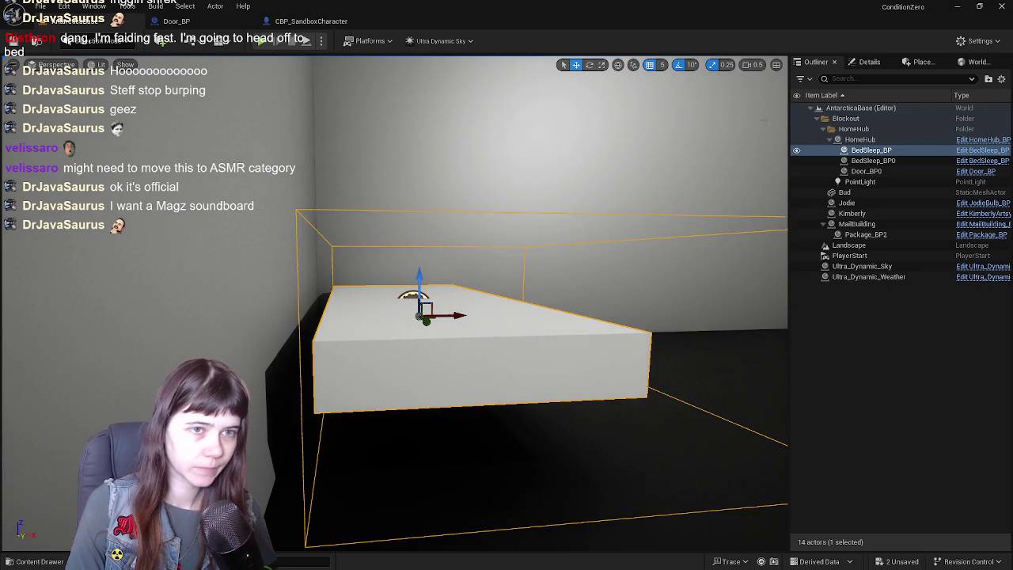
# Delete the stray BedSleep_BP actor from the AntarcticaBase level and save the level
pyautogui.press('Up')
pyautogui.press('Down')
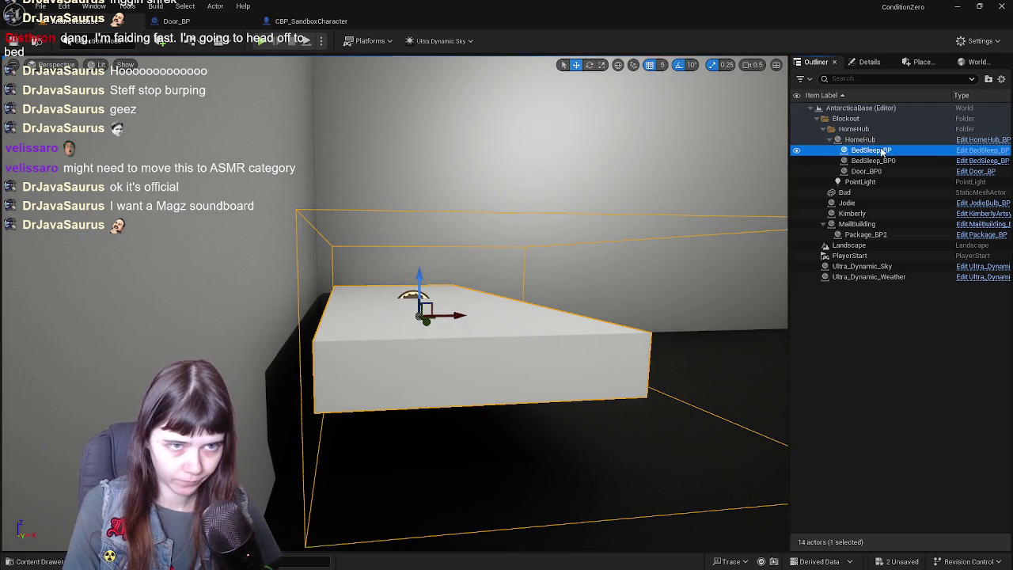
pyautogui.press('Delete')
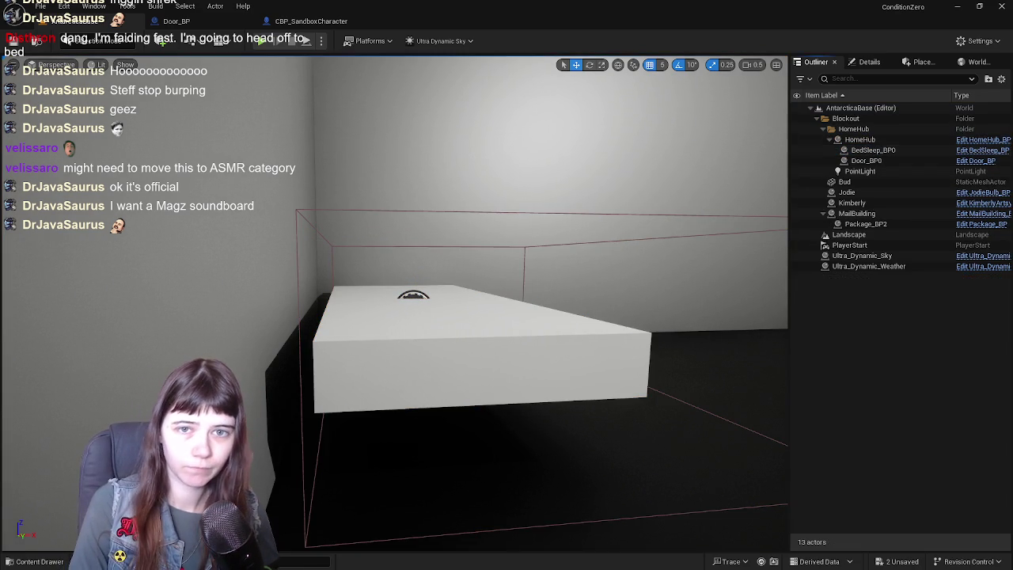
pyautogui.hotkey('ctrl', 's')
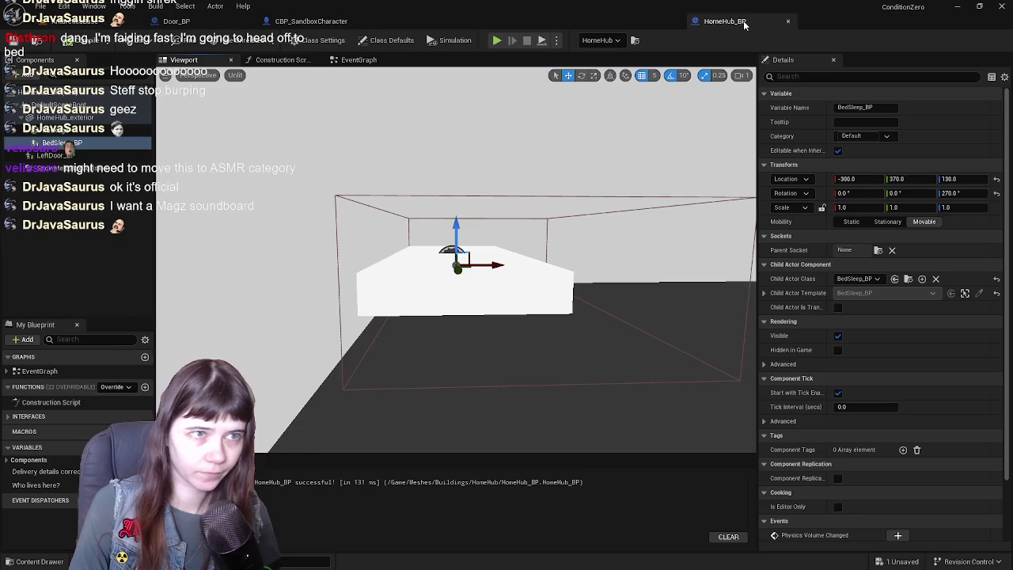
# Close the Door_BP and CBP_SandboxCharacter blueprint editors
pyautogui.click(71, 22)
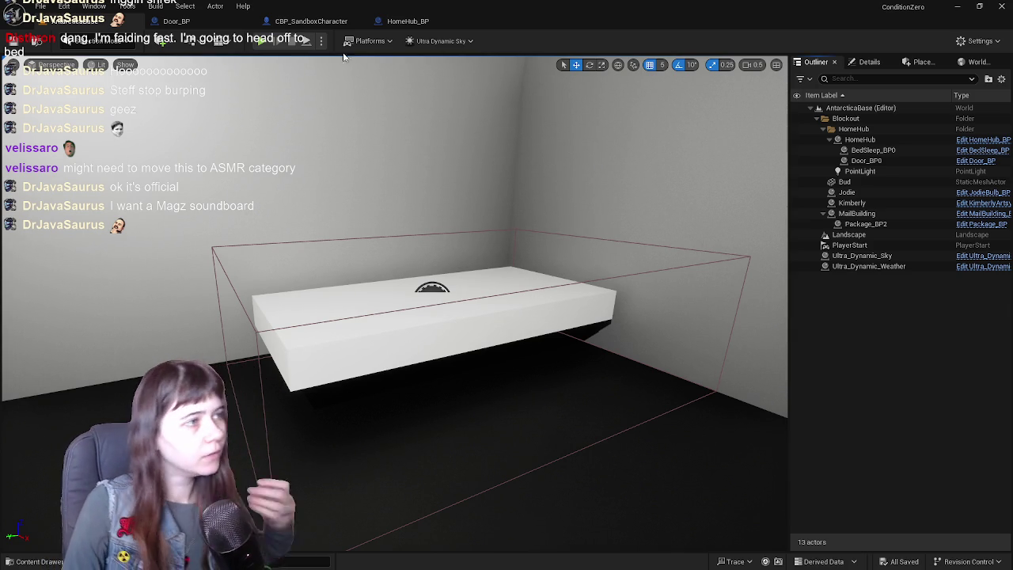
pyautogui.click(419, 26)
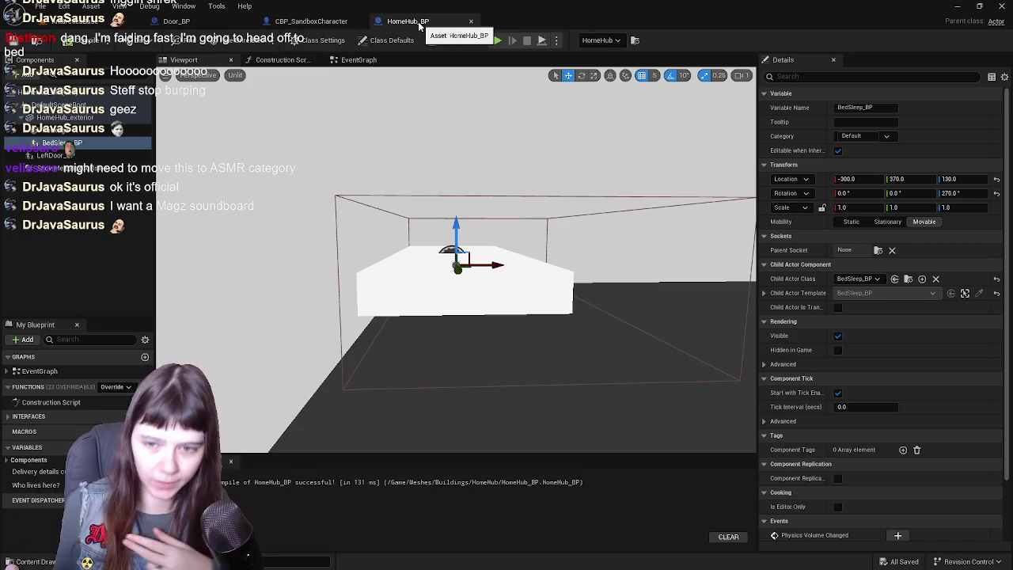
pyautogui.click(75, 21)
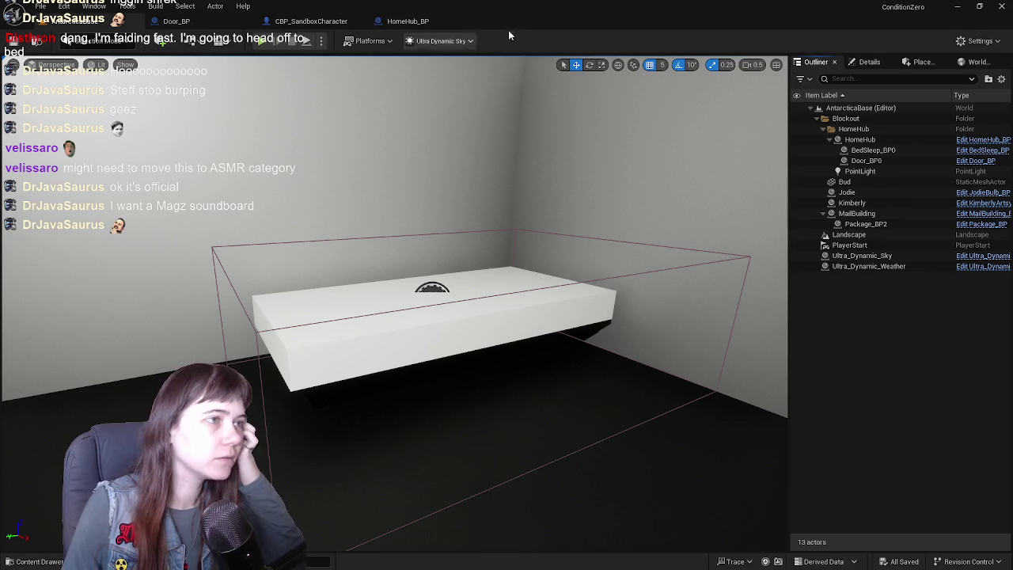
pyautogui.click(428, 24)
pyautogui.click(311, 22)
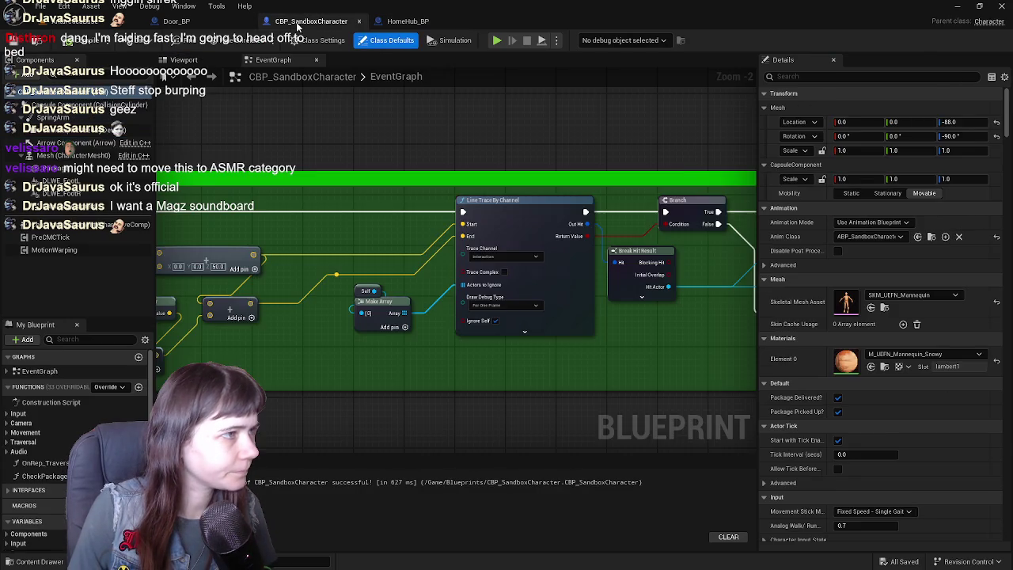
pyautogui.click(176, 24)
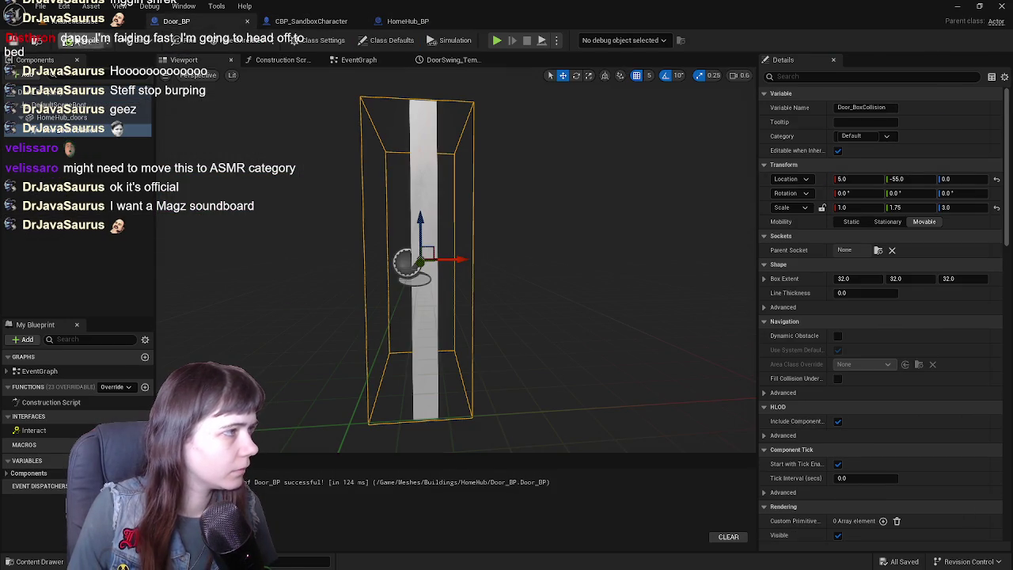
pyautogui.click(71, 21)
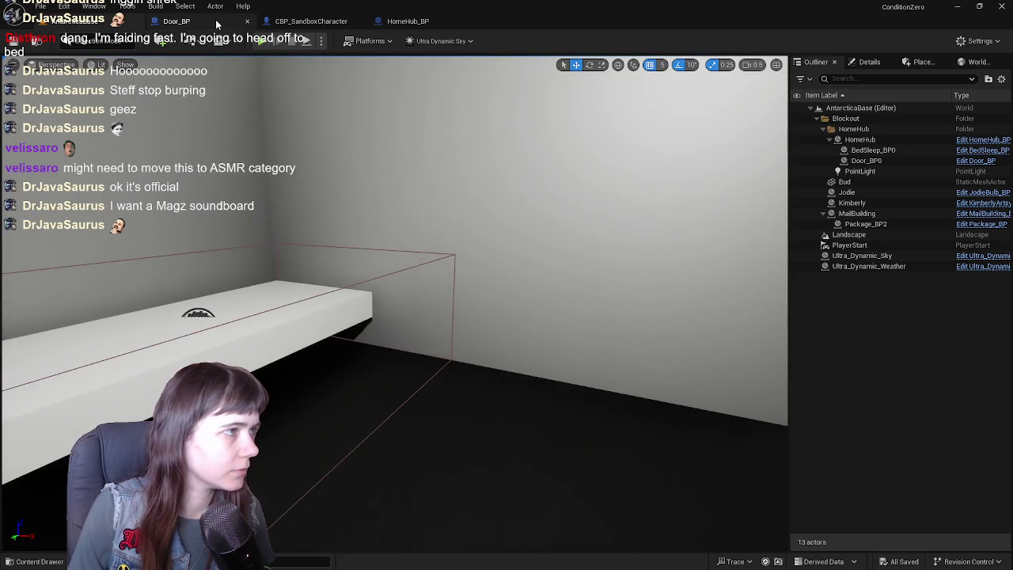
pyautogui.middleClick(216, 25)
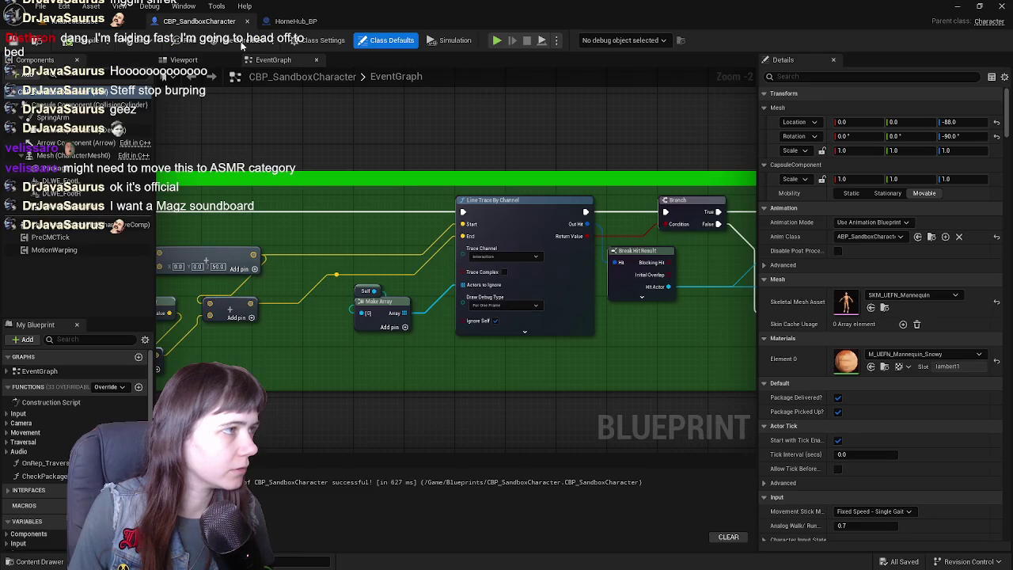
pyautogui.middleClick(235, 24)
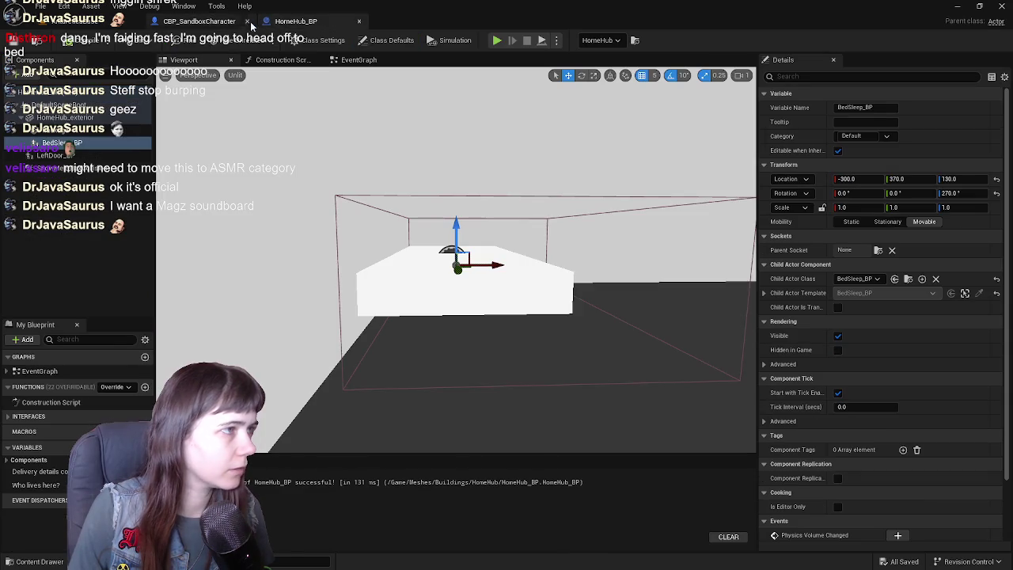
# Check the room in the level, then select the package mesh in HomeHub_BP
pyautogui.click(92, 26)
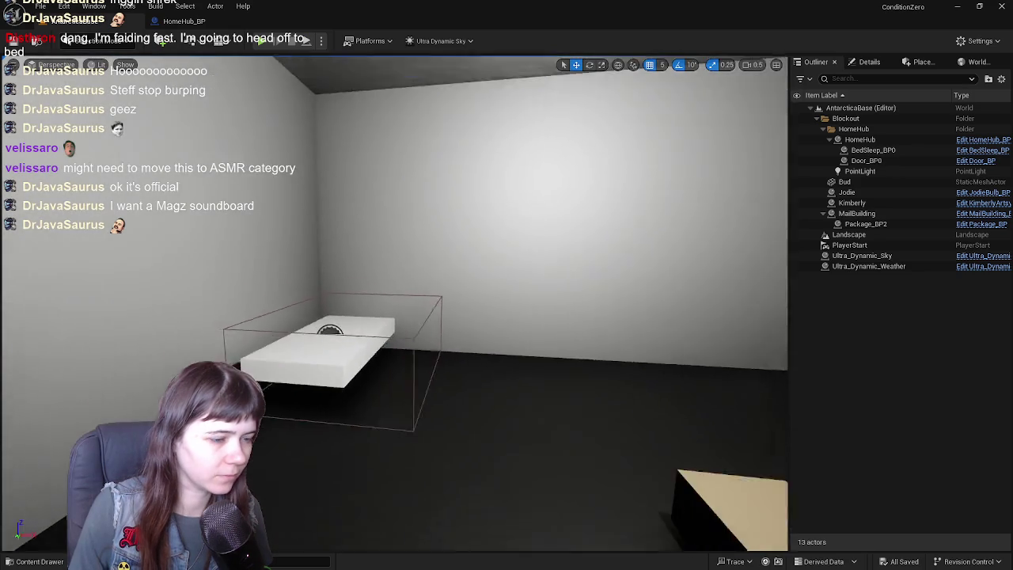
pyautogui.press('s')
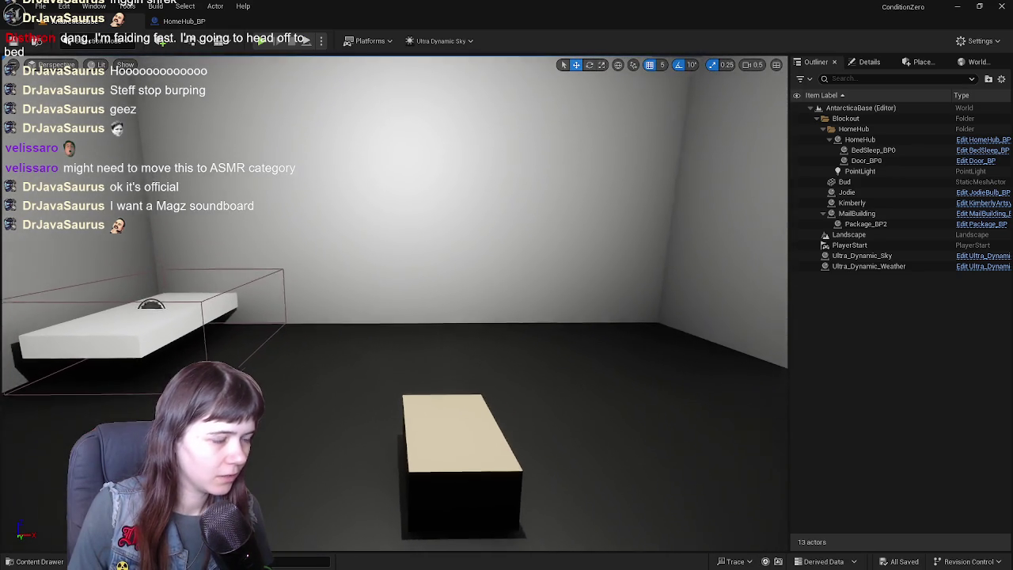
pyautogui.click(183, 21)
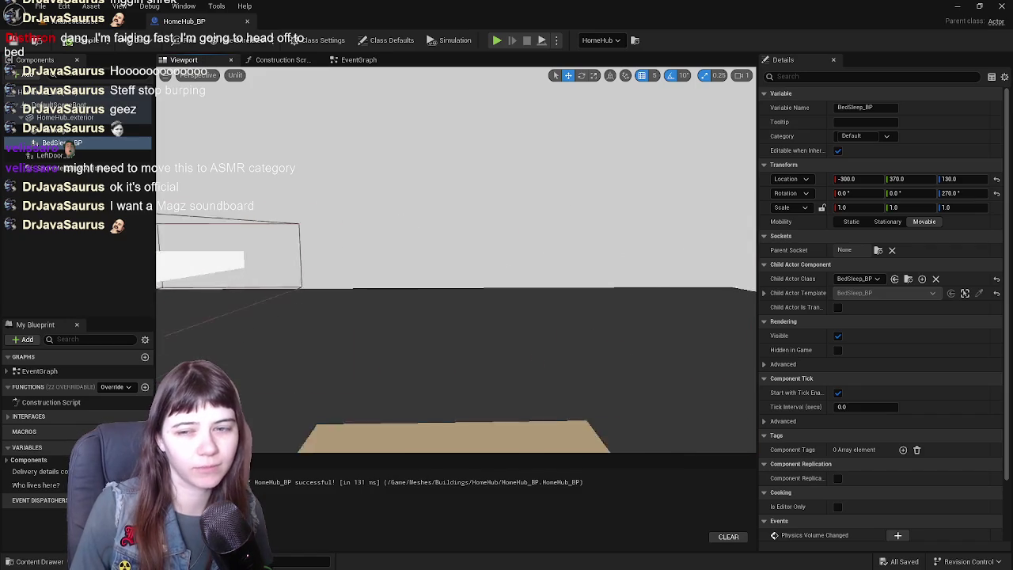
pyautogui.press('s')
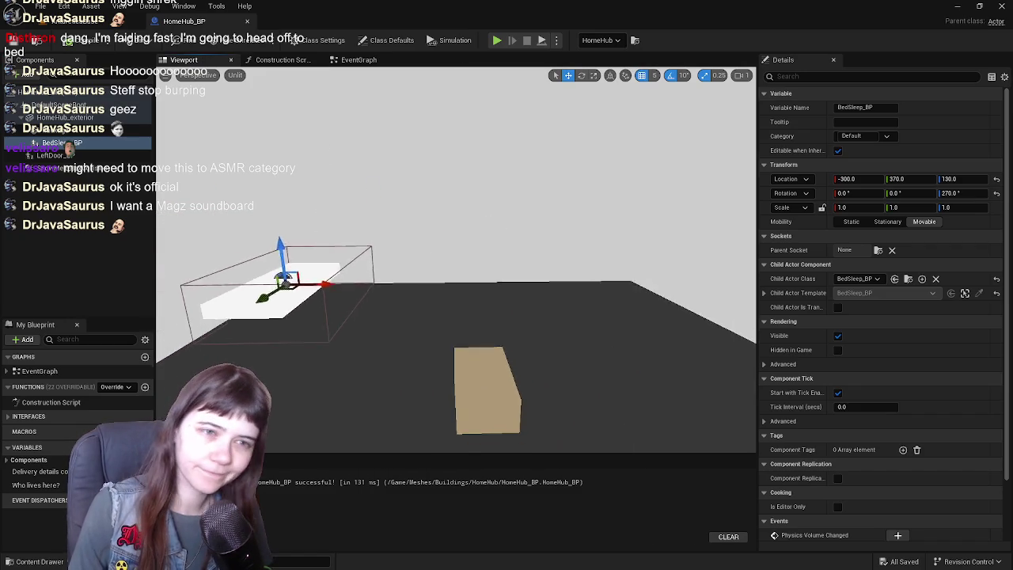
pyautogui.press('s')
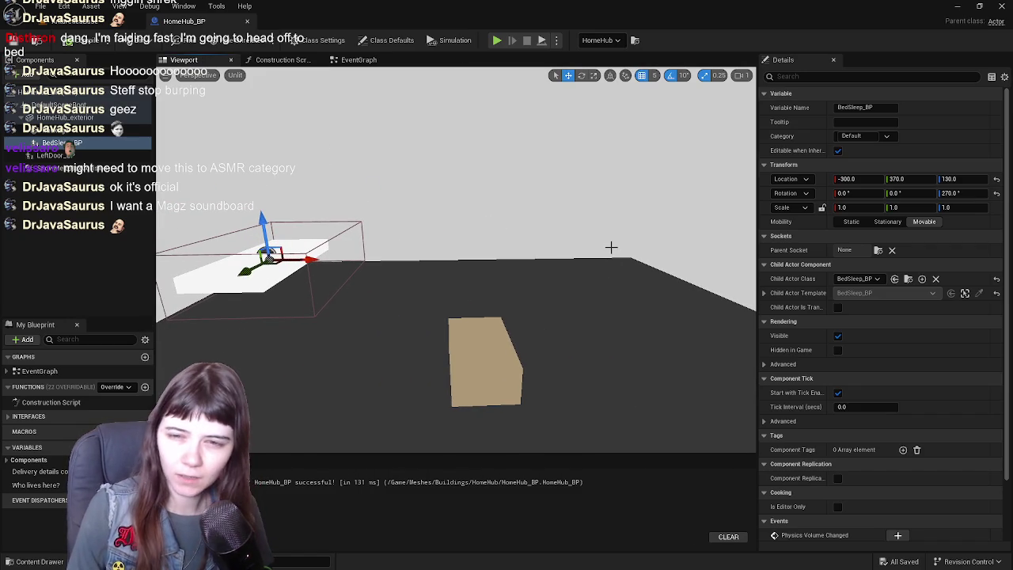
pyautogui.click(496, 348)
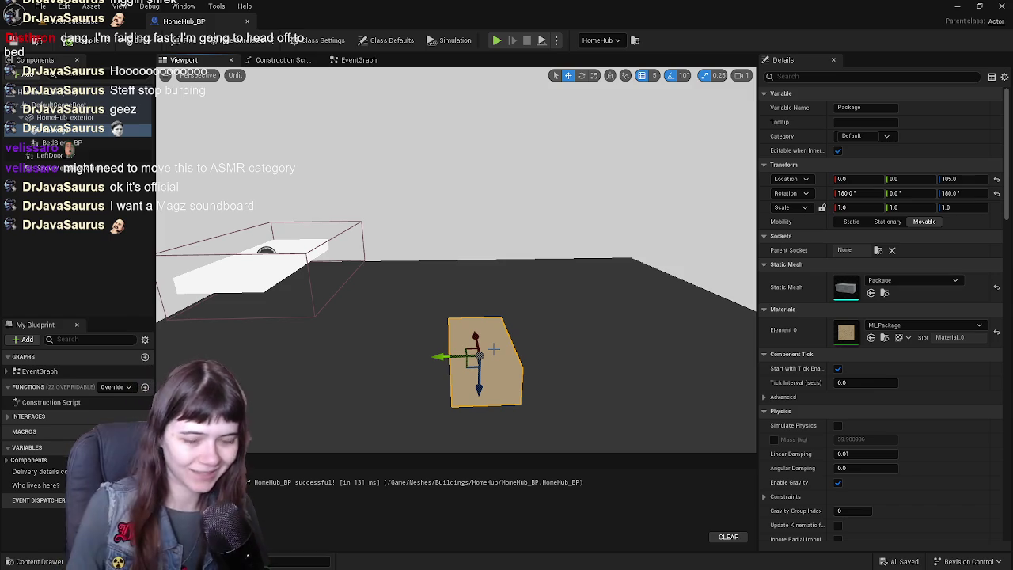
# Set the package's X rotation to 0 so it stands upright
pyautogui.moveTo(477, 389); pyautogui.dragTo(494, 285)
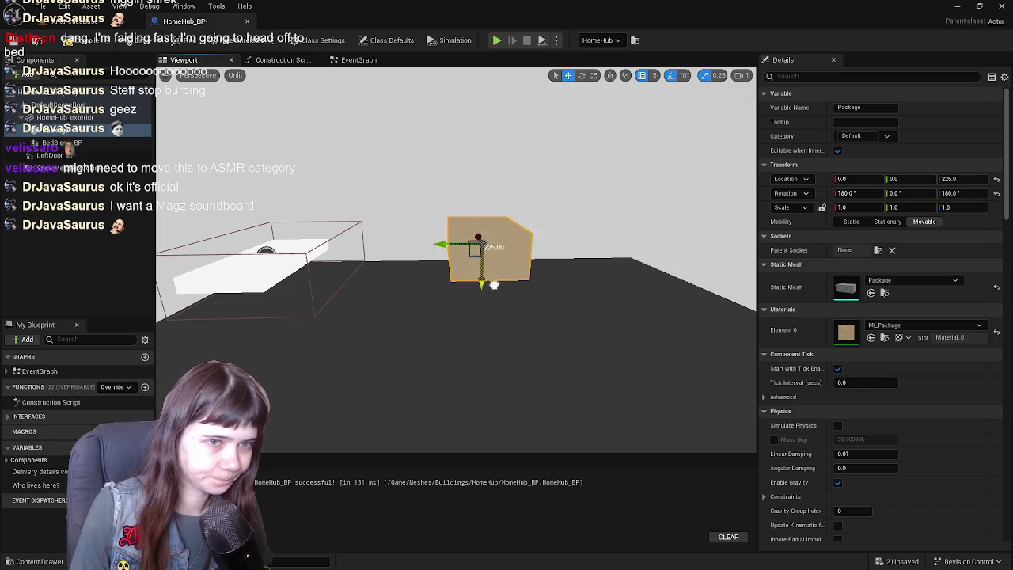
pyautogui.click(869, 193)
pyautogui.write('0')
pyautogui.press('Return')
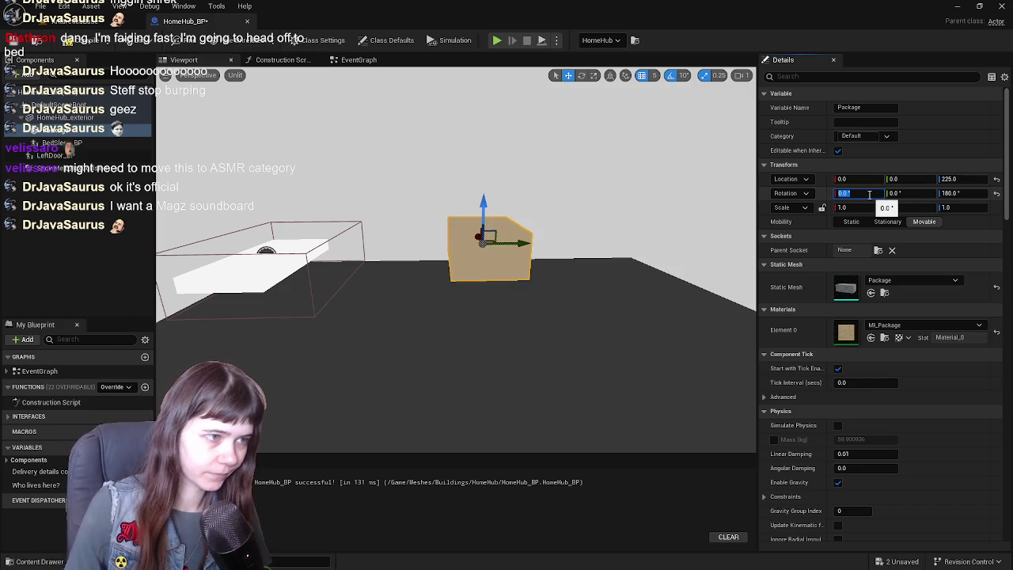
pyautogui.moveTo(484, 211)
pyautogui.mouseDown()
pyautogui.moveTo(462, 198)
pyautogui.moveTo(452, 207)
pyautogui.moveTo(459, 348)
pyautogui.moveTo(431, 404)
pyautogui.moveTo(412, 259)
pyautogui.mouseUp()
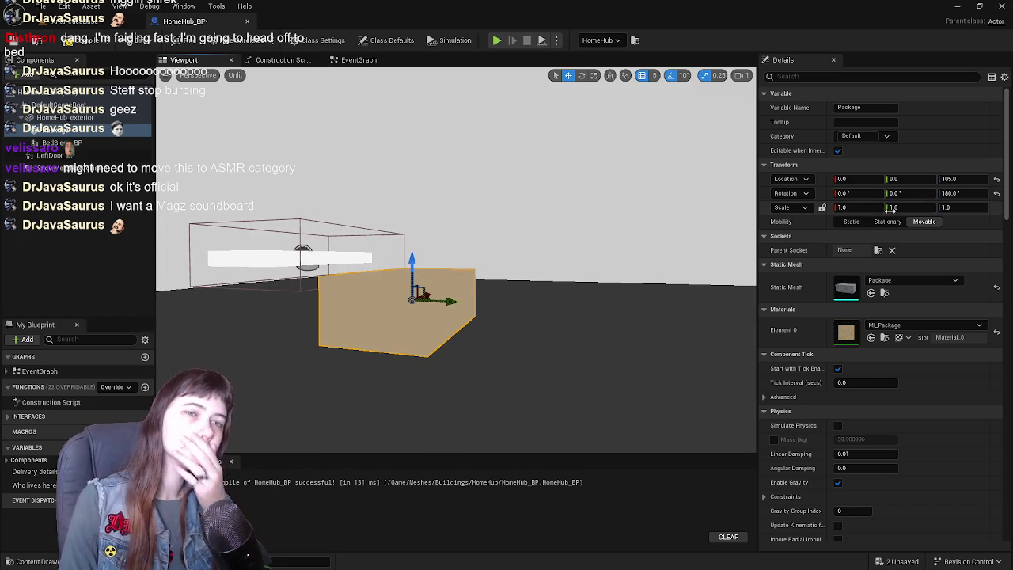
# Set the package's Z location to 105 and compile HomeHub_BP
pyautogui.click(951, 180)
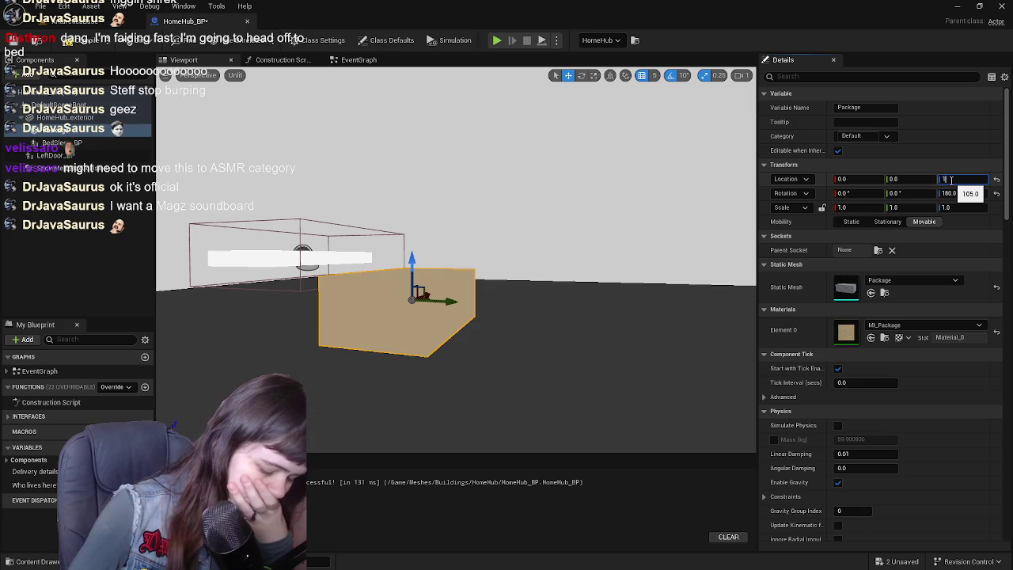
pyautogui.write('00')
pyautogui.press('Return')
pyautogui.write('110')
pyautogui.press('Return')
pyautogui.write('105')
pyautogui.press('Return')
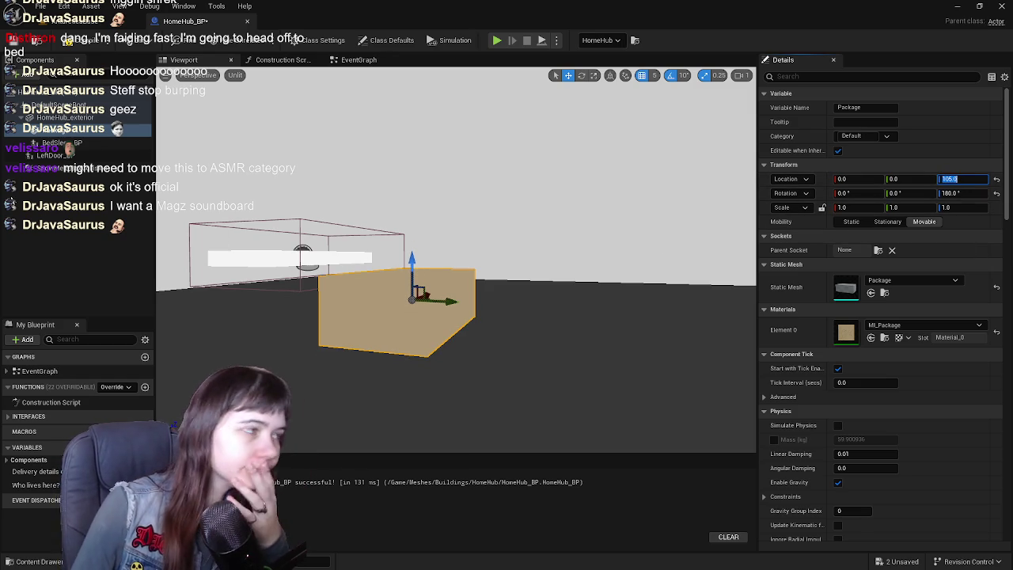
pyautogui.click(80, 41)
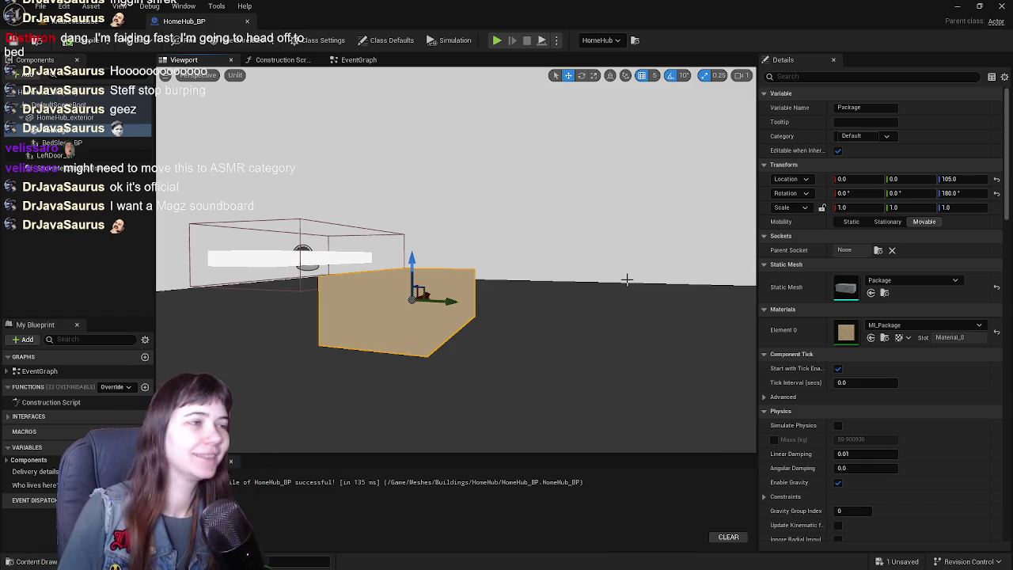
pyautogui.click(59, 24)
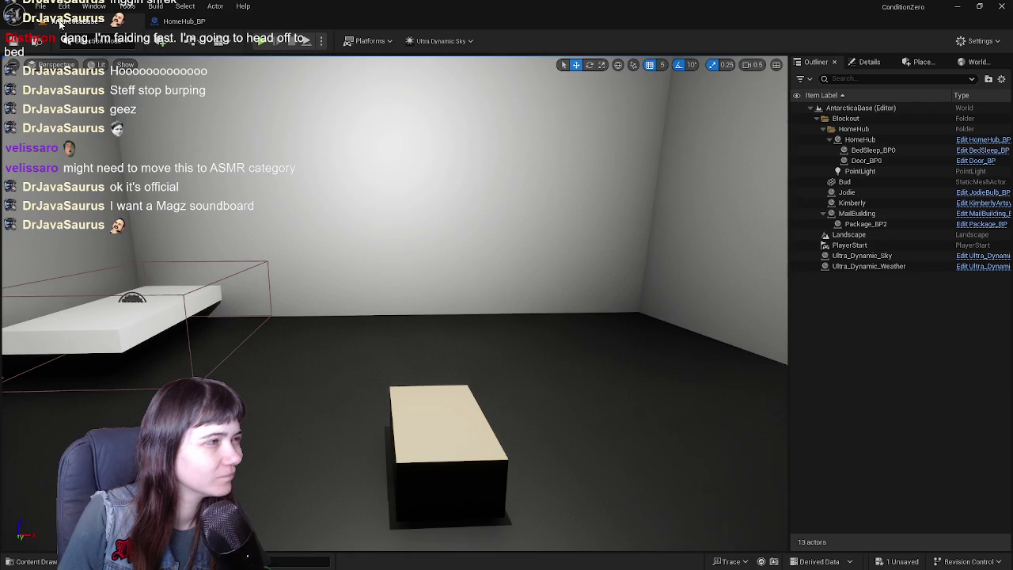
# Lift the HomeHub_BP package to Z 200, save the blueprint, and check it in the level
pyautogui.click(192, 26)
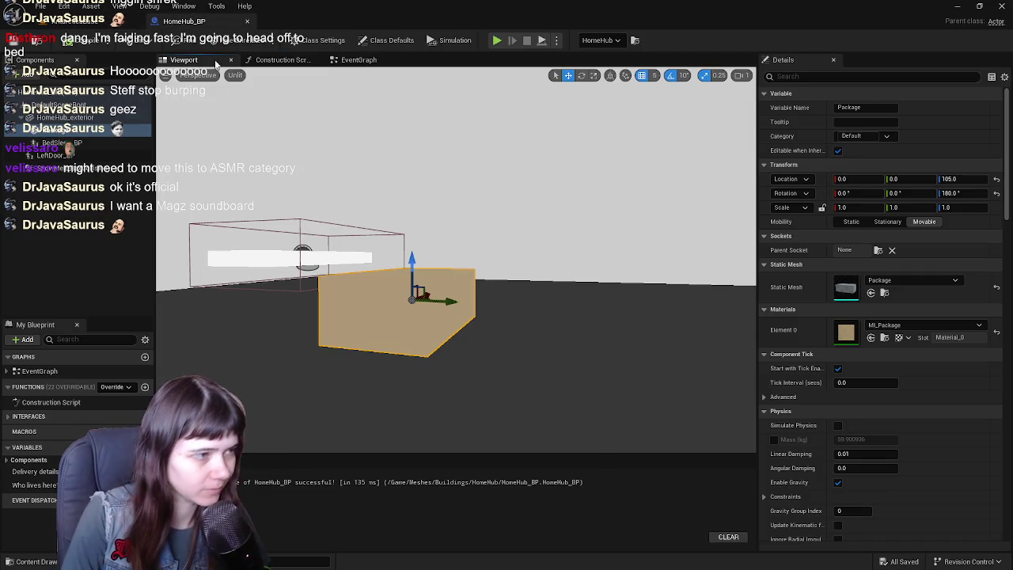
pyautogui.moveTo(665, 264)
pyautogui.mouseDown()
pyautogui.moveTo(664, 317)
pyautogui.moveTo(638, 245)
pyautogui.mouseUp()
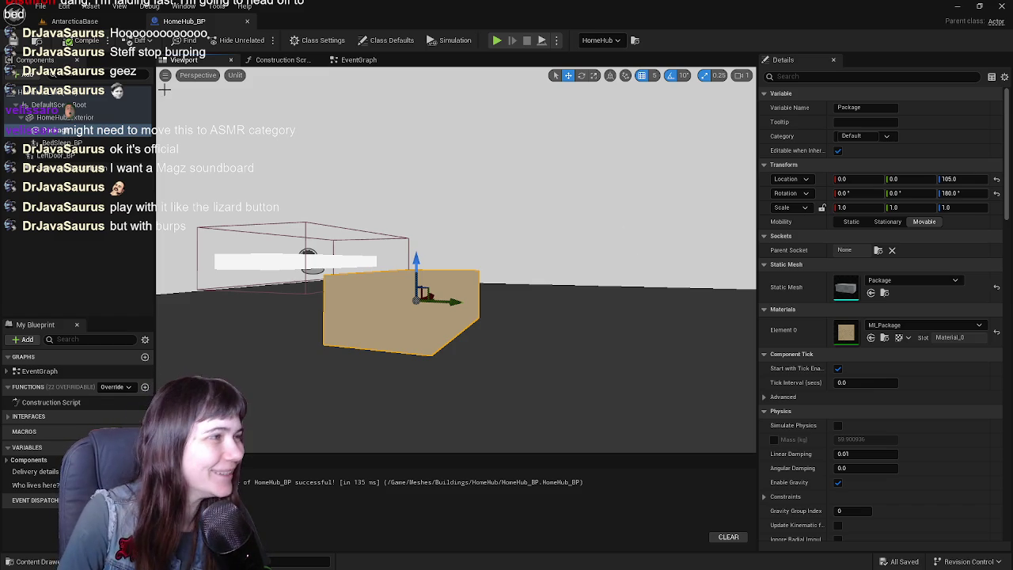
pyautogui.moveTo(272, 113)
pyautogui.mouseDown()
pyautogui.moveTo(277, 182)
pyautogui.moveTo(294, 202)
pyautogui.mouseUp()
pyautogui.moveTo(477, 321); pyautogui.dragTo(479, 201)
pyautogui.click(22, 41)
pyautogui.click(13, 41)
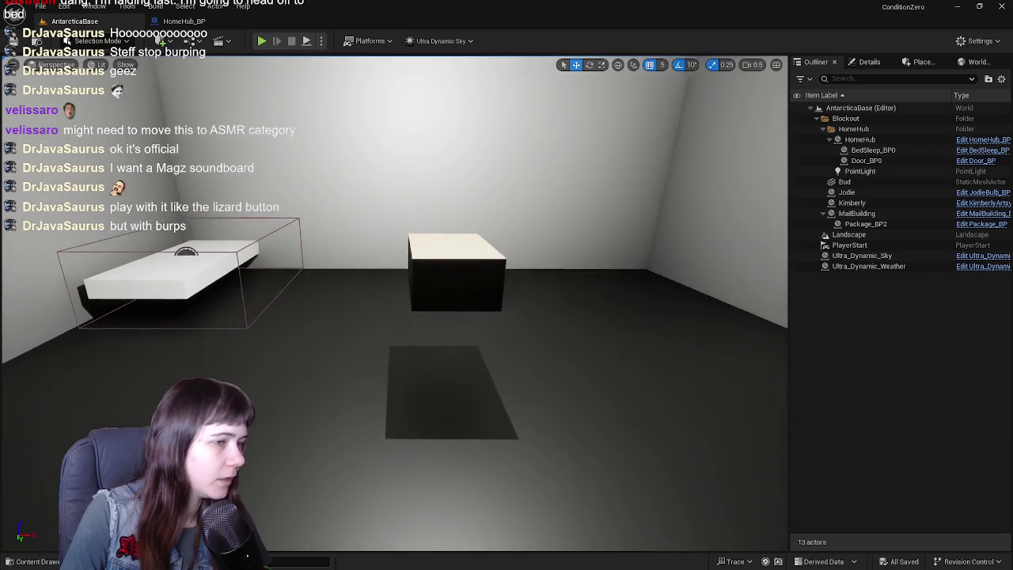
pyautogui.moveTo(531, 176); pyautogui.dragTo(530, 176)
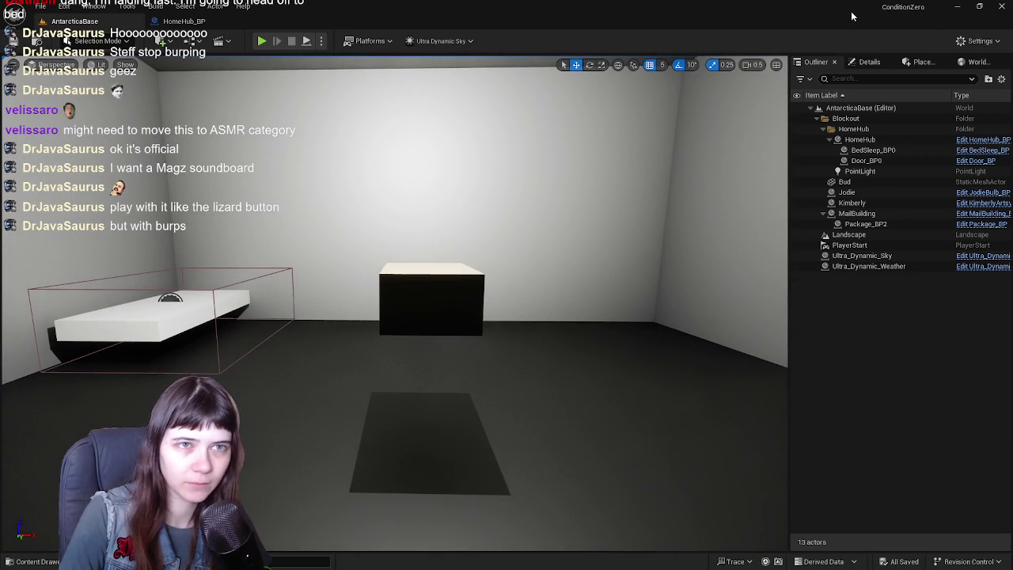
pyautogui.hotkey('alt', 'Tab')
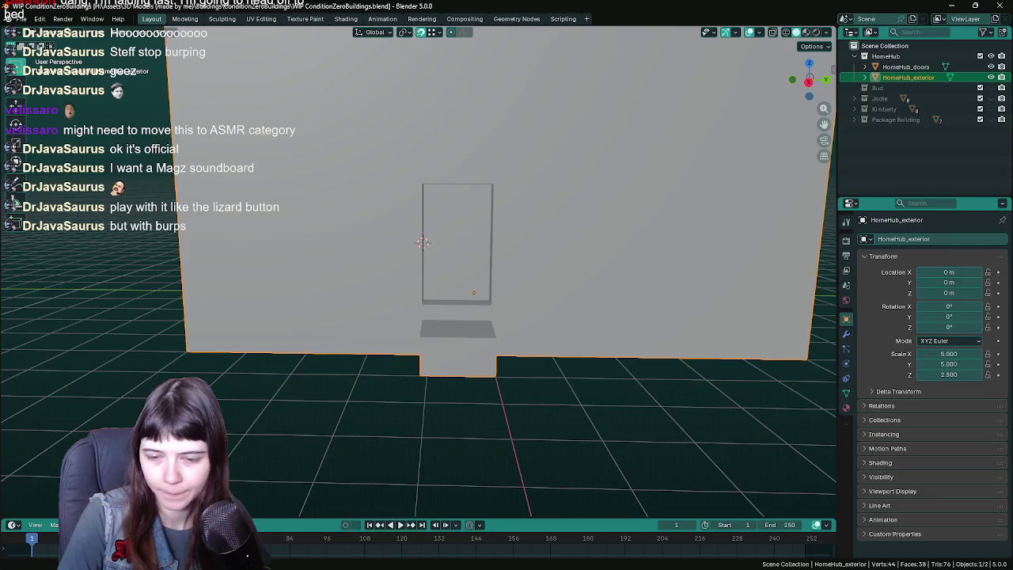
# Save ConditionZeroBuildings.blend and exclude the HomeHub collection from the view layer
pyautogui.scroll(-3, 644, 158)
pyautogui.moveTo(587, 149)
pyautogui.mouseDown()
pyautogui.moveTo(544, 193)
pyautogui.moveTo(494, 200)
pyautogui.moveTo(538, 175)
pyautogui.moveTo(551, 212)
pyautogui.mouseUp()
pyautogui.hotkey('ctrl', 's')
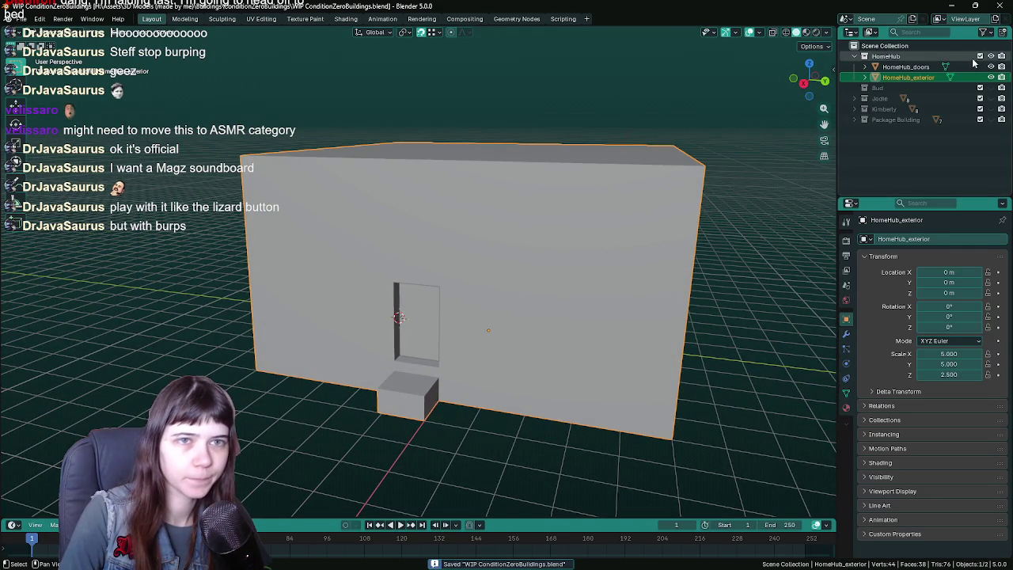
pyautogui.click(980, 56)
pyautogui.click(850, 32)
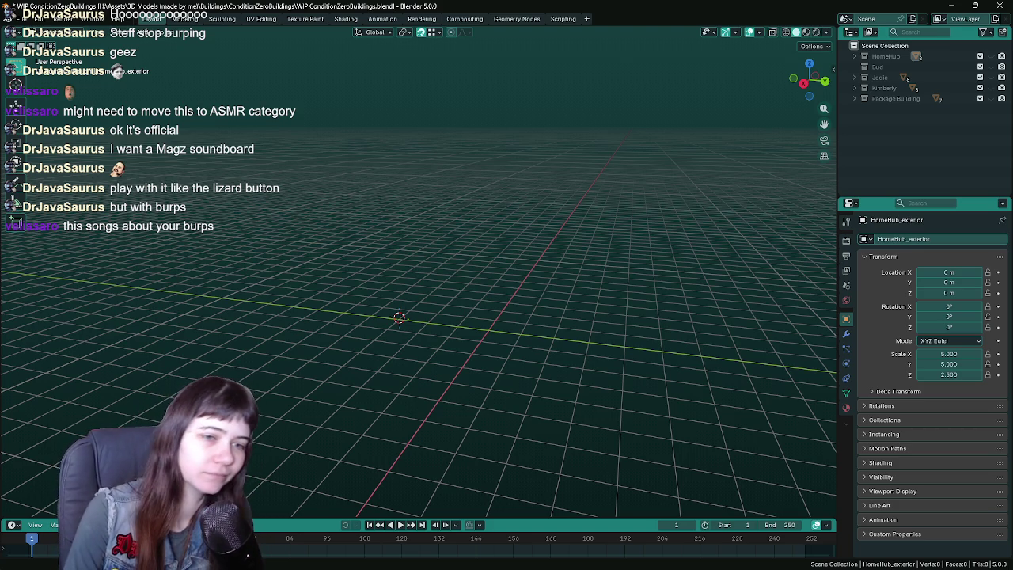
# Review HomeHub_exterior's materials and transform properties, then dismiss the scene list
pyautogui.click(845, 406)
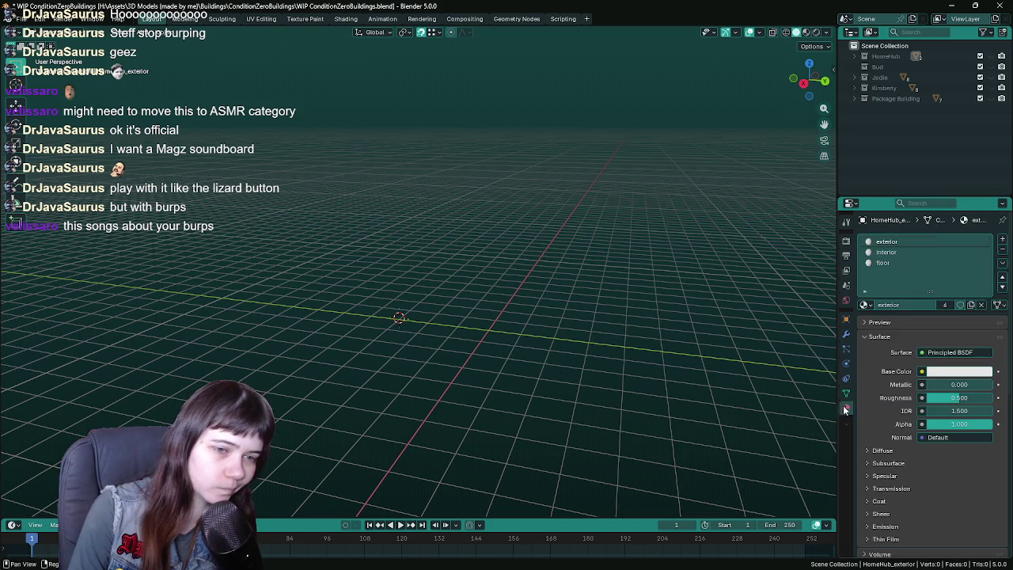
pyautogui.click(846, 318)
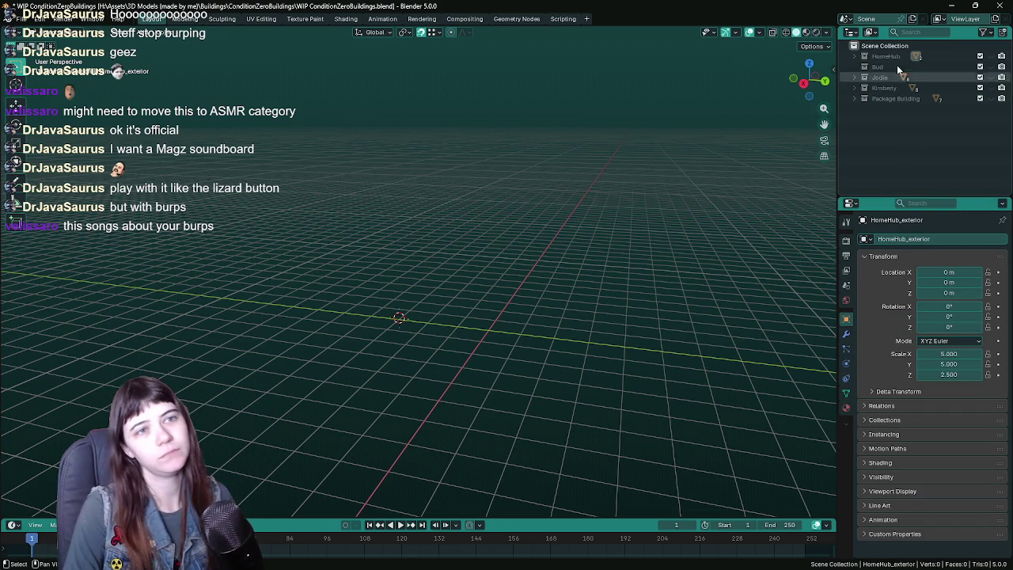
pyautogui.click(846, 19)
pyautogui.press('Escape')
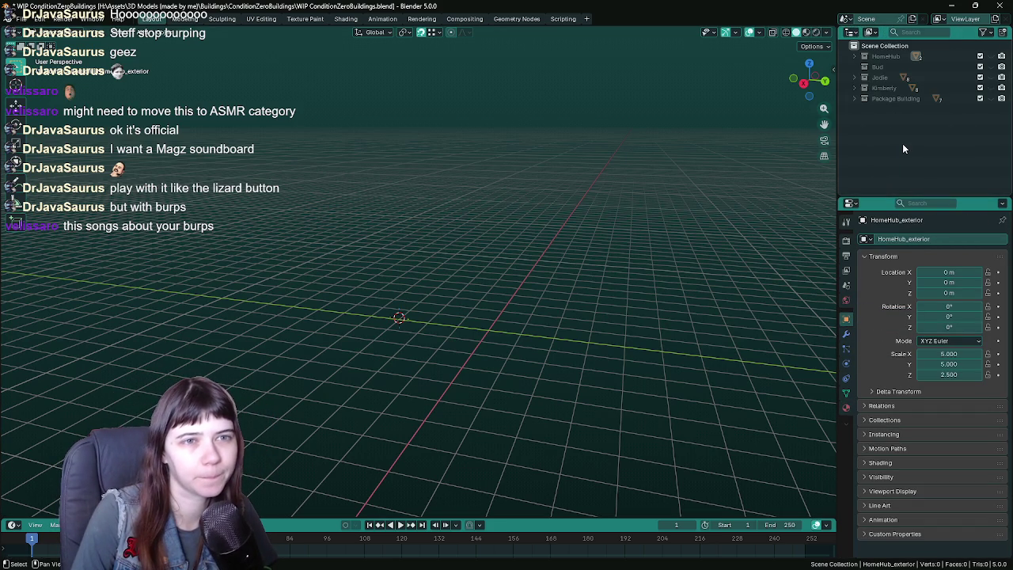
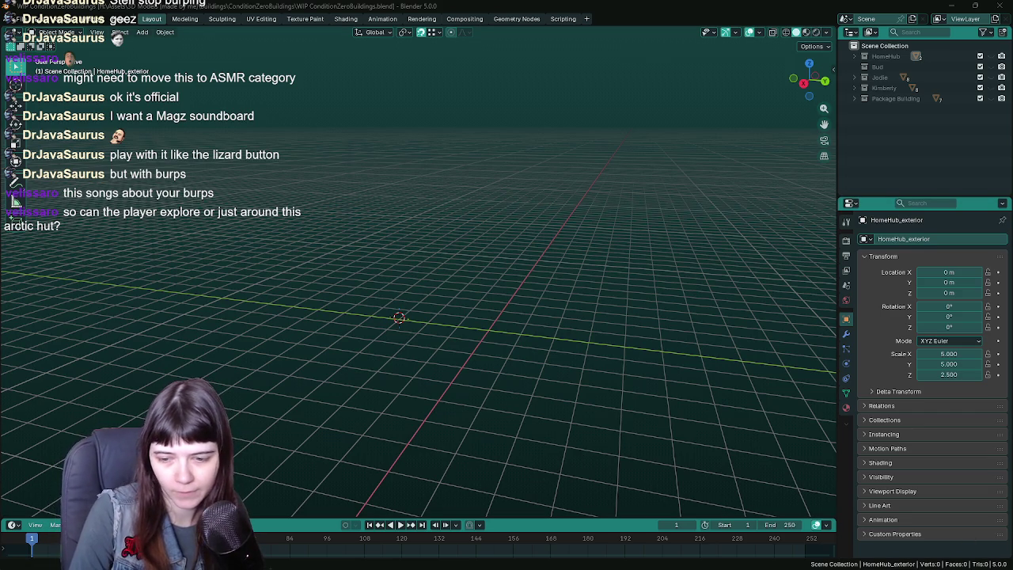
# Switch from Blender back to the Unreal Editor showing the AntarcticaBase level
pyautogui.hotkey('alt', 'Tab')
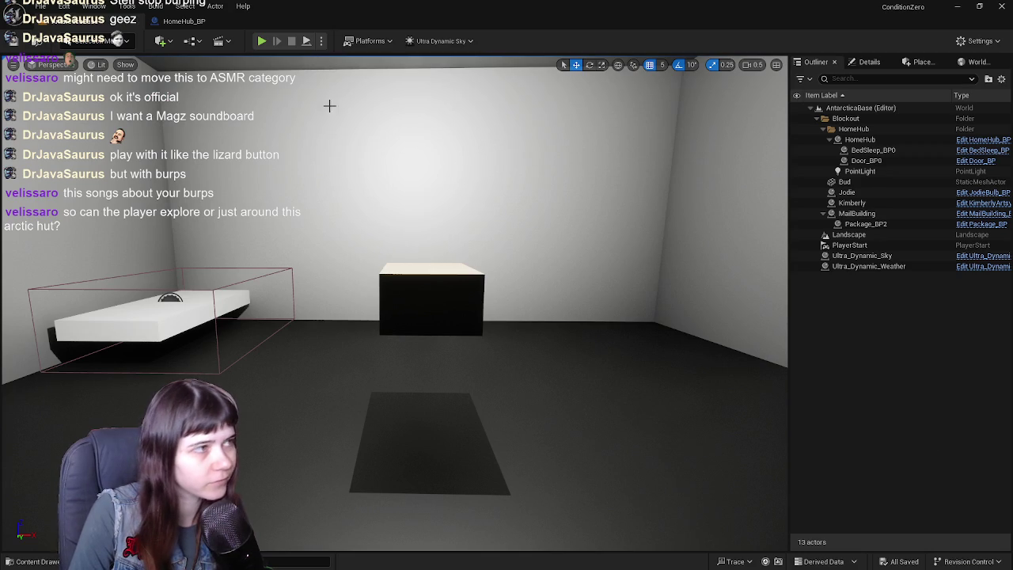
# Start Play-in-Editor and walk the mannequin into the hut's white room and back out
pyautogui.hotkey('alt', 'p')
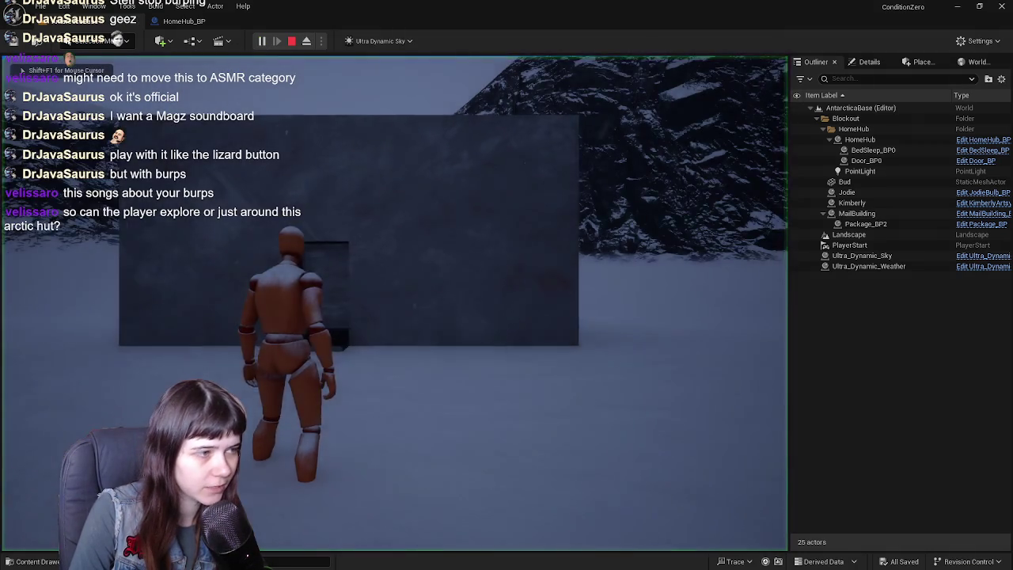
pyautogui.press('w')
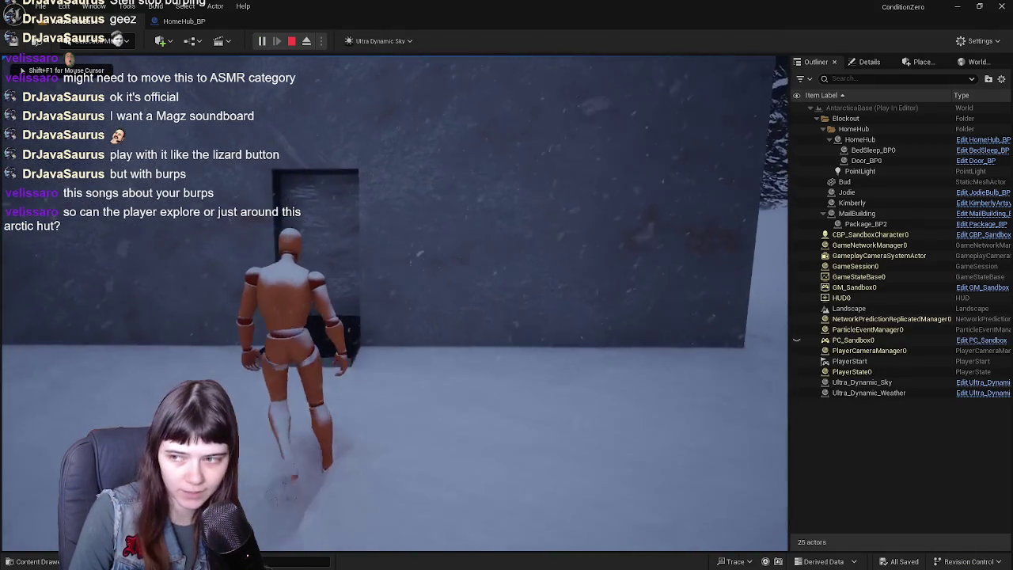
pyautogui.press('w')
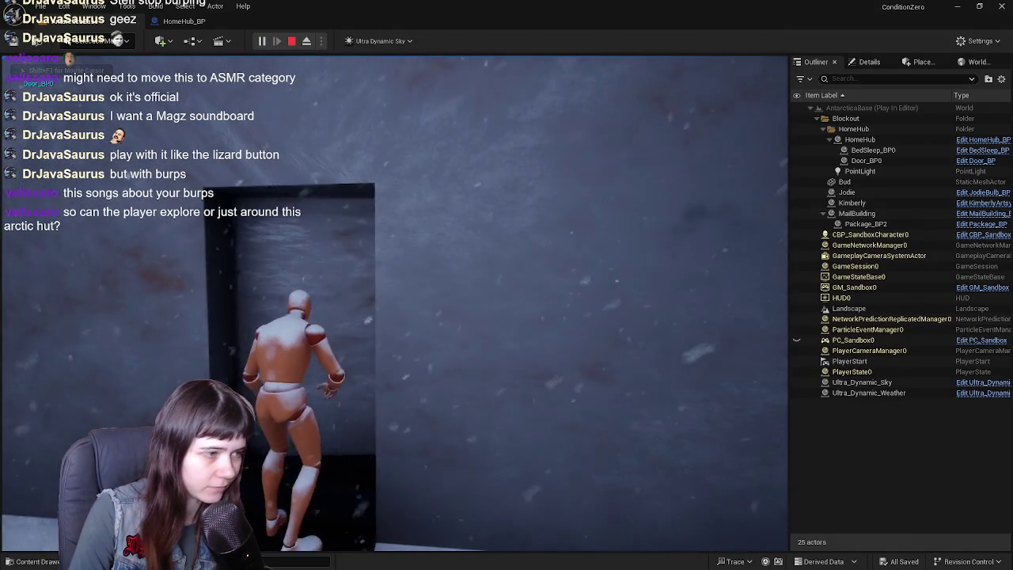
pyautogui.press('w')
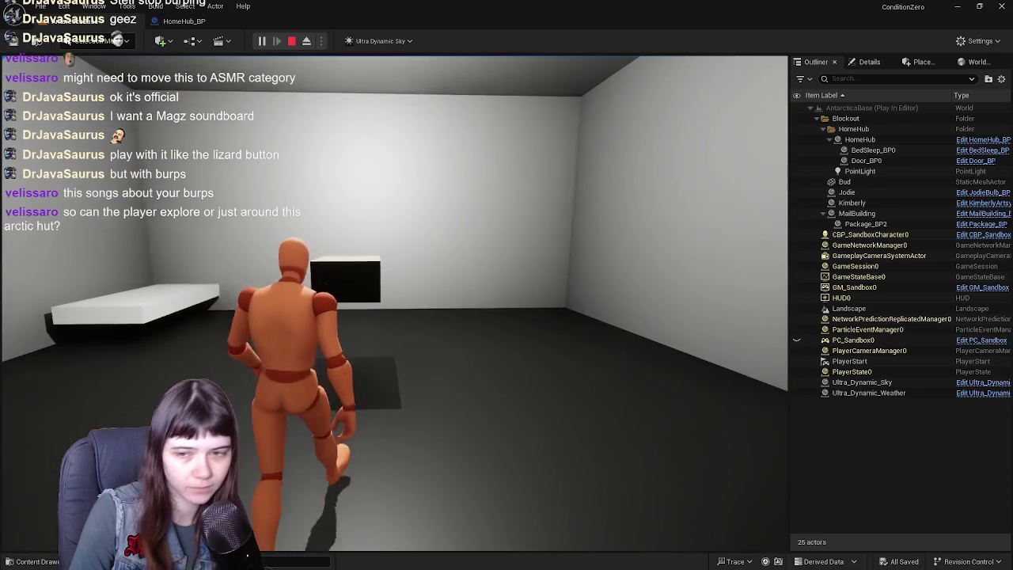
pyautogui.press('w')
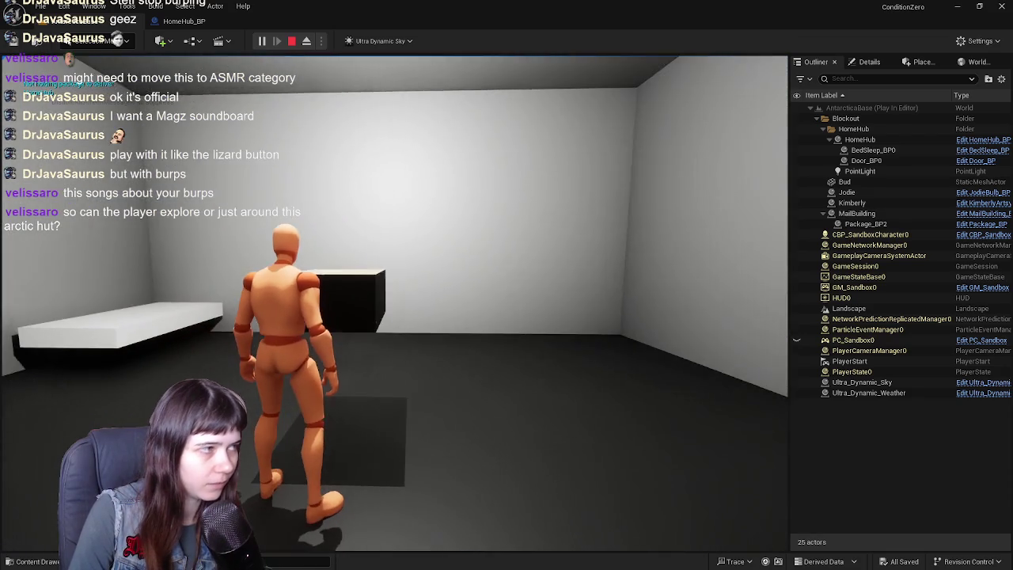
pyautogui.press('w')
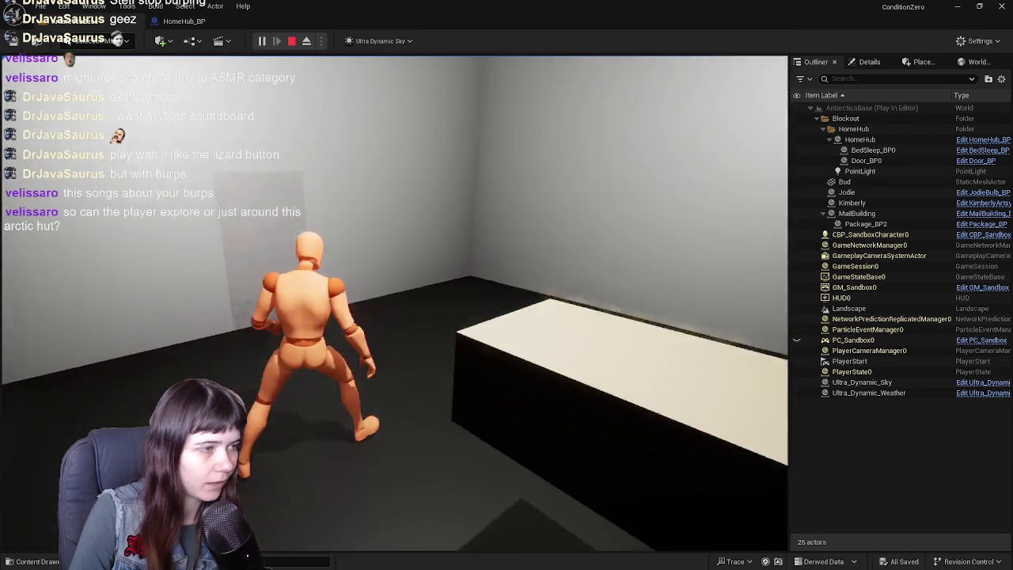
pyautogui.press('w')
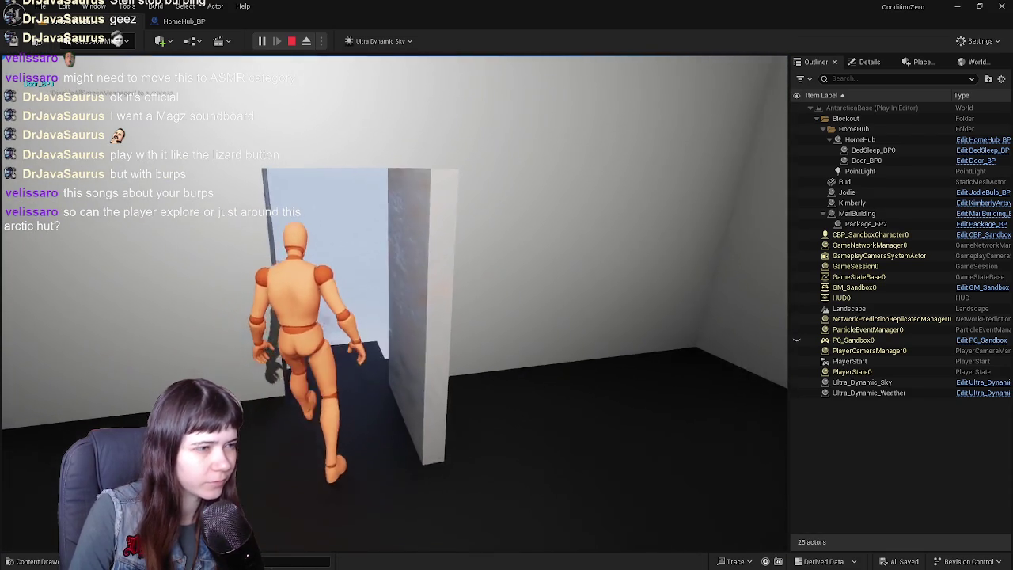
# Run the mannequin across the snow past the dark block, then stop playing
pyautogui.press('w')
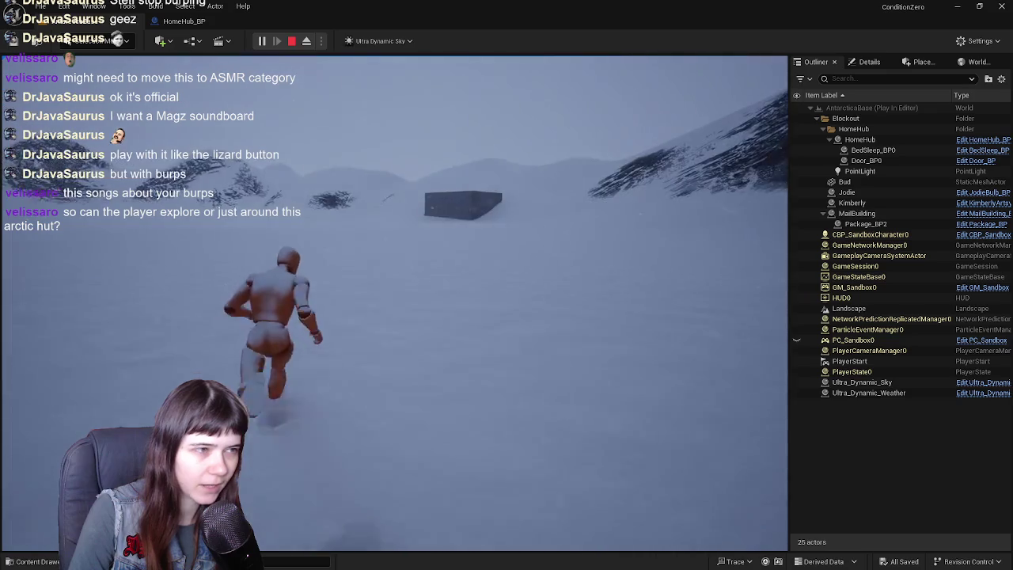
pyautogui.press('w')
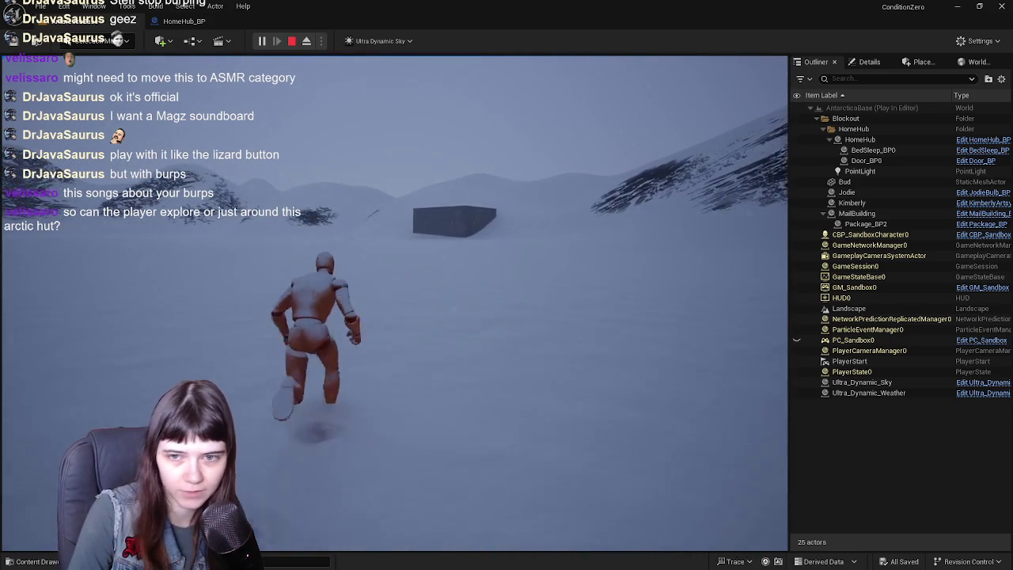
pyautogui.press('w')
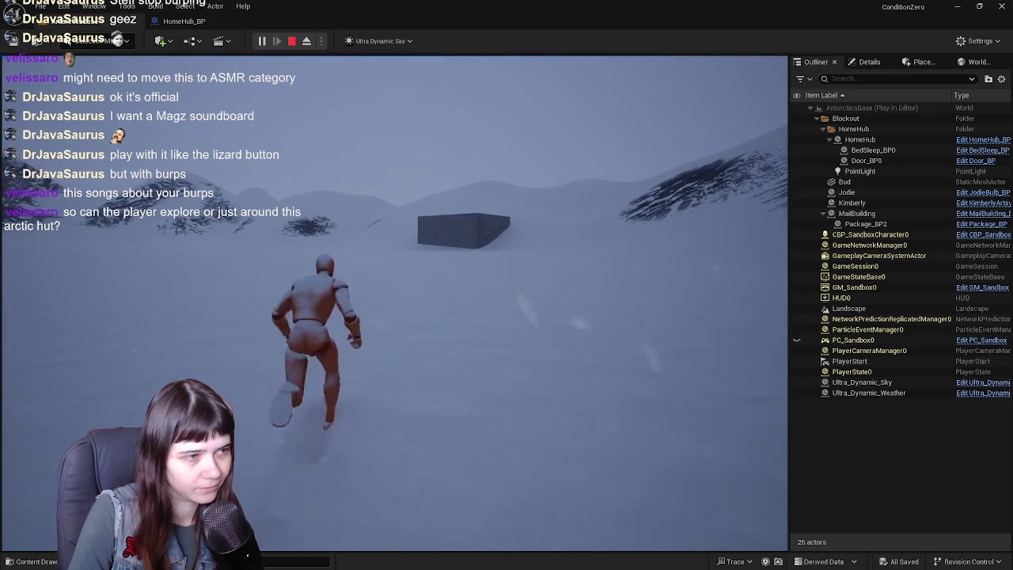
pyautogui.press('w')
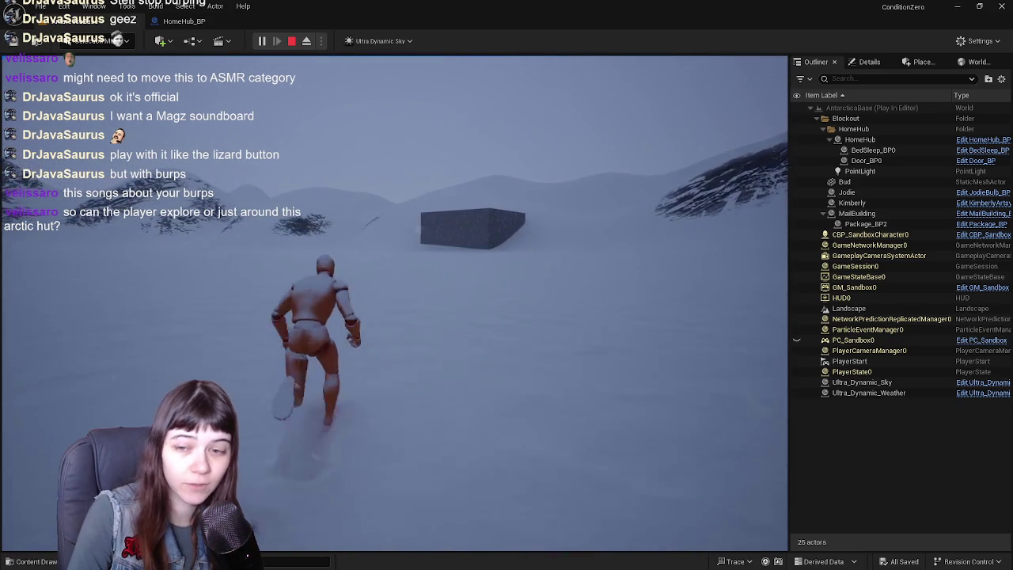
pyautogui.press('w')
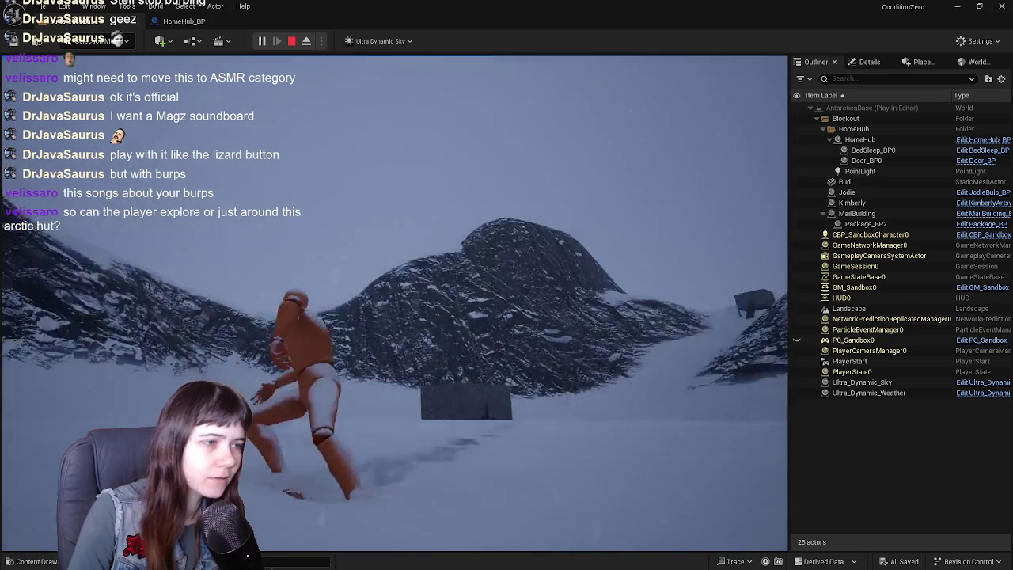
pyautogui.press('w')
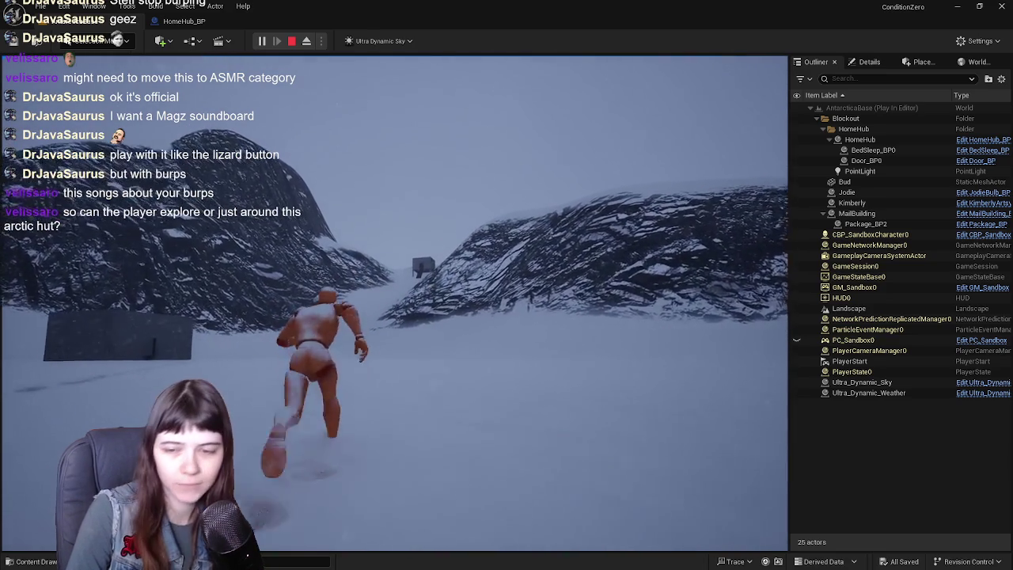
pyautogui.press('w')
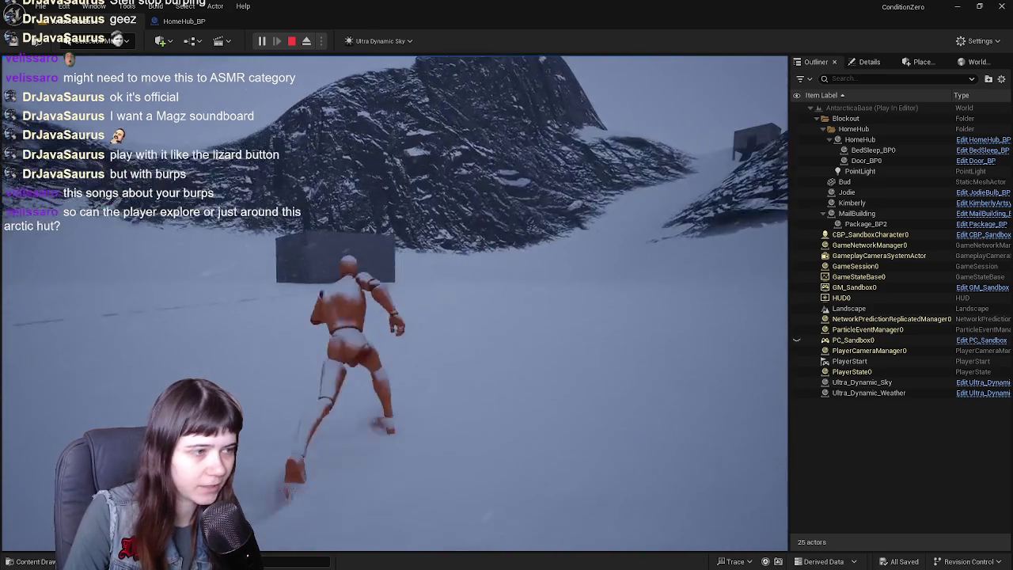
pyautogui.press('w')
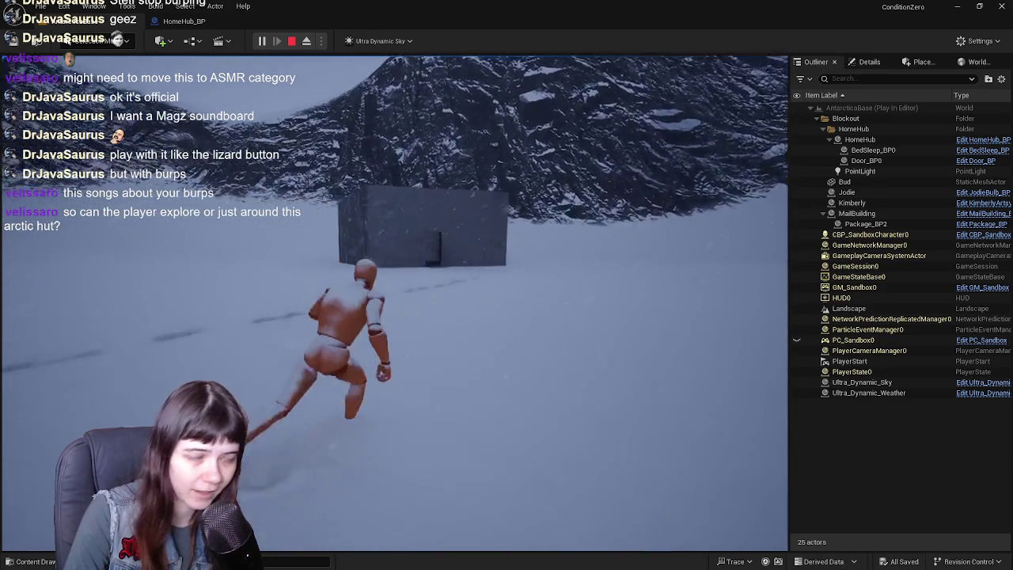
pyautogui.press('w')
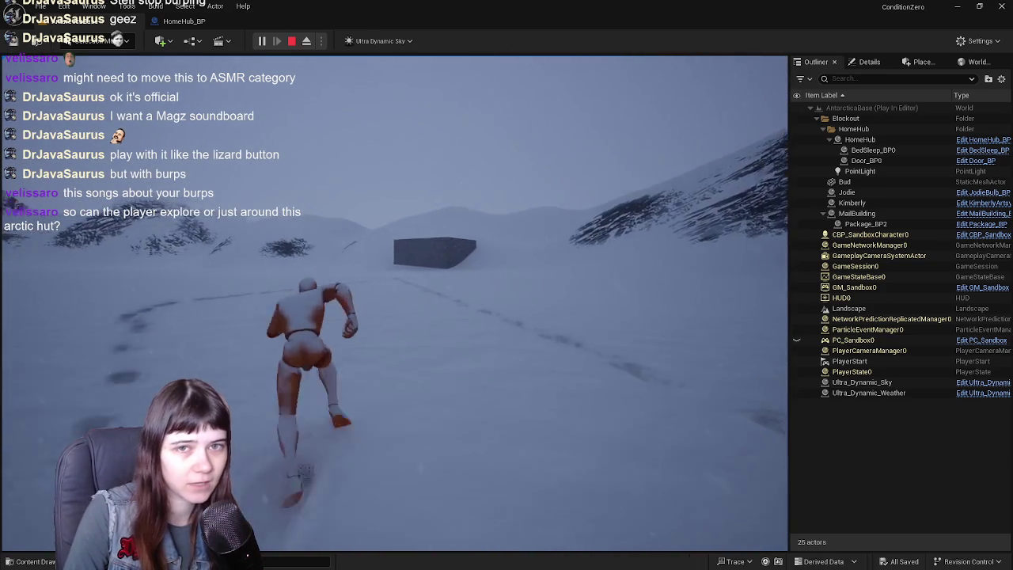
pyautogui.press('w')
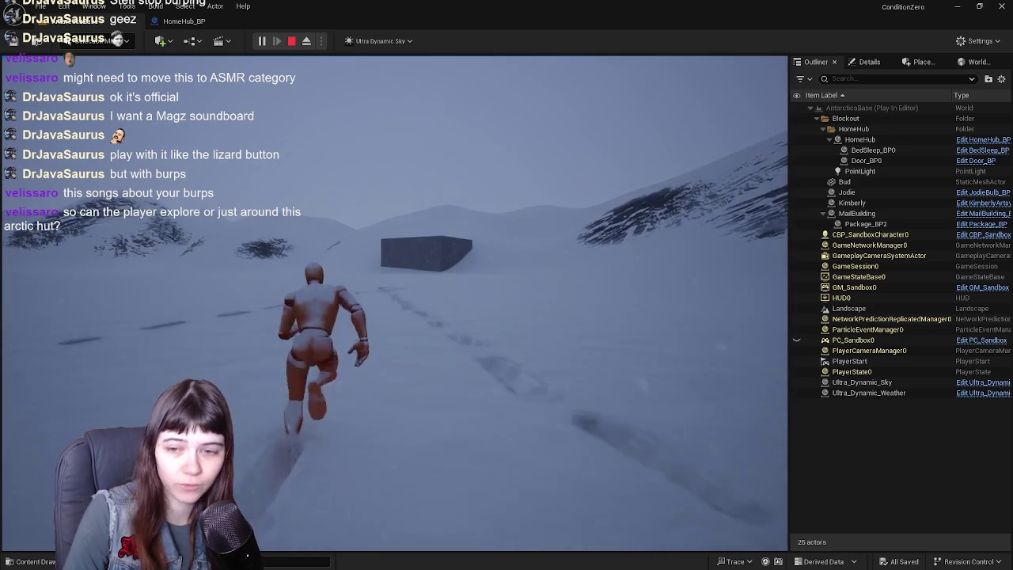
pyautogui.press('w')
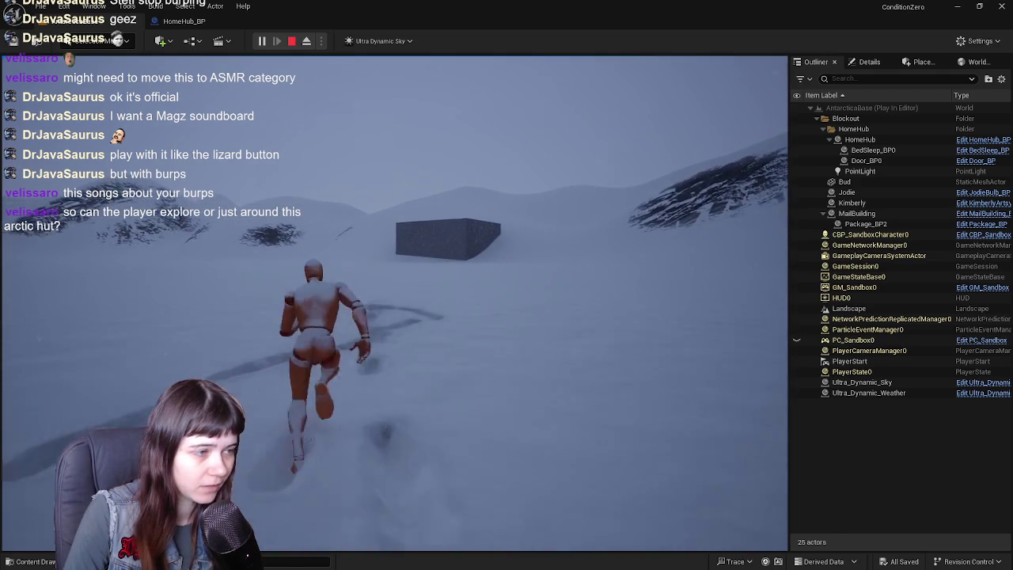
pyautogui.press('w')
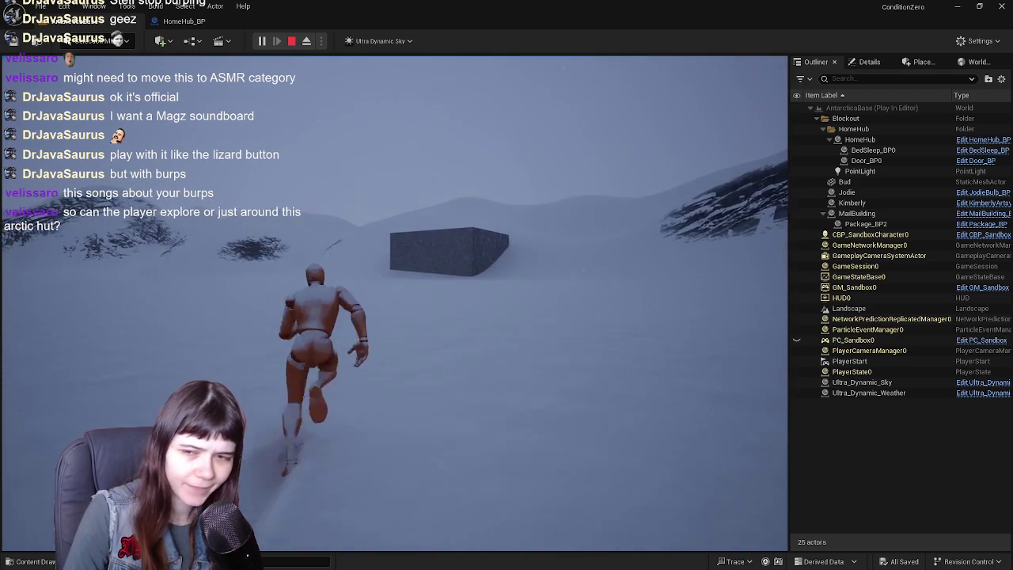
pyautogui.press('w')
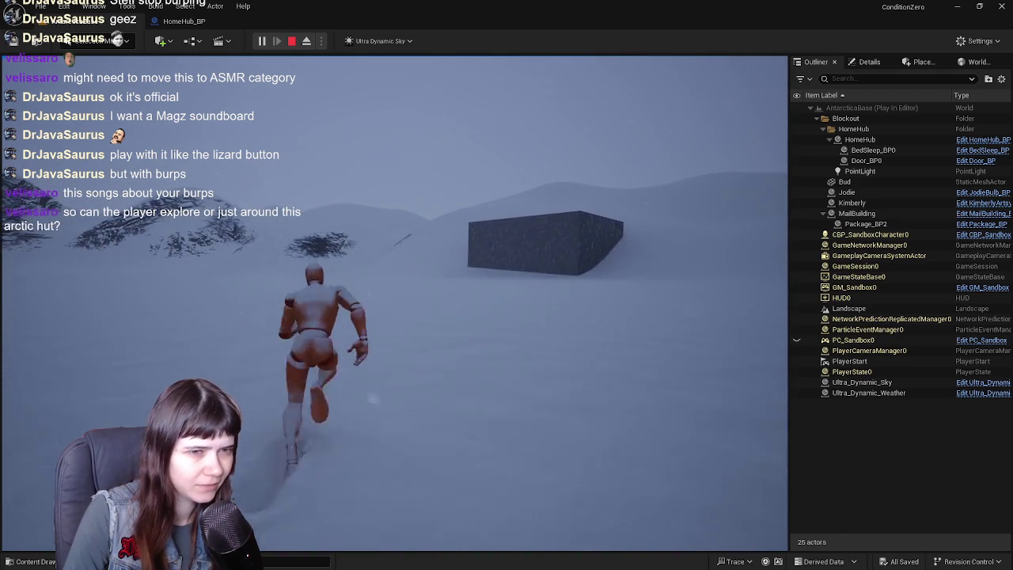
pyautogui.press('w')
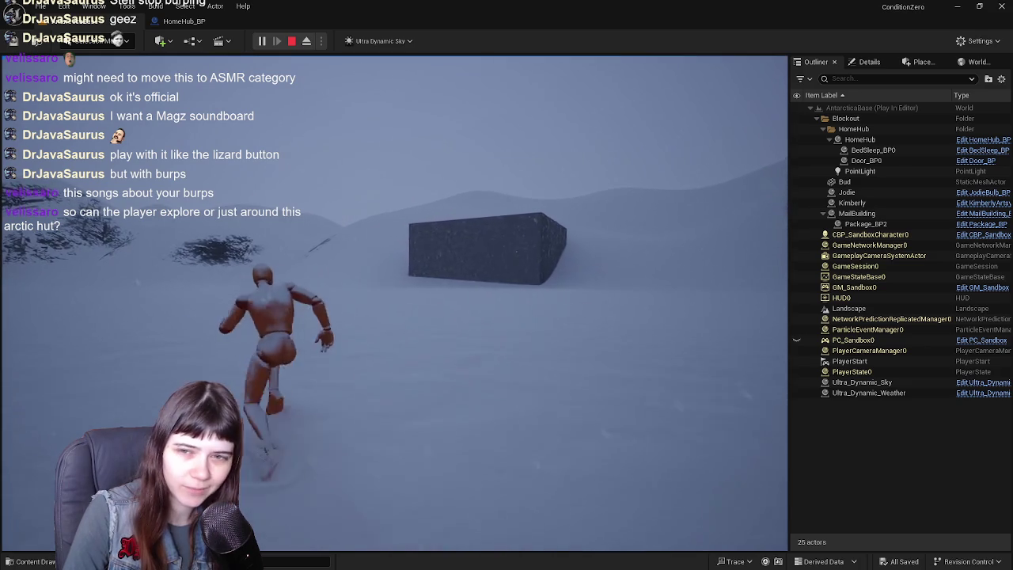
pyautogui.press('w')
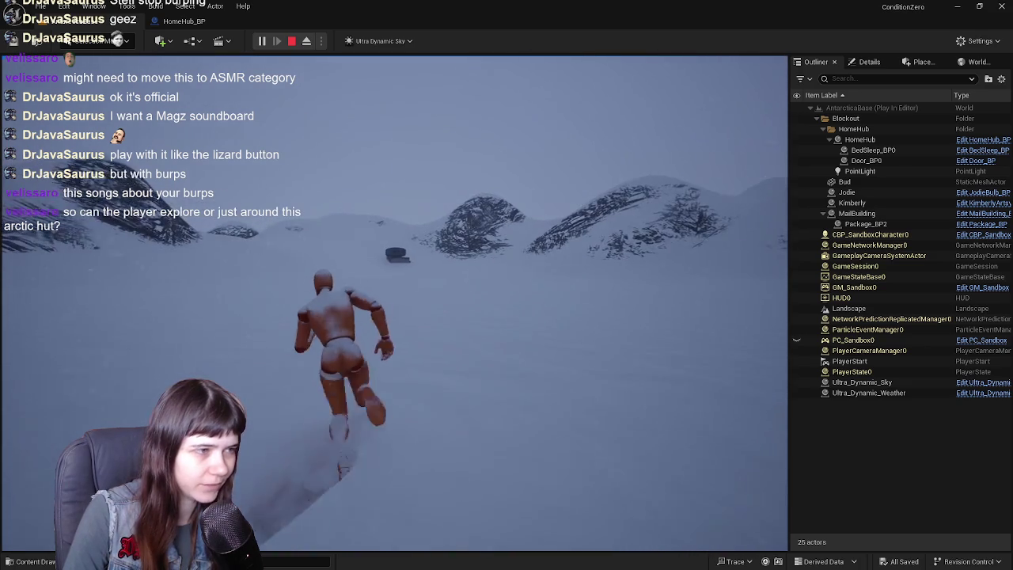
pyautogui.press('w')
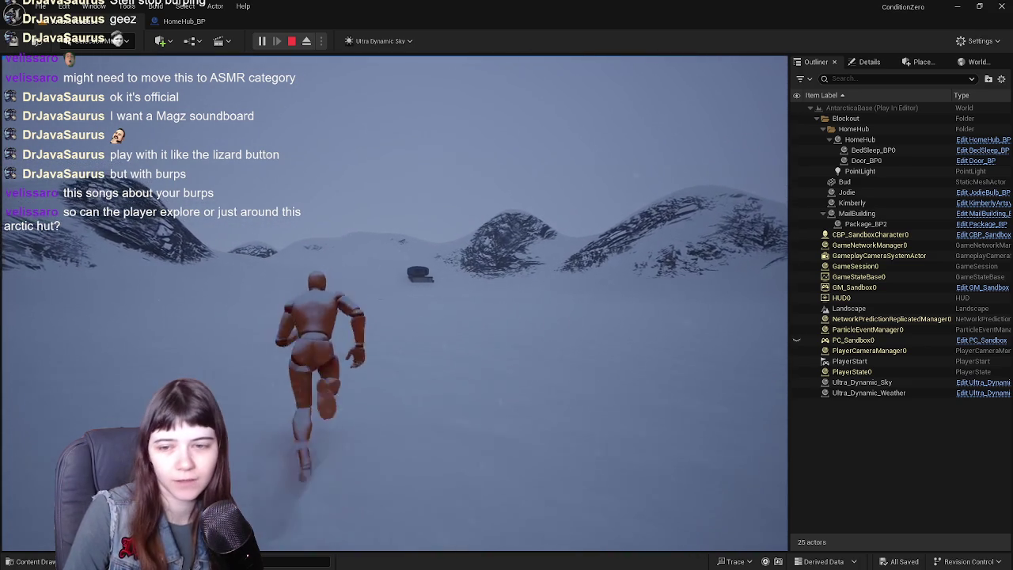
pyautogui.press('w')
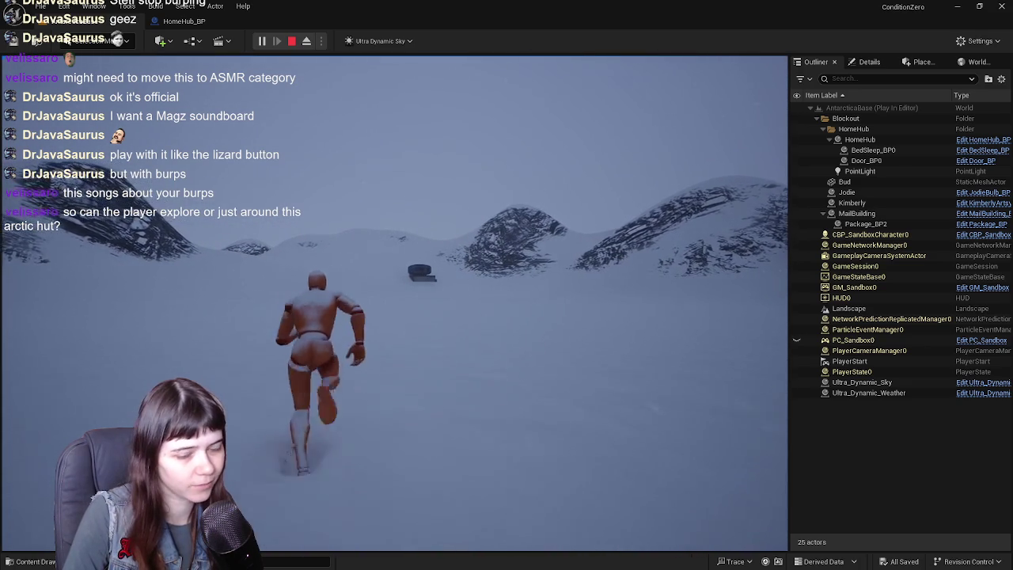
pyautogui.press('w')
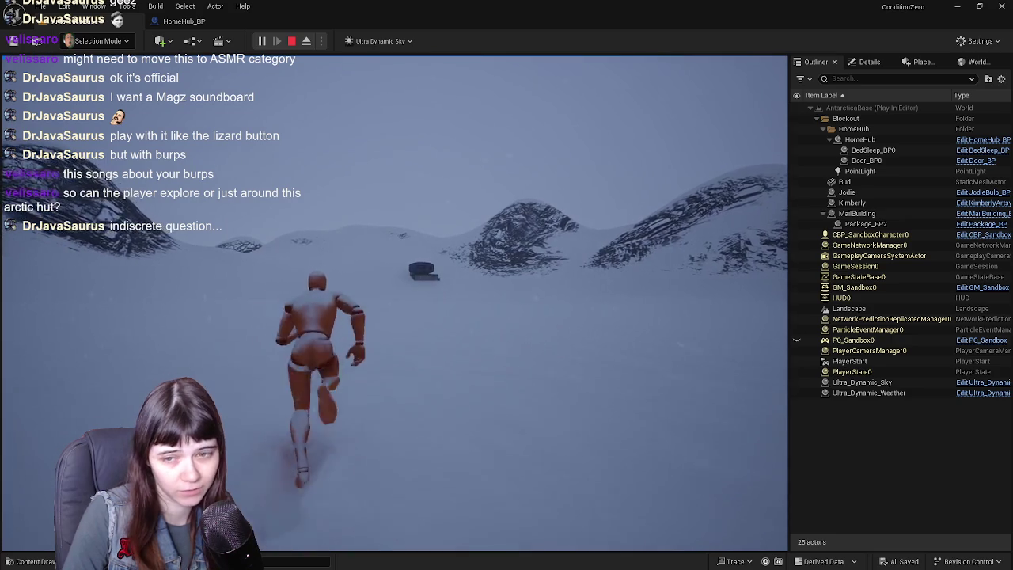
pyautogui.press('w')
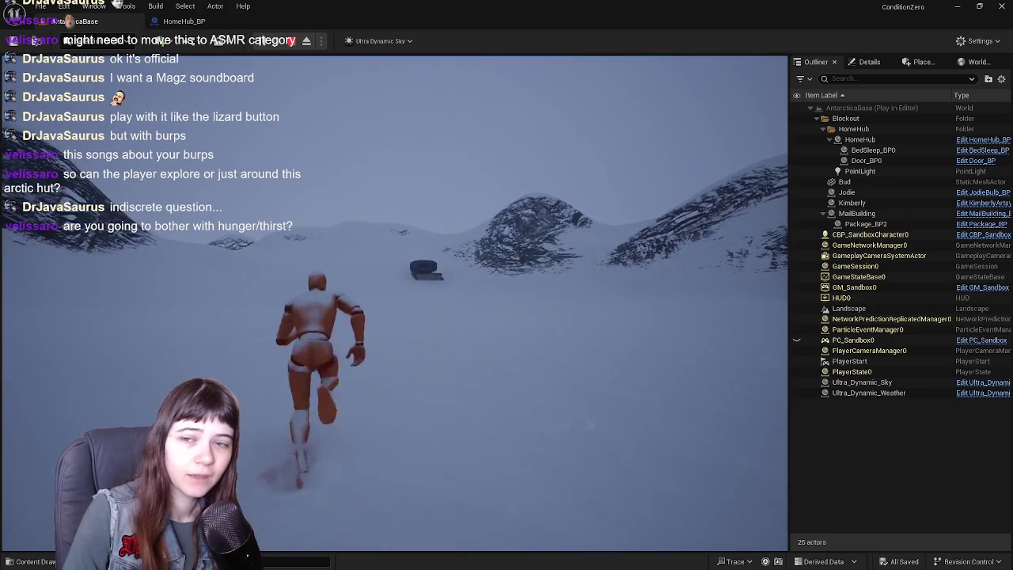
pyautogui.press('w')
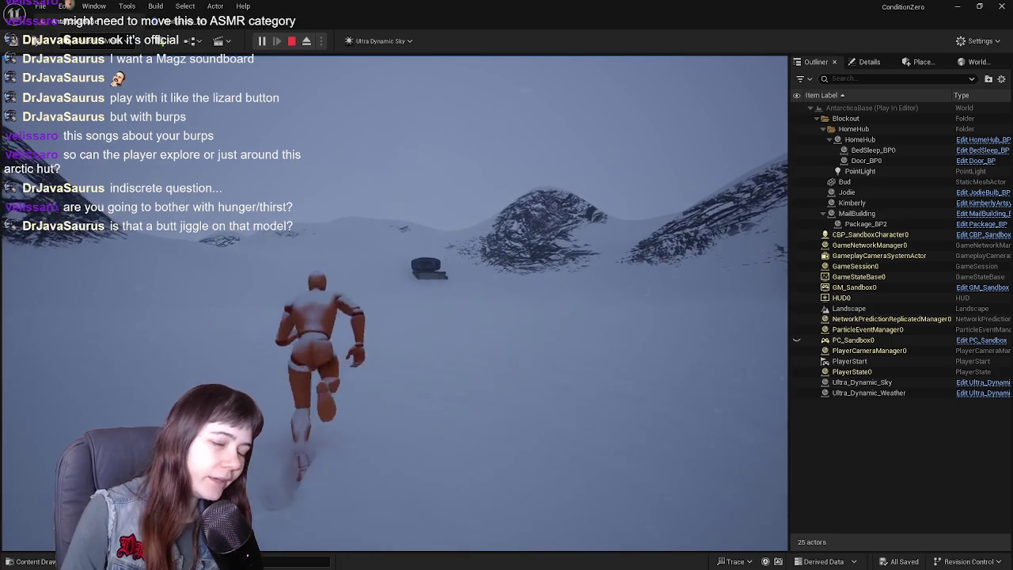
pyautogui.press('w')
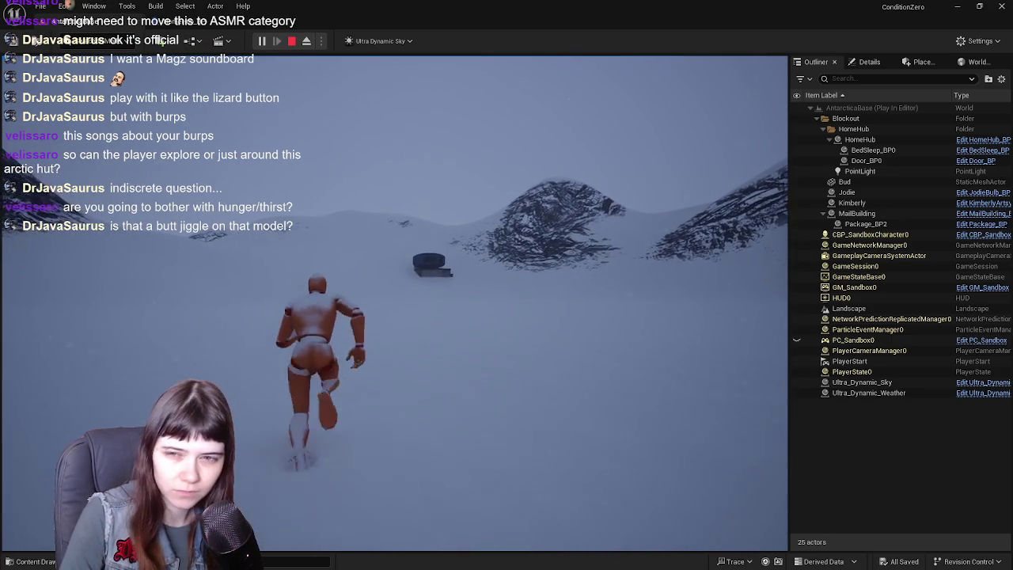
pyautogui.press('w')
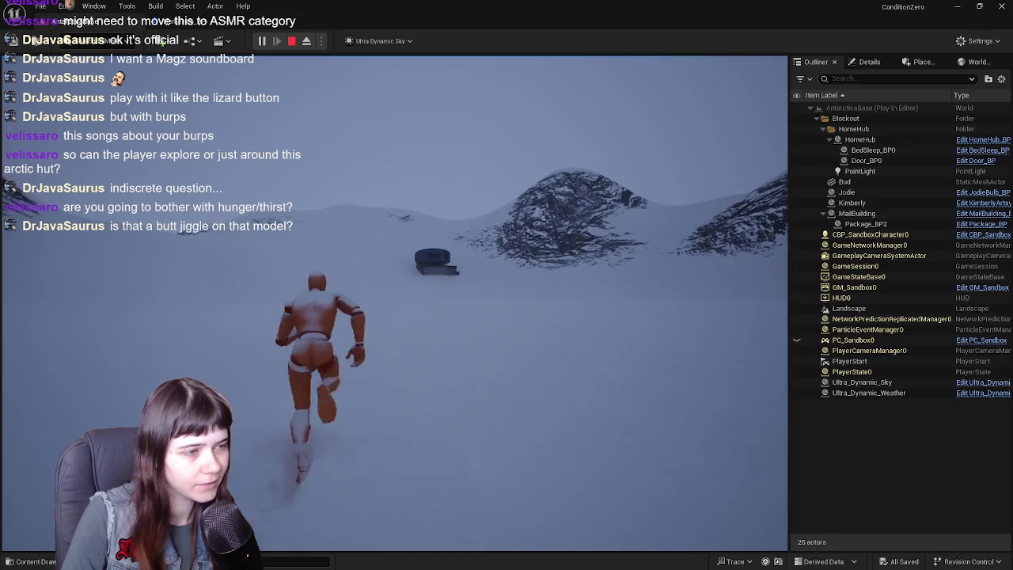
pyautogui.press('w')
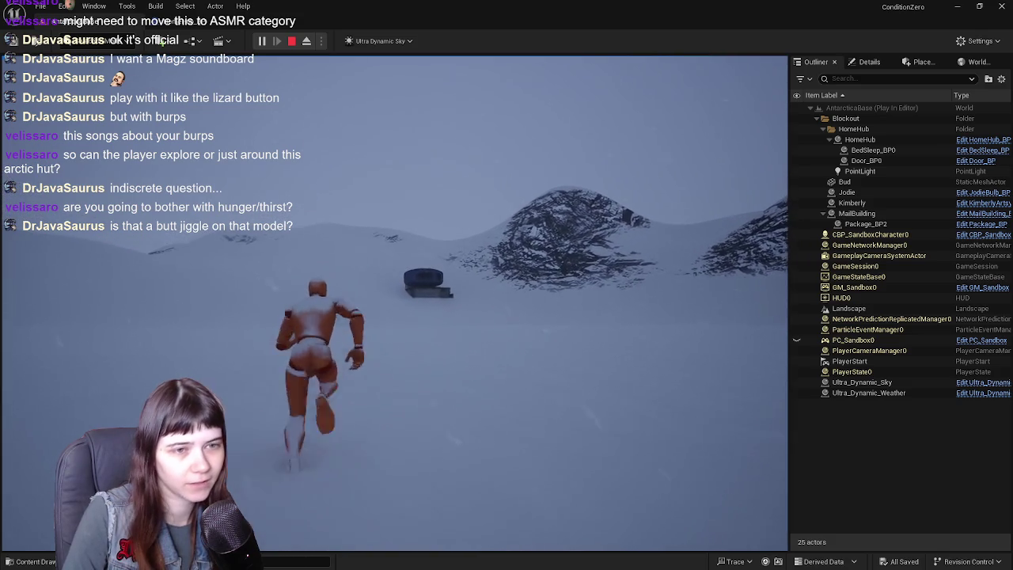
pyautogui.press('w')
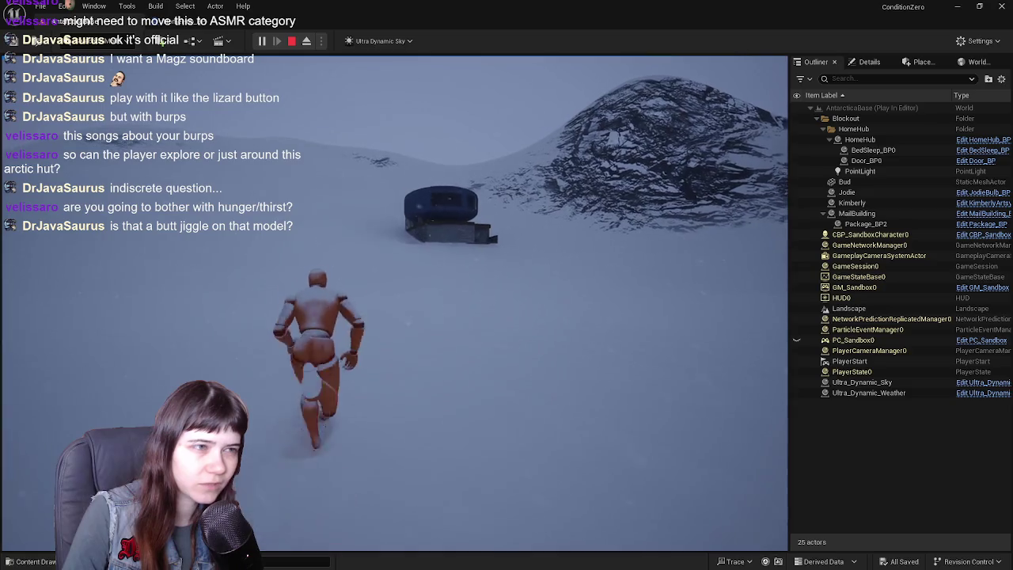
pyautogui.press('w')
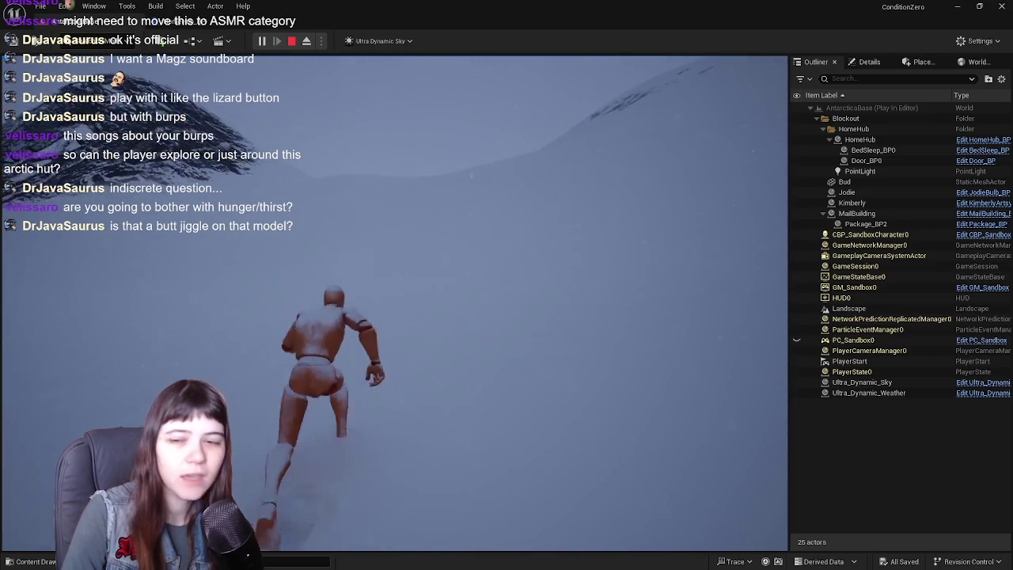
pyautogui.press('Escape')
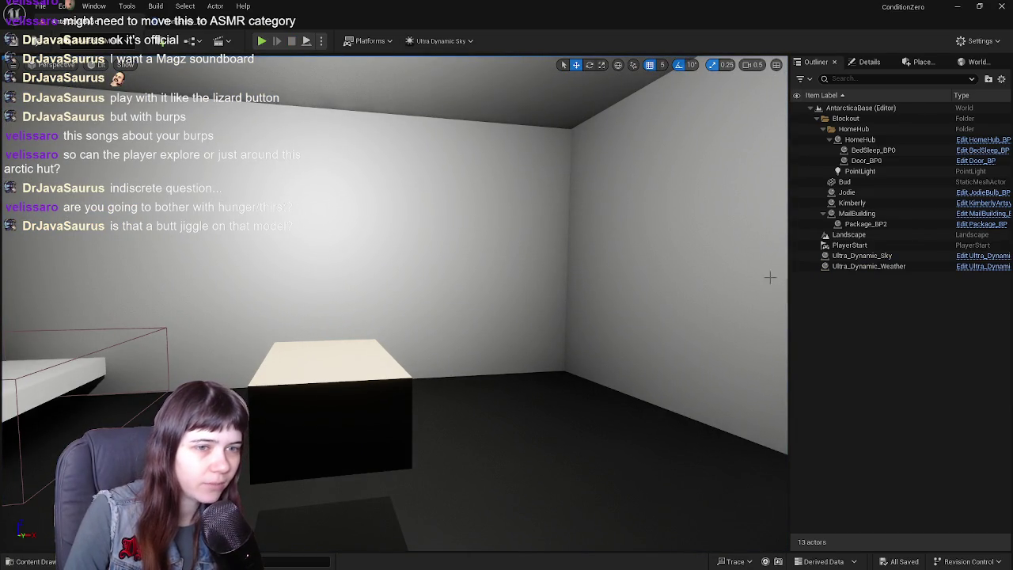
# Fly the viewport around the hut's bed and box, then start a new test play
pyautogui.press('s')
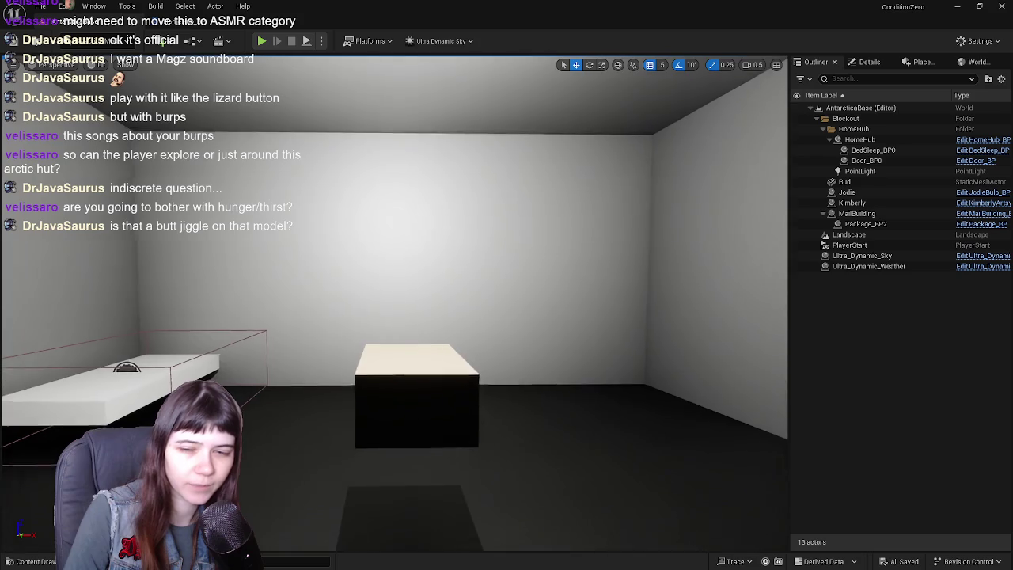
pyautogui.press('w')
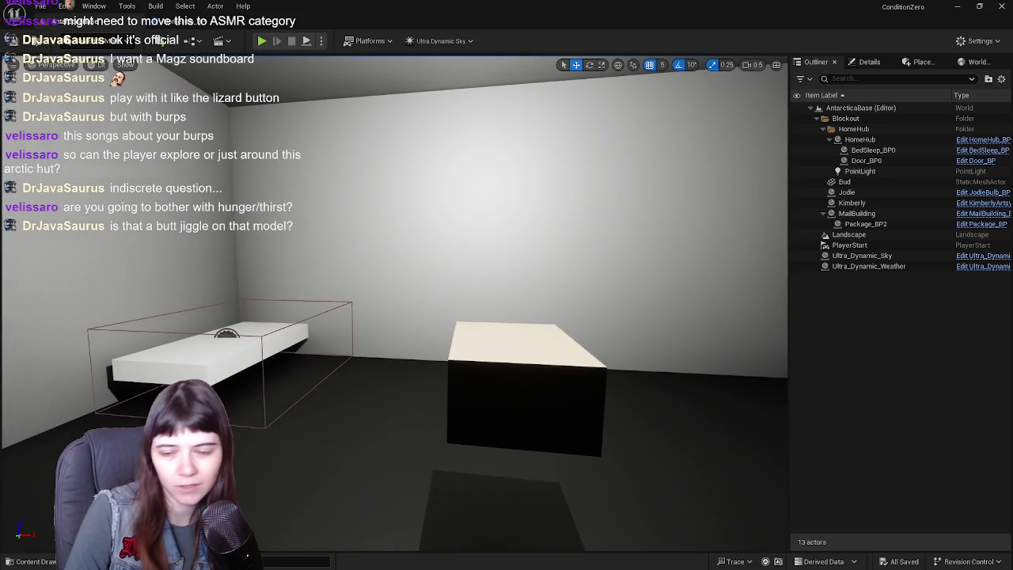
pyautogui.press('e')
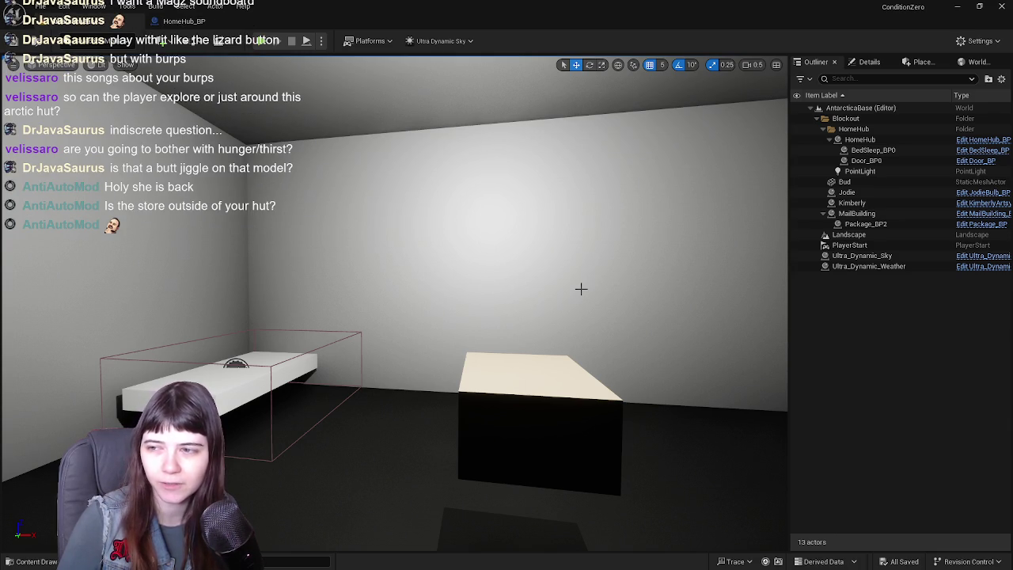
pyautogui.click(263, 41)
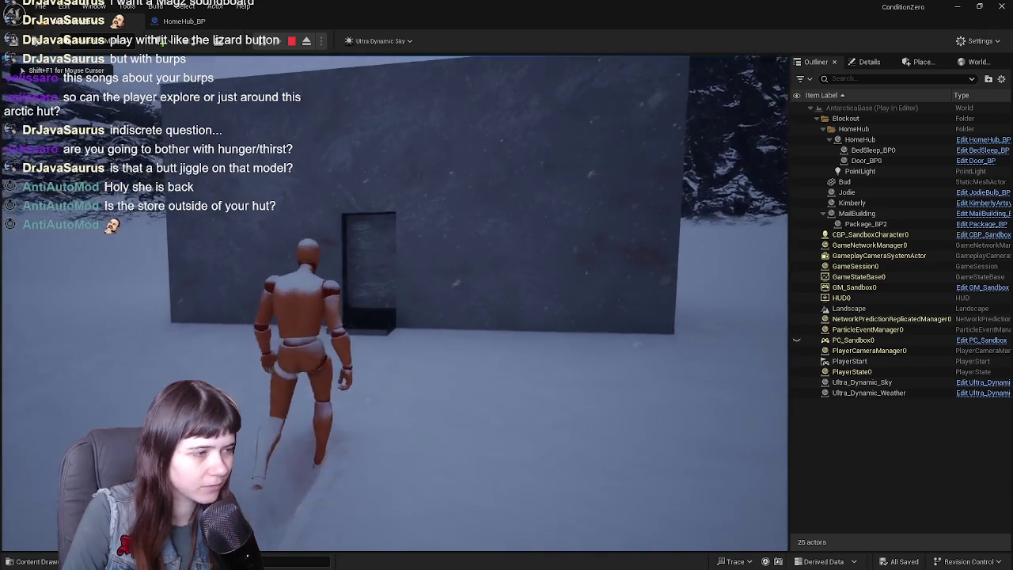
# Walk the mannequin across the snow back to the hut door, then stop playing
pyautogui.press('w')
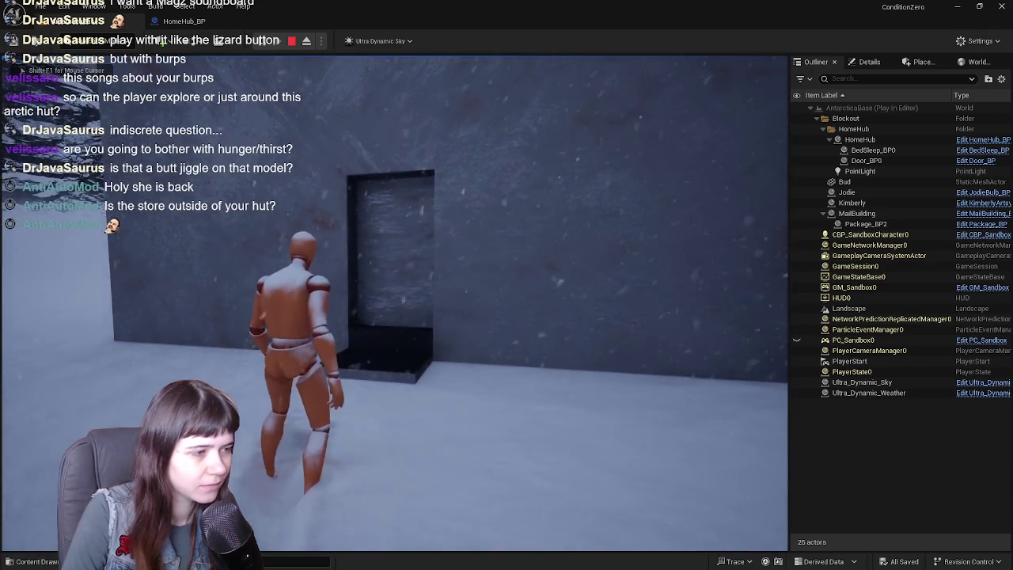
pyautogui.press('w')
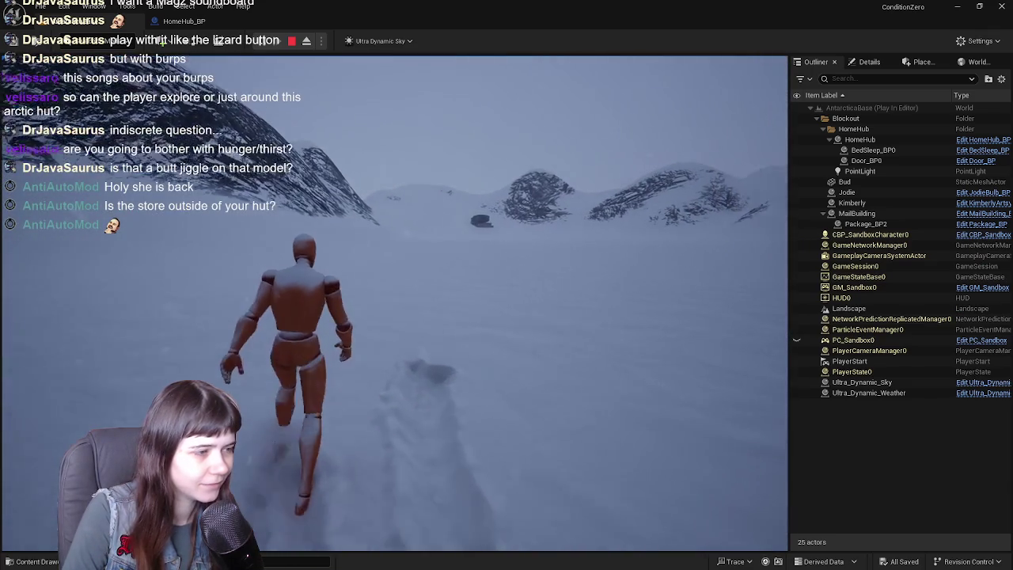
pyautogui.press('w')
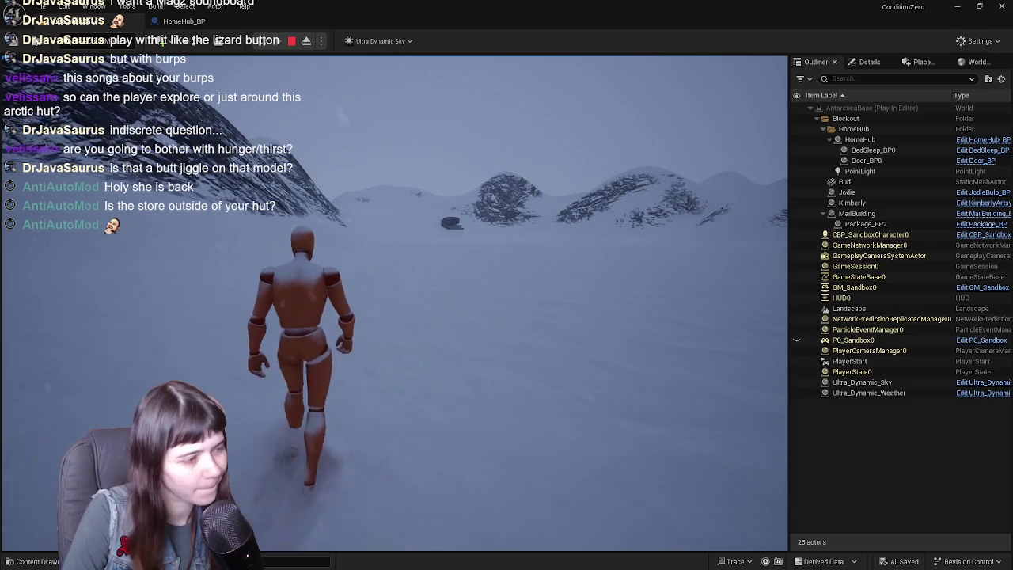
pyautogui.press('w')
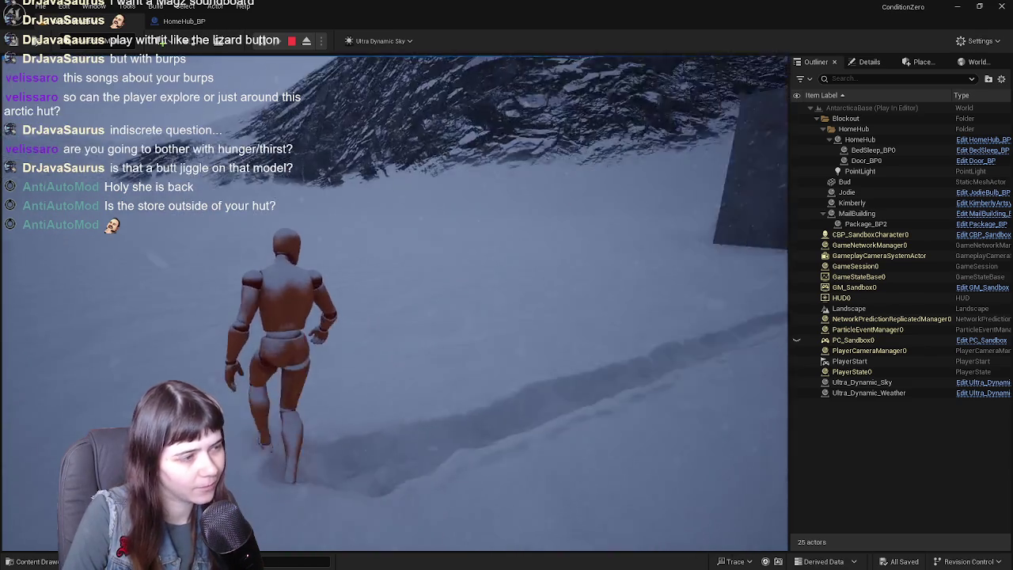
pyautogui.press('w')
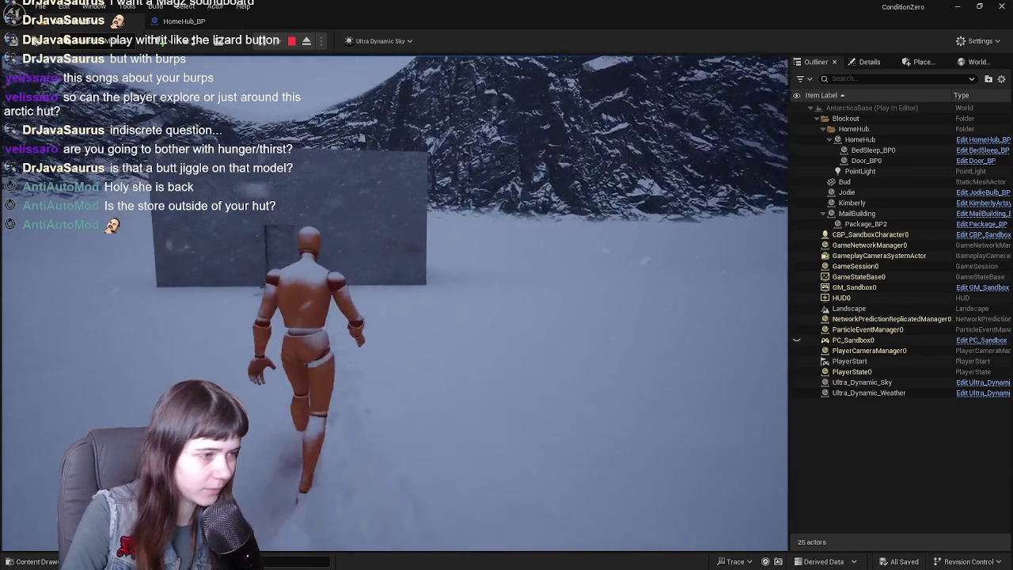
pyautogui.press('w')
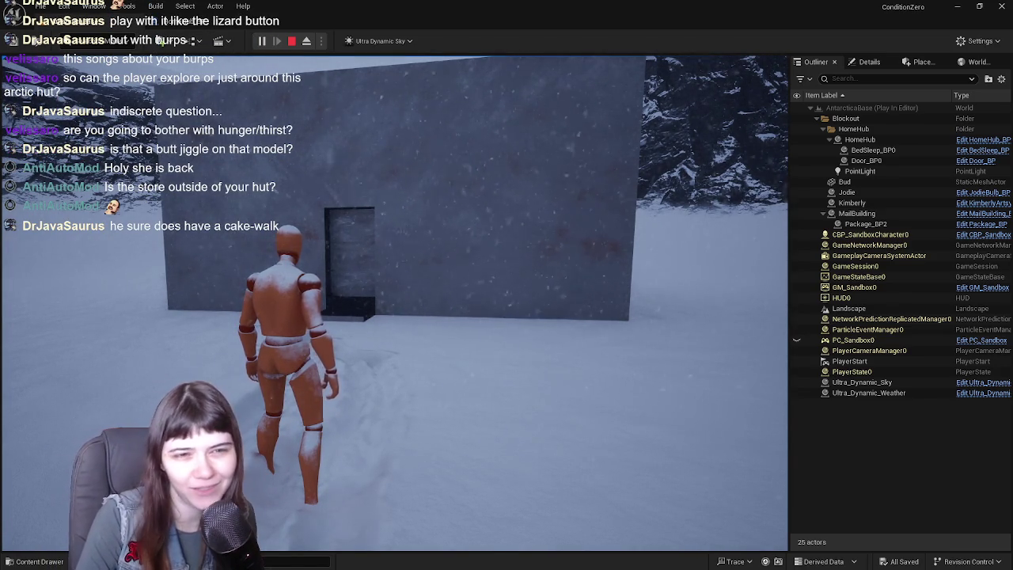
pyautogui.press('Escape')
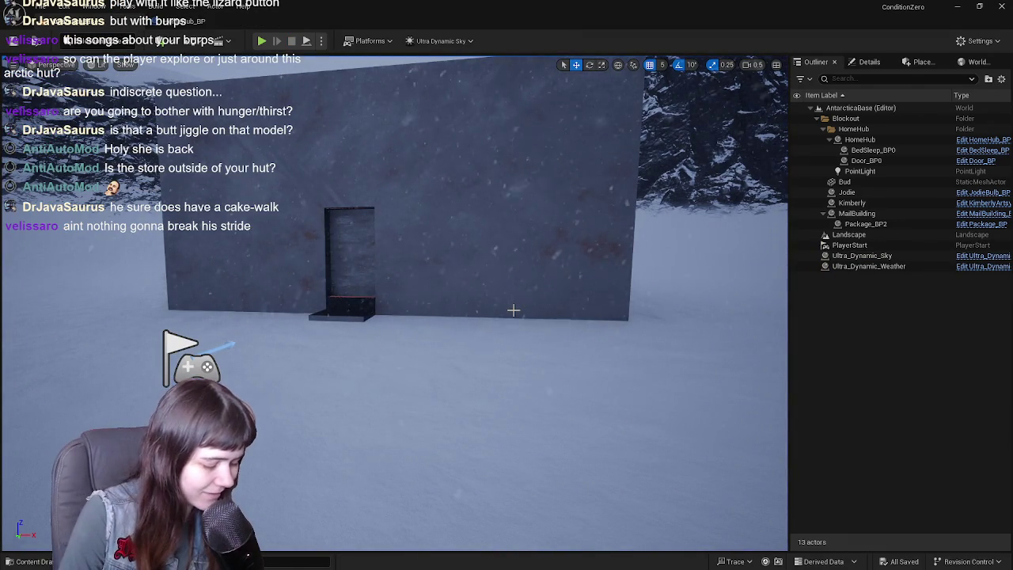
# Fly the viewport in close to the hut door and its step
pyautogui.press('w')
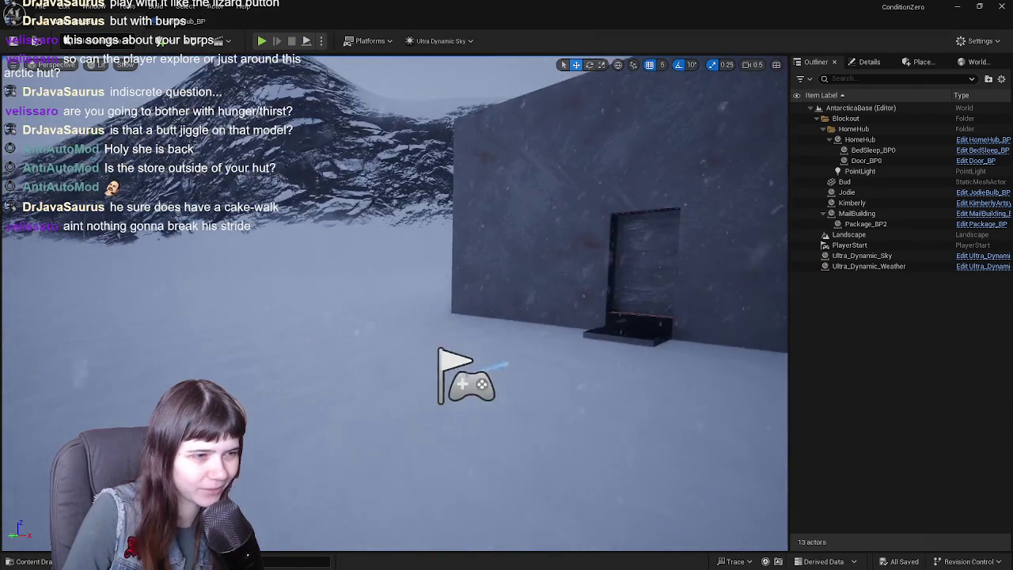
pyautogui.press('w')
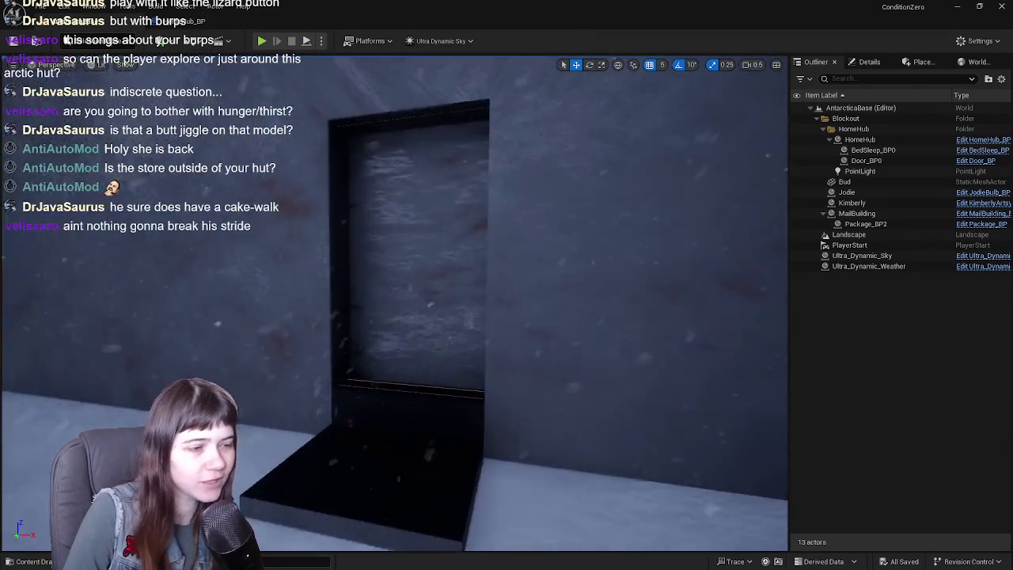
pyautogui.press('s')
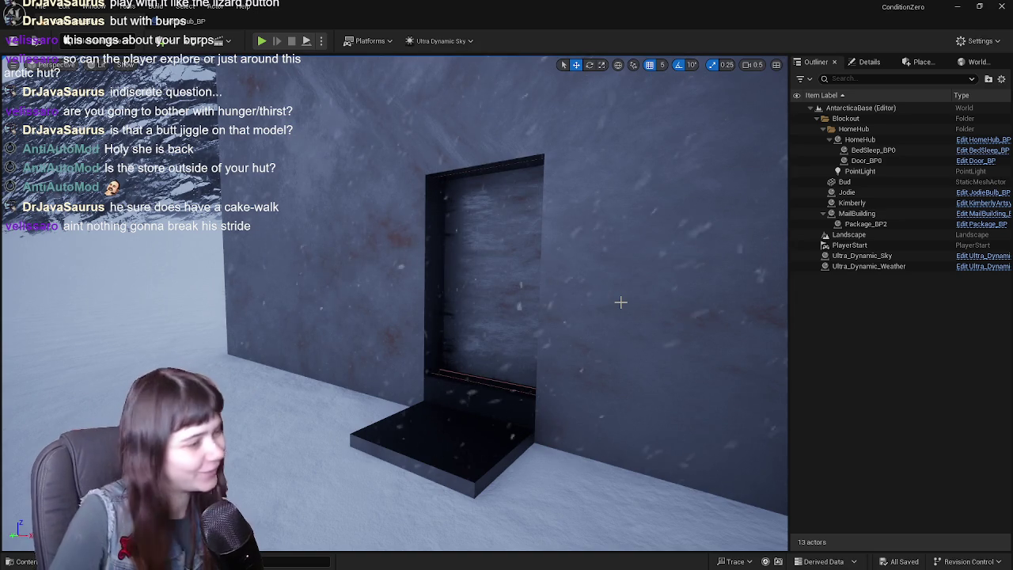
# Glance at HomeHub_BP, return to the level, and open the Content Drawer on Blueprints
pyautogui.click(176, 21)
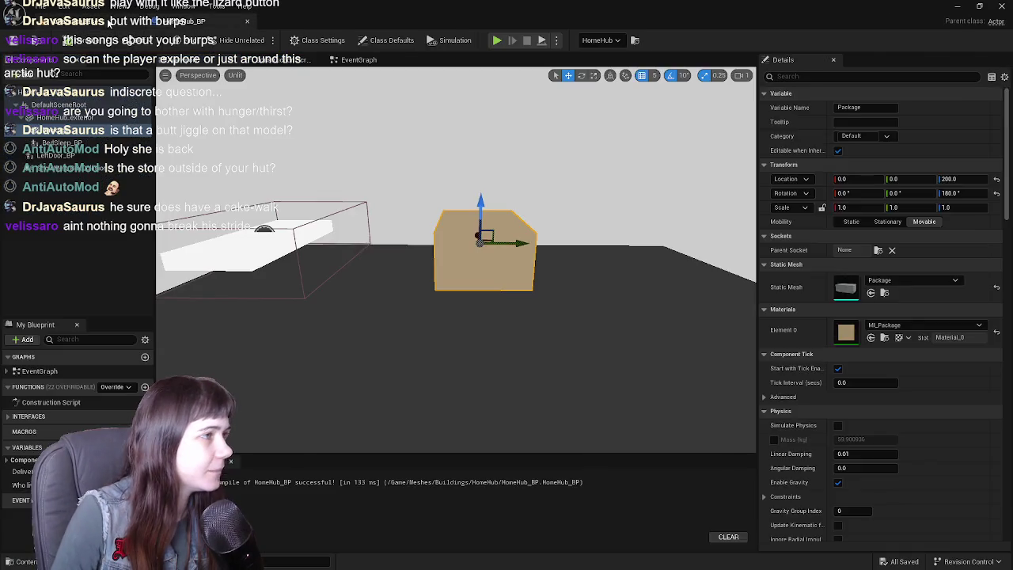
pyautogui.click(95, 21)
pyautogui.hotkey('ctrl', 'space')
pyautogui.click(428, 520)
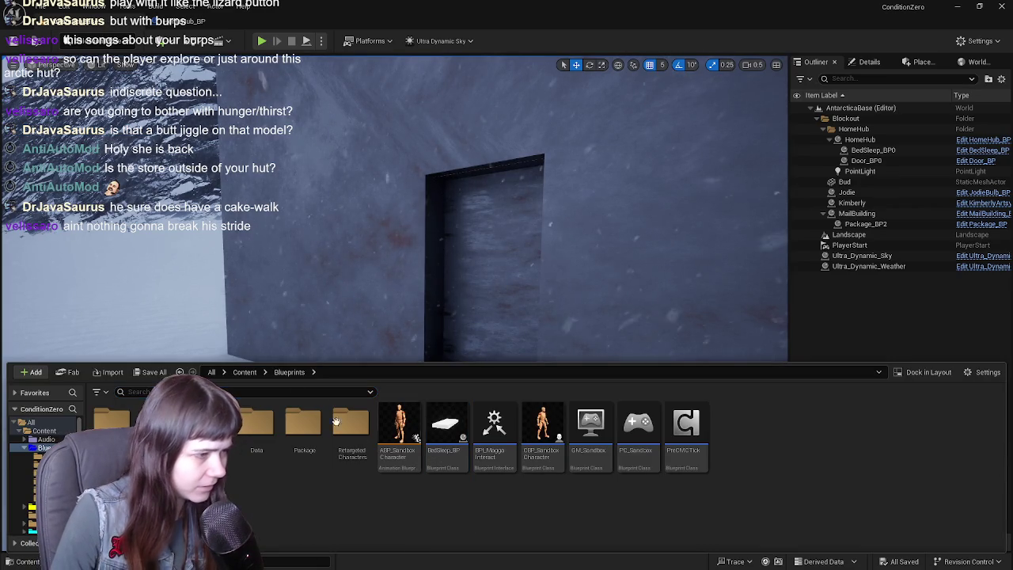
# Create an Actor Blueprint Class named RedLight_BP in the Blueprints folder
pyautogui.rightClick(419, 472)
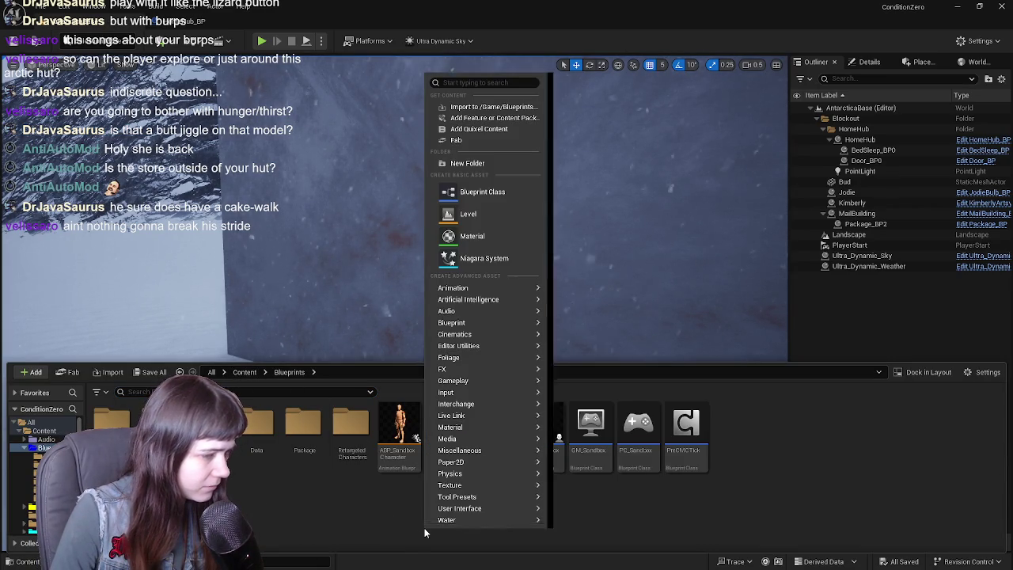
pyautogui.click(503, 187)
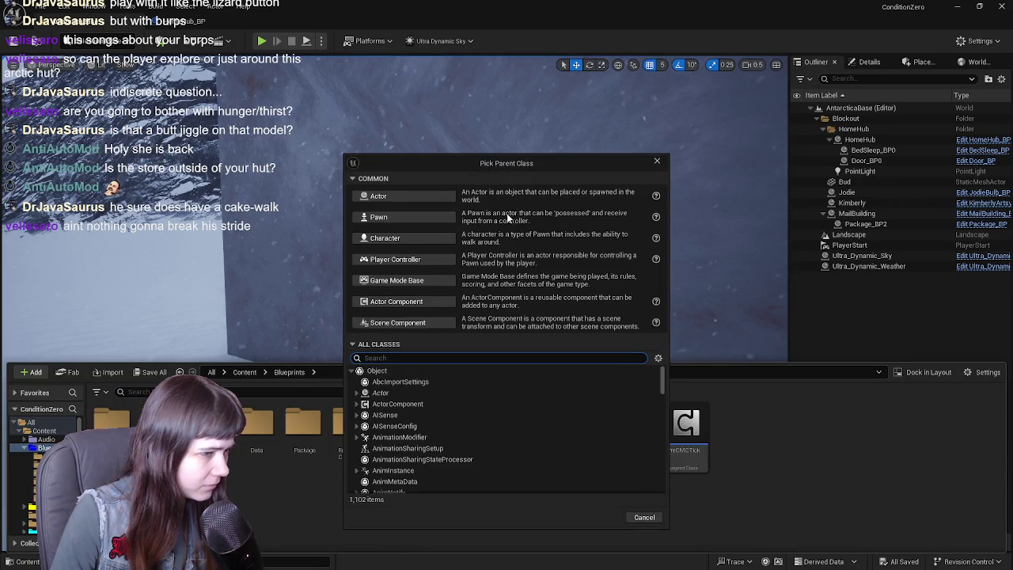
pyautogui.click(420, 196)
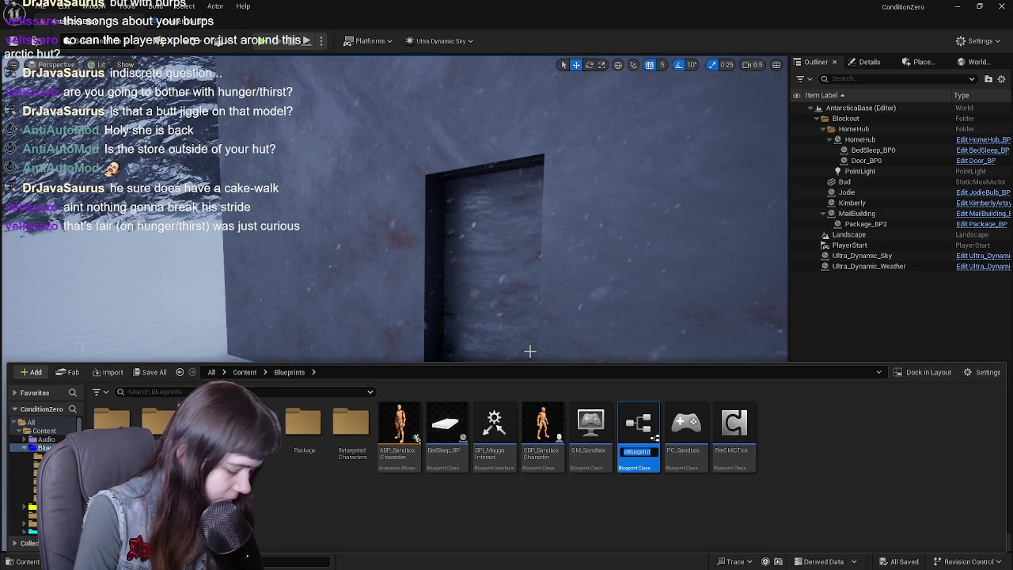
pyautogui.write('RedLight')
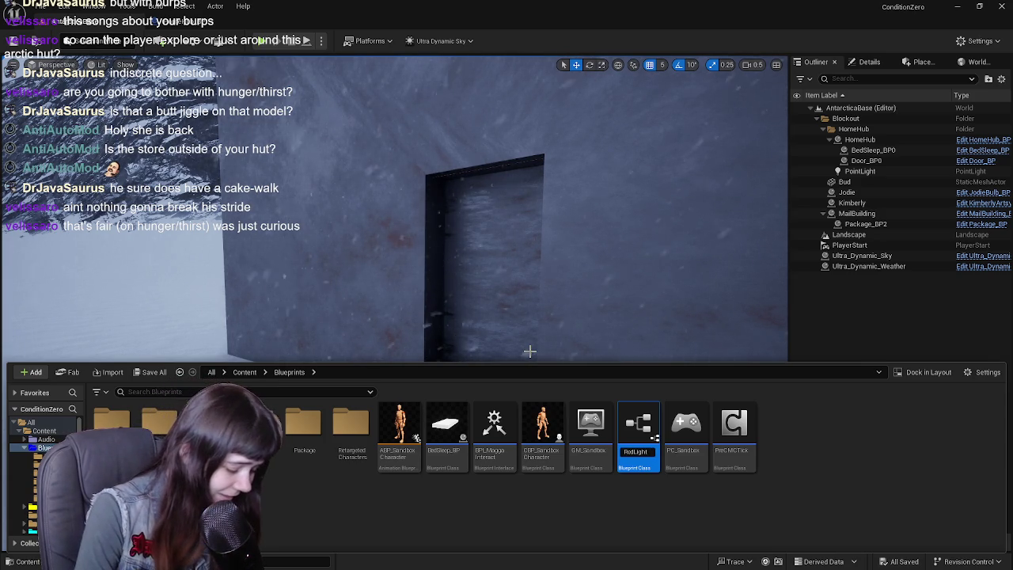
pyautogui.write('_BP')
pyautogui.press('Return')
pyautogui.press('Return')
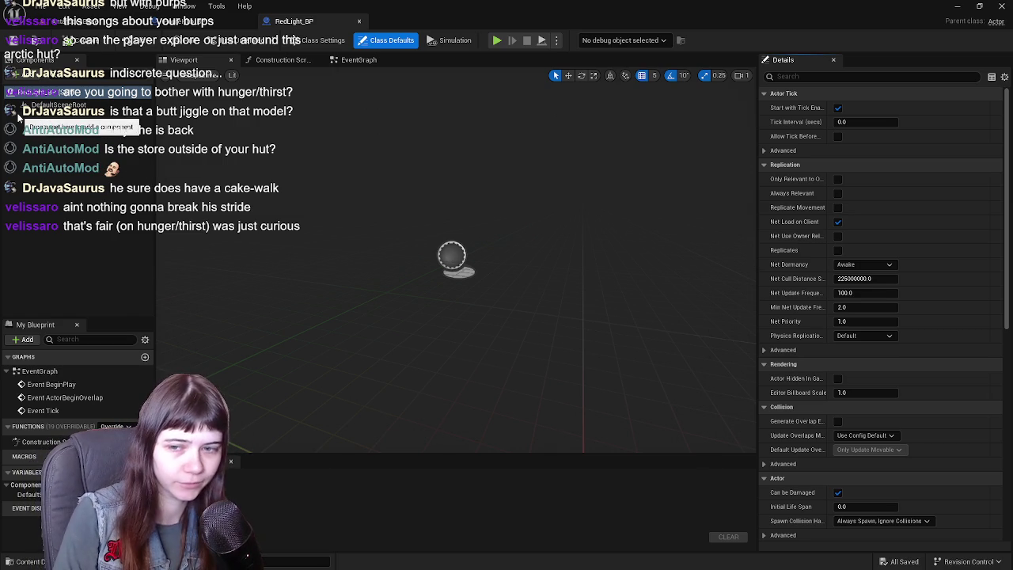
# Add a Cylinder component named Pole to RedLight_BP and compile
pyautogui.click(26, 76)
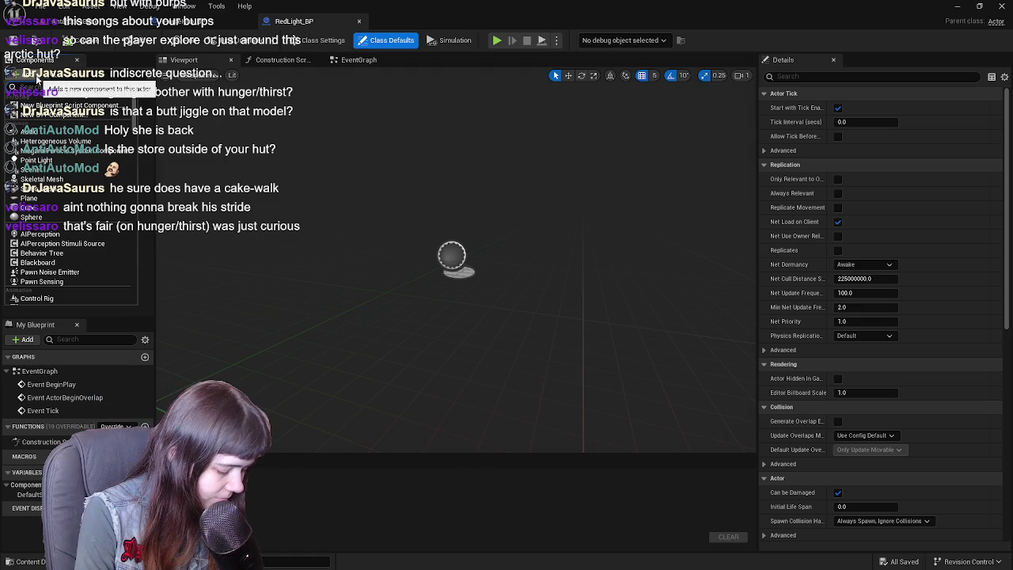
pyautogui.write('yl')
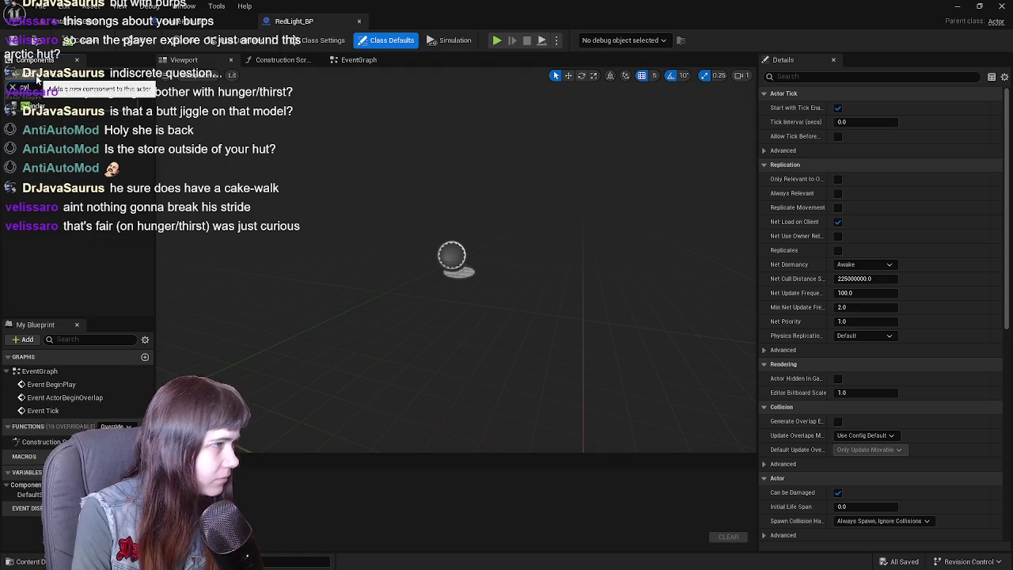
pyautogui.press('Return')
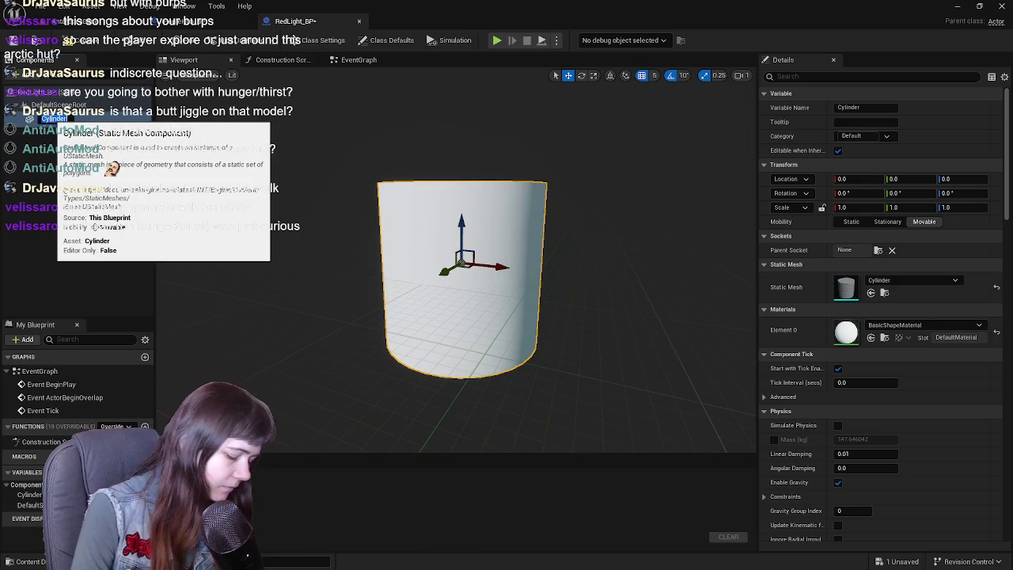
pyautogui.write('Pole')
pyautogui.press('Return')
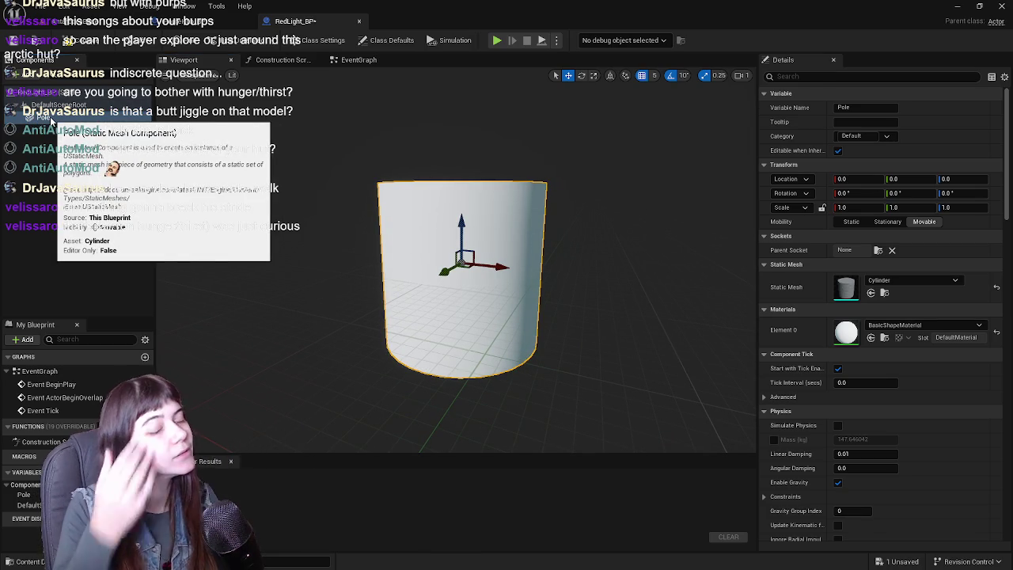
pyautogui.click(14, 45)
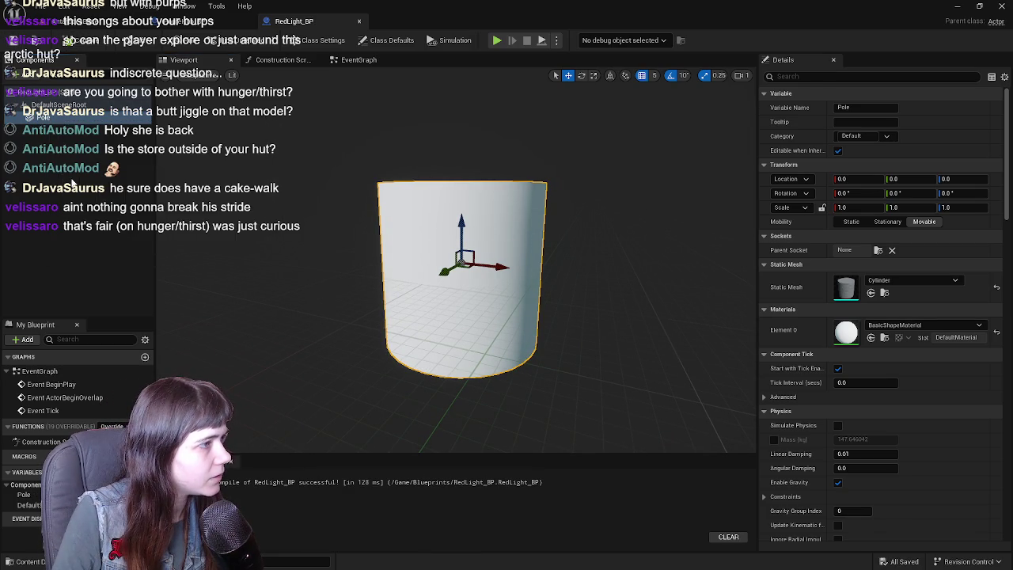
# Add a Point Light component named RedLight to the blueprint
pyautogui.click(71, 184)
pyautogui.click(25, 74)
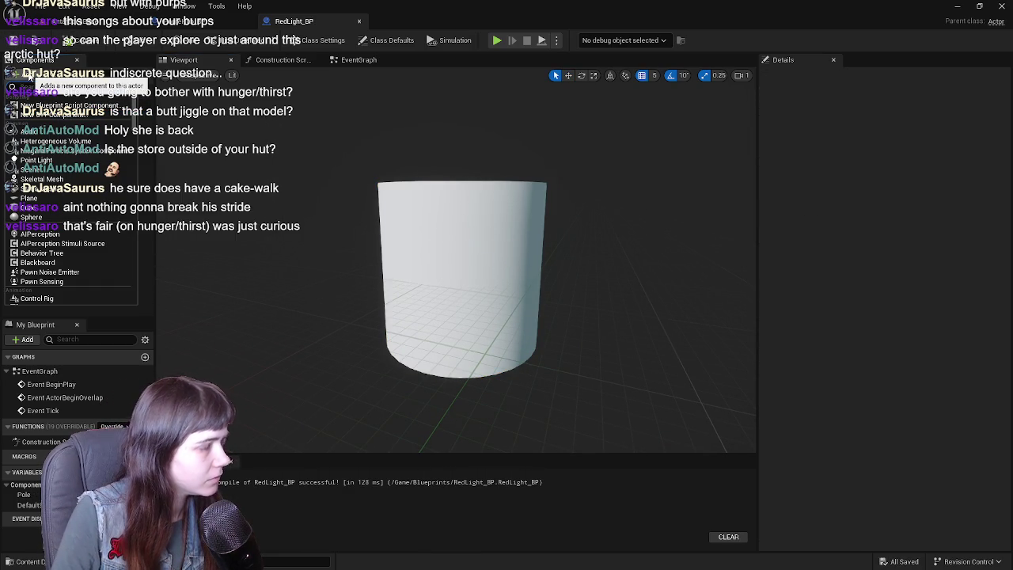
pyautogui.write('light')
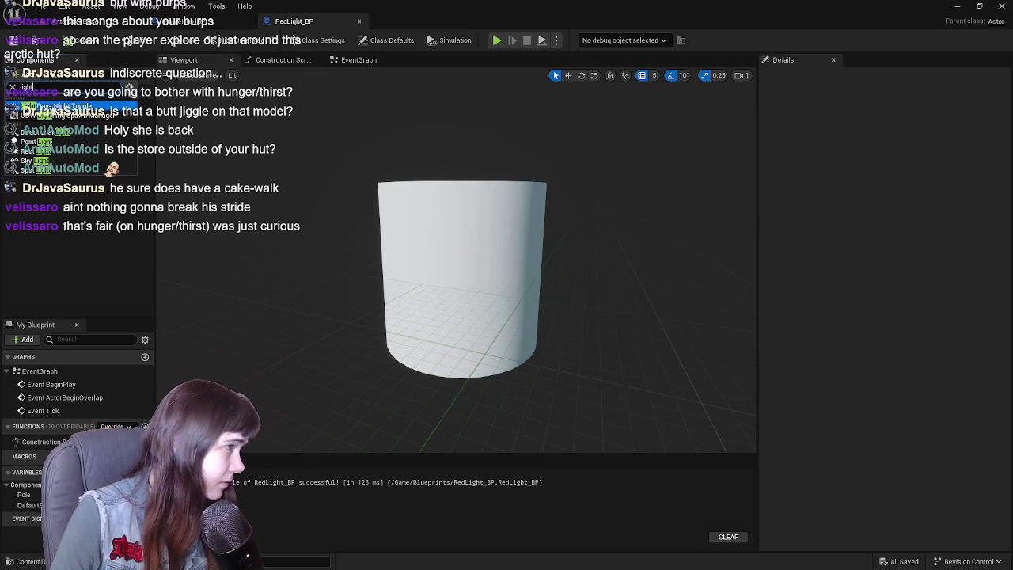
pyautogui.click(66, 140)
pyautogui.click(65, 134)
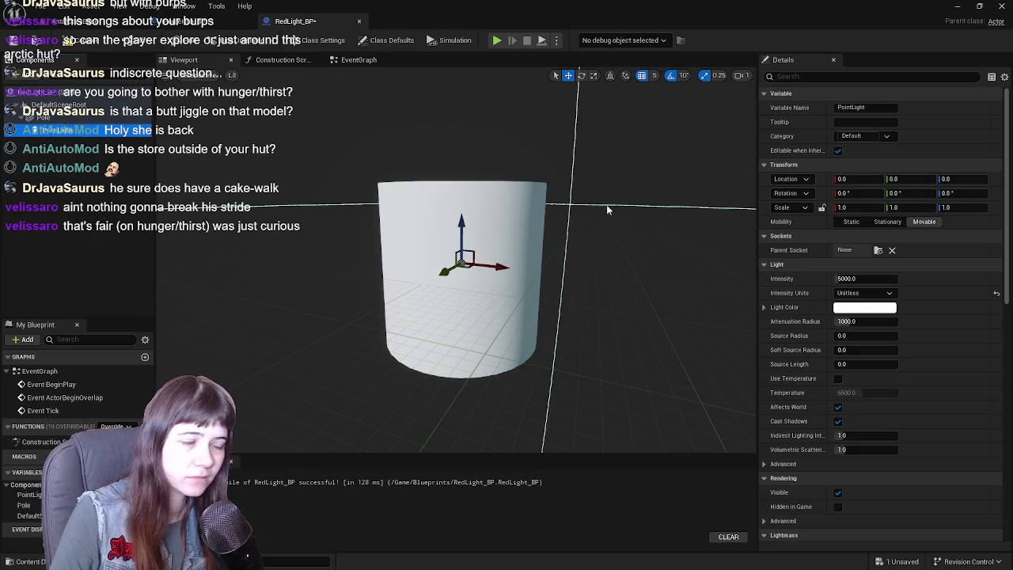
pyautogui.moveTo(87, 135); pyautogui.dragTo(84, 135)
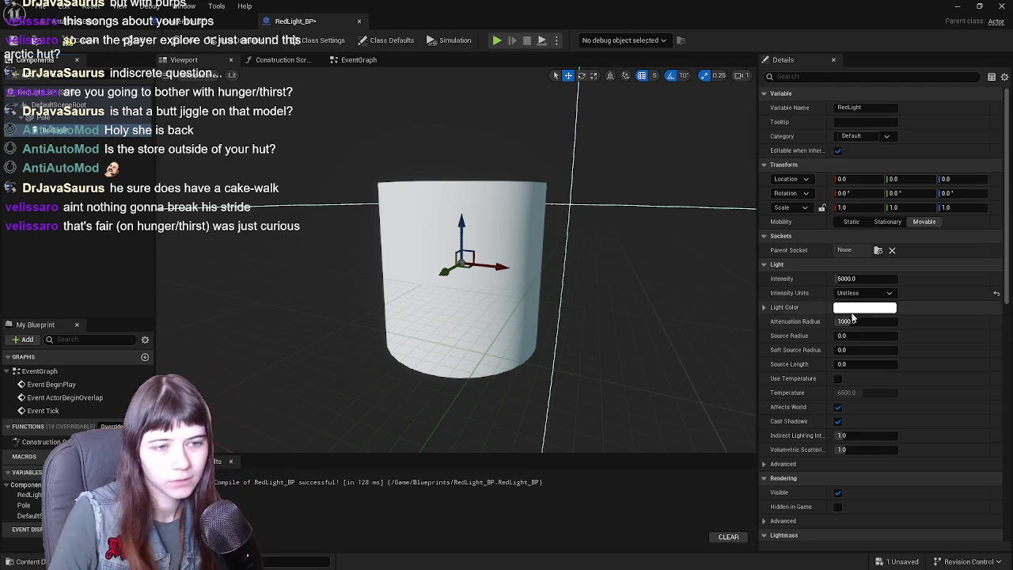
# Set the RedLight colour to pure red by zeroing green and blue
pyautogui.click(876, 310)
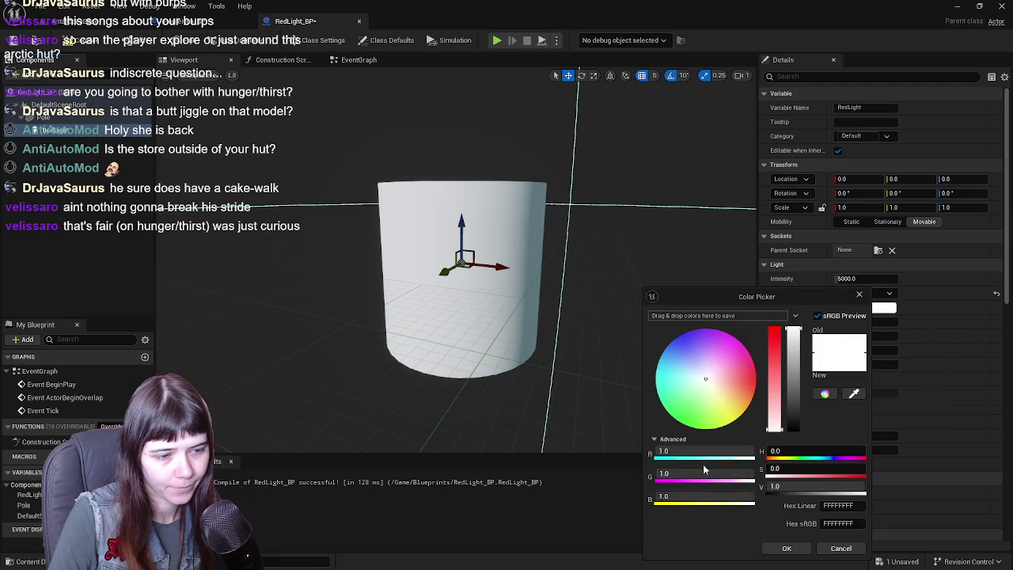
pyautogui.moveTo(704, 469); pyautogui.dragTo(657, 469)
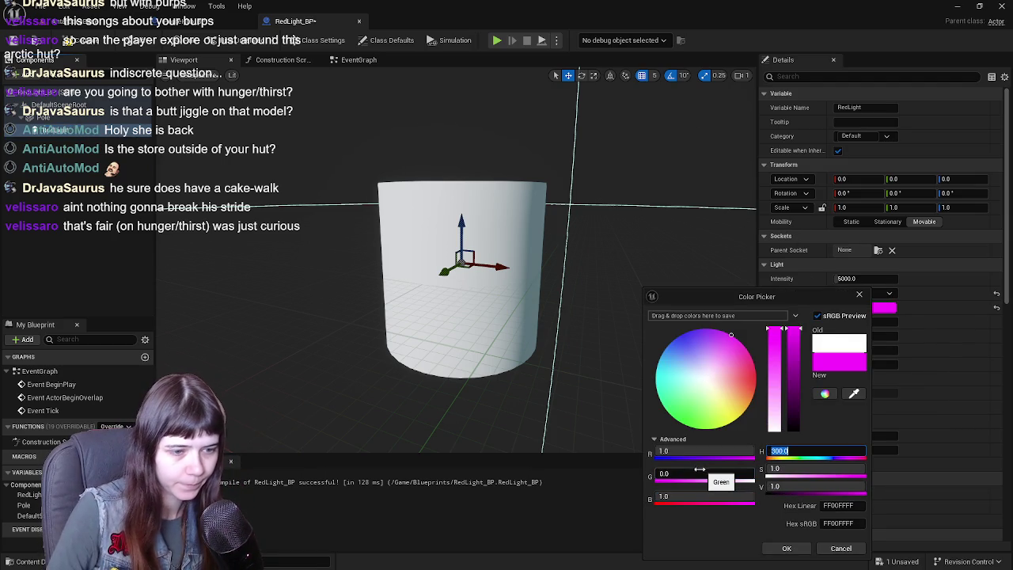
pyautogui.click(703, 497)
pyautogui.write('0')
pyautogui.press('Return')
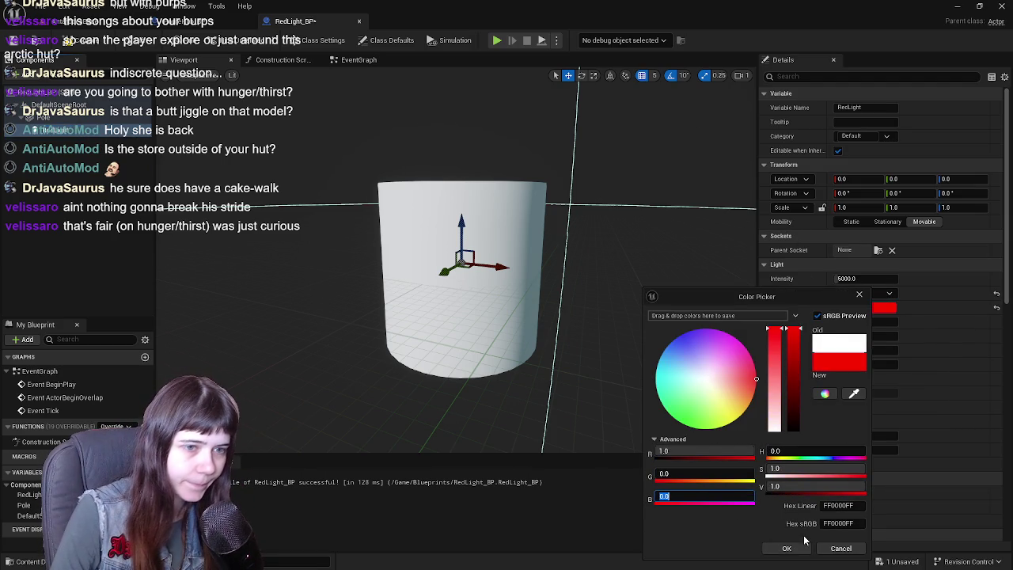
pyautogui.click(786, 549)
pyautogui.click(39, 117)
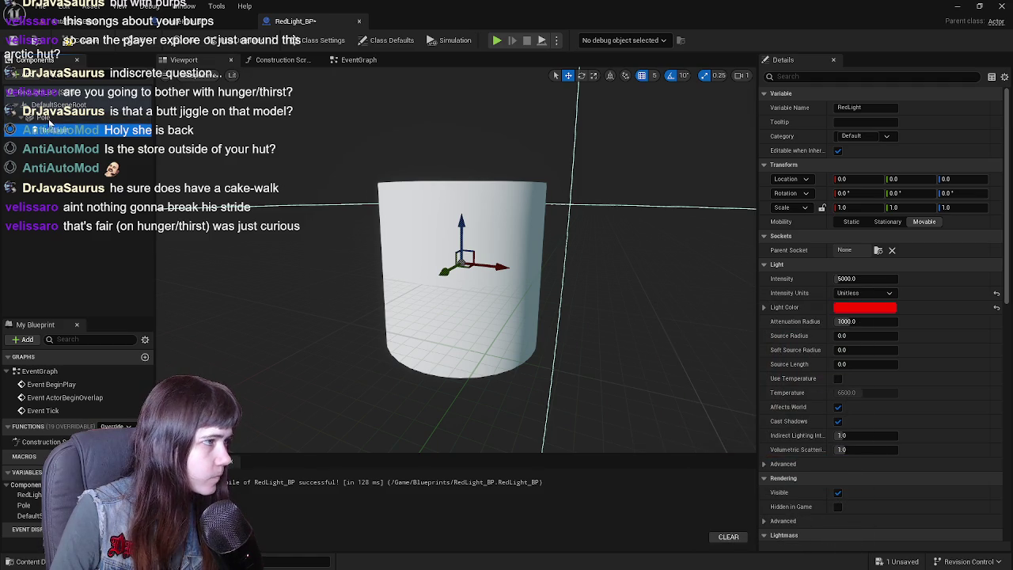
pyautogui.moveTo(595, 248); pyautogui.dragTo(610, 246)
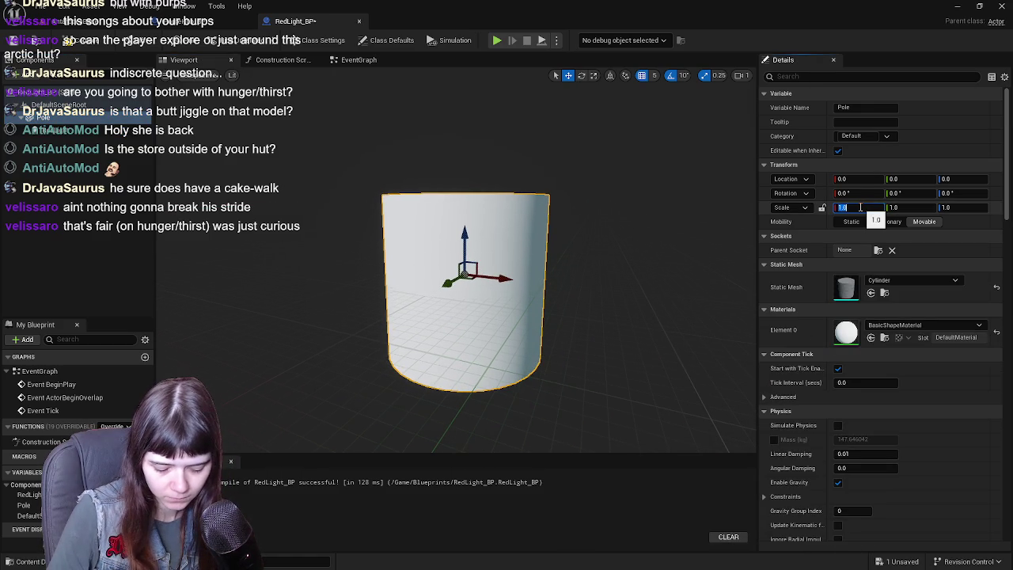
# Set the Pole's X and Y scale to 0.1
pyautogui.write('0.1')
pyautogui.press('Tab')
pyautogui.write('0.1')
pyautogui.press('Return')
pyautogui.moveTo(576, 197); pyautogui.dragTo(575, 197)
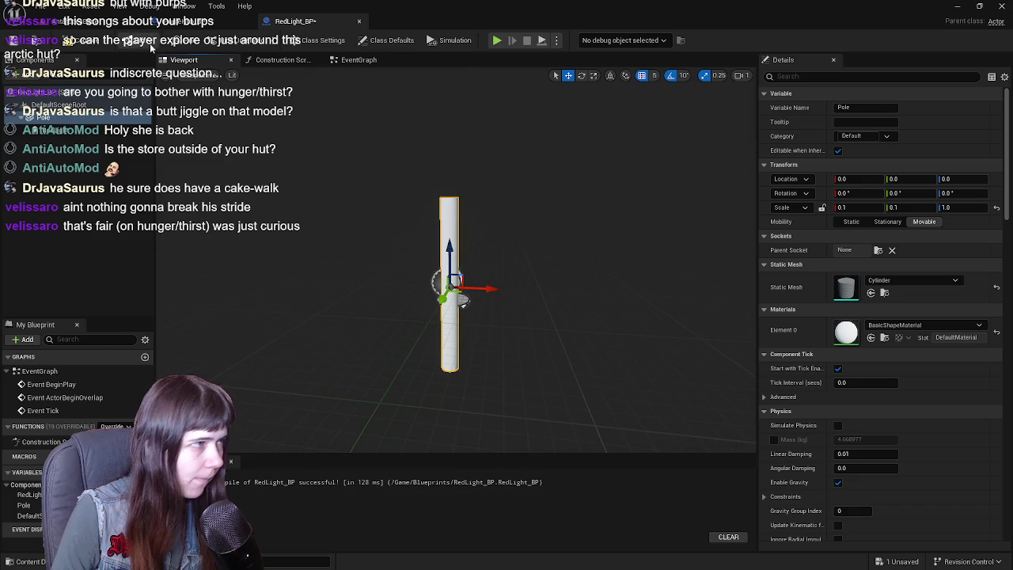
# Place a RedLight_BP into the Antarctic level and raise it above the ground
pyautogui.click(72, 21)
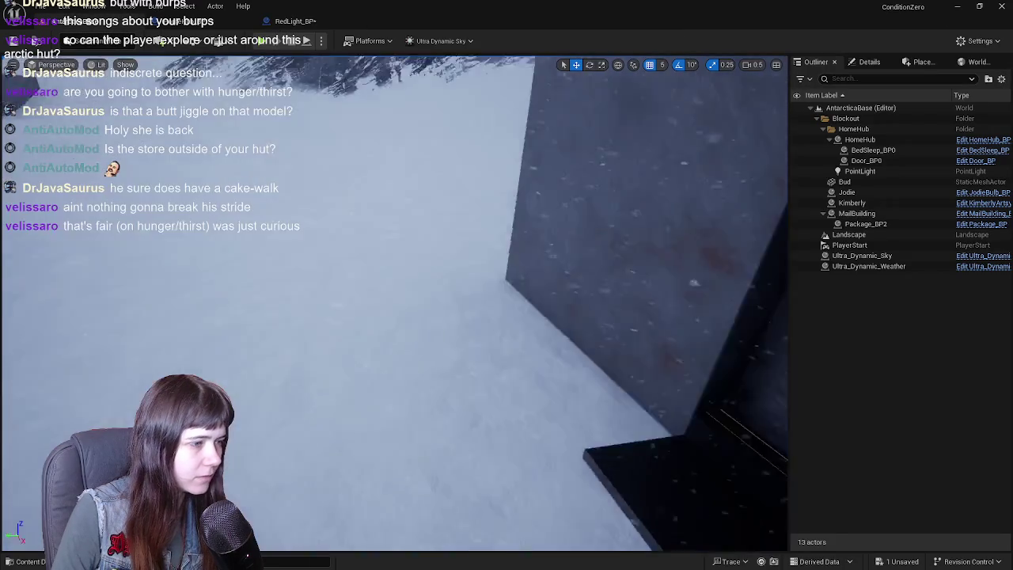
pyautogui.moveTo(554, 238)
pyautogui.mouseDown()
pyautogui.moveTo(554, 301)
pyautogui.moveTo(491, 301)
pyautogui.mouseUp()
pyautogui.hotkey('ctrl', 'space')
pyautogui.moveTo(734, 433)
pyautogui.mouseDown()
pyautogui.moveTo(390, 280)
pyautogui.moveTo(362, 293)
pyautogui.moveTo(380, 253)
pyautogui.moveTo(365, 250)
pyautogui.mouseUp()
pyautogui.moveTo(377, 303)
pyautogui.mouseDown()
pyautogui.moveTo(369, 273)
pyautogui.moveTo(380, 221)
pyautogui.moveTo(381, 231)
pyautogui.mouseUp()
pyautogui.moveTo(443, 357); pyautogui.dragTo(443, 400)
# Make the pole three times taller and save RedLight_BP
pyautogui.click(348, 20)
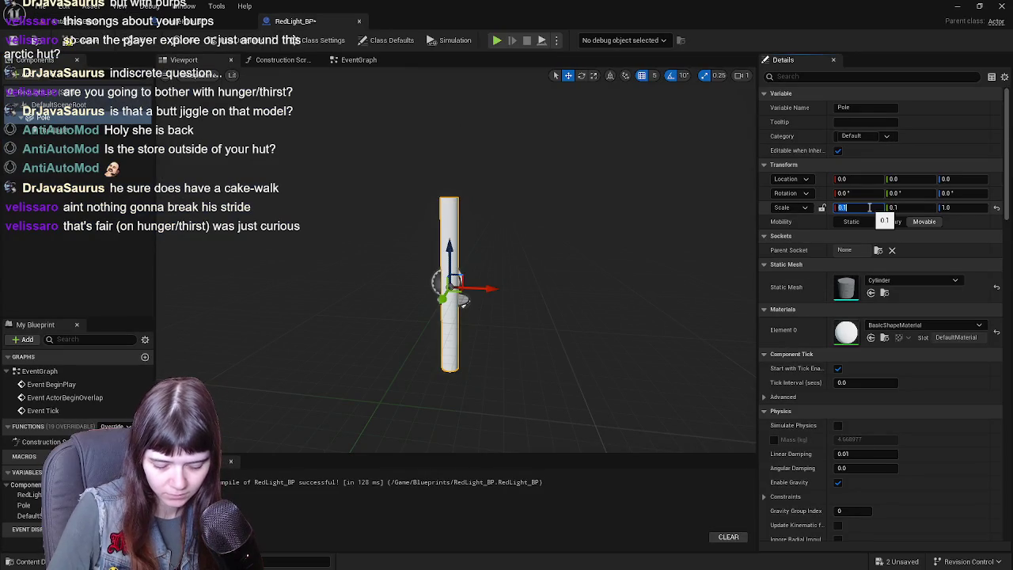
pyautogui.press('Return')
pyautogui.write('3')
pyautogui.press('Return')
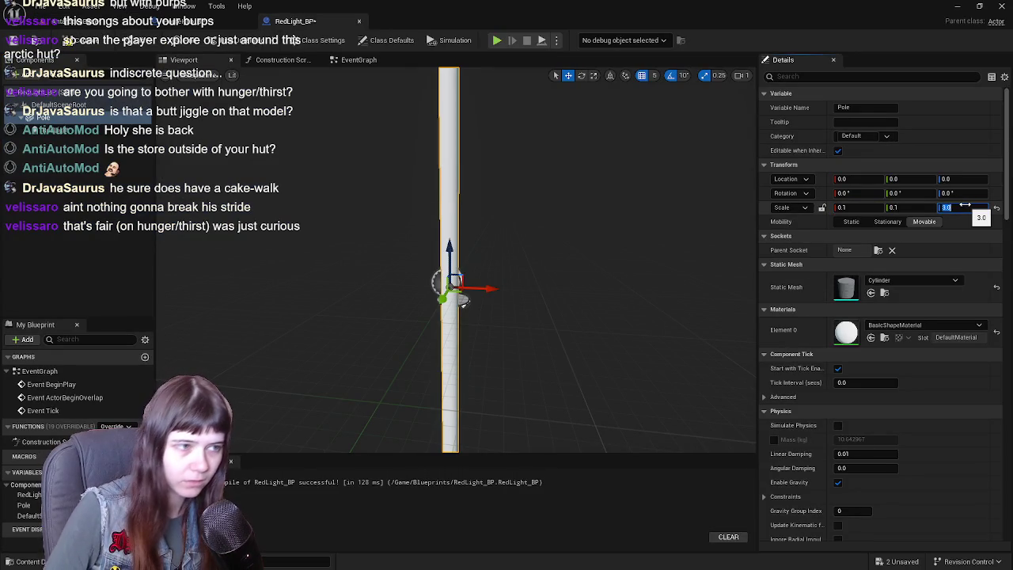
pyautogui.scroll(-5, 465, 303)
pyautogui.click(78, 40)
# Focus the level view on the placed lamp post to inspect it
pyautogui.click(76, 22)
pyautogui.press('f')
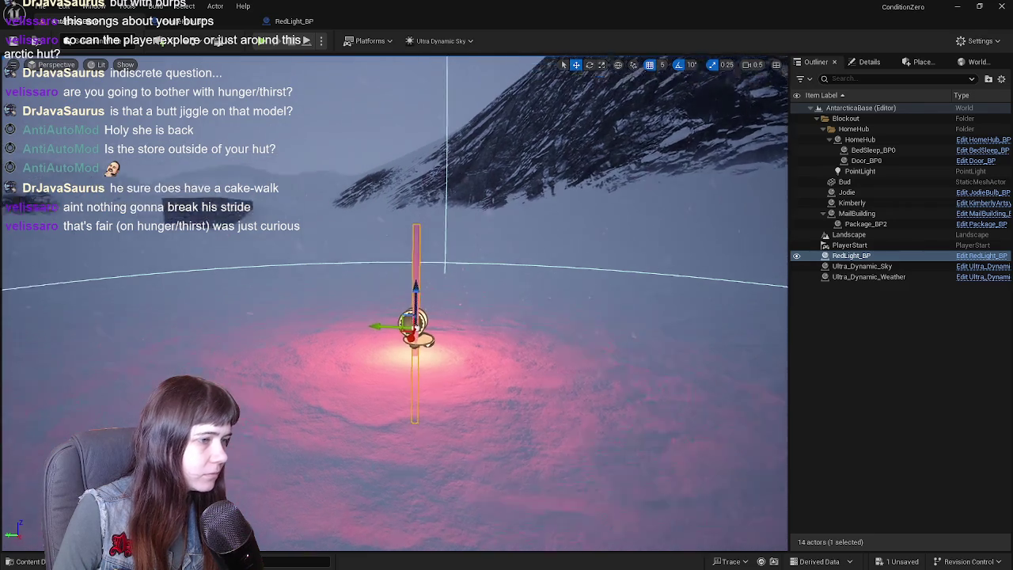
pyautogui.moveTo(475, 356)
pyautogui.mouseDown()
pyautogui.moveTo(475, 337)
pyautogui.moveTo(475, 347)
pyautogui.mouseUp()
pyautogui.moveTo(487, 256); pyautogui.dragTo(431, 288)
# Move the red light up the pole, setting its Location Z to 50
pyautogui.click(303, 28)
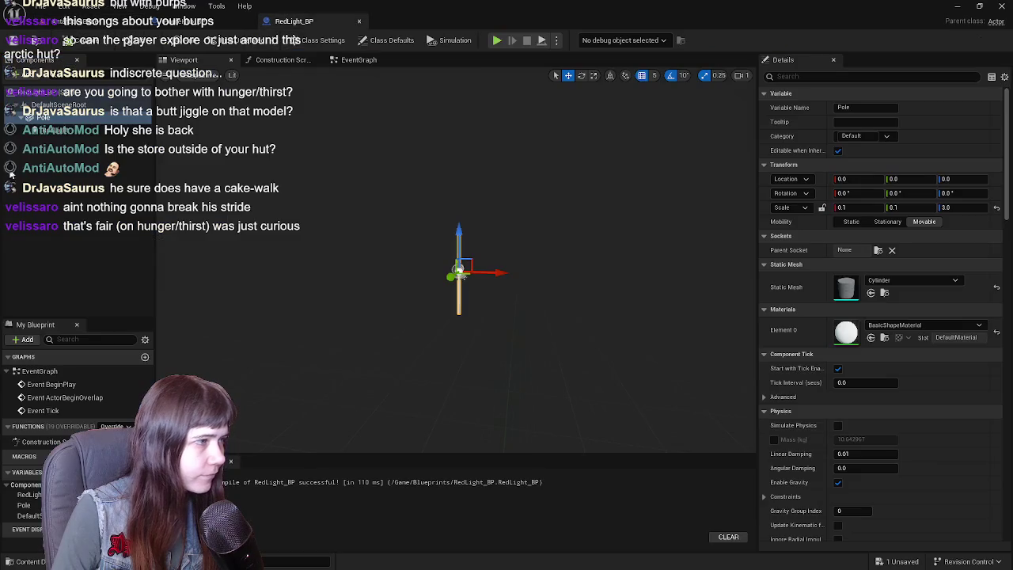
pyautogui.moveTo(576, 239); pyautogui.dragTo(573, 247)
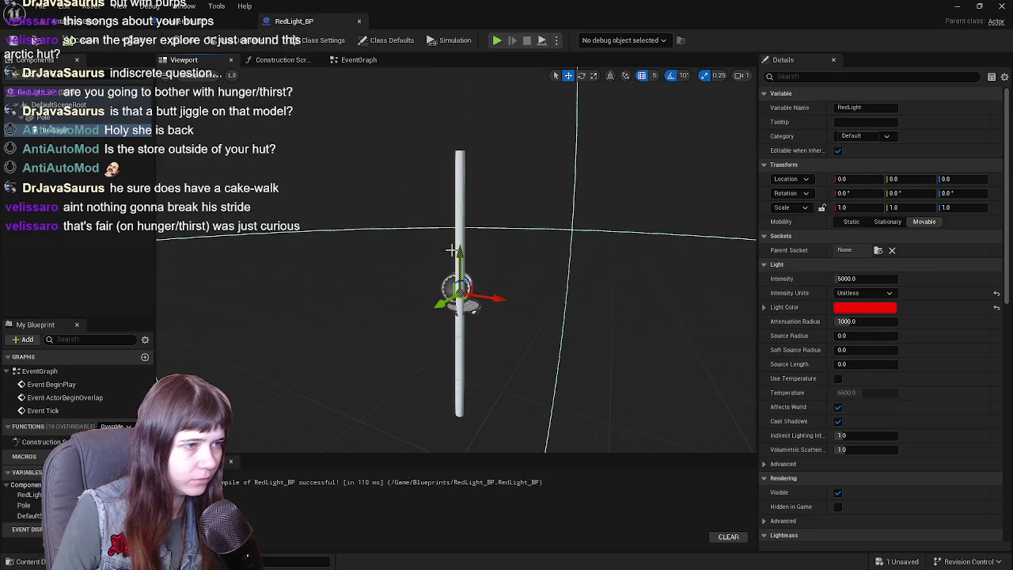
pyautogui.moveTo(472, 311); pyautogui.dragTo(473, 160)
pyautogui.moveTo(578, 182); pyautogui.dragTo(578, 182)
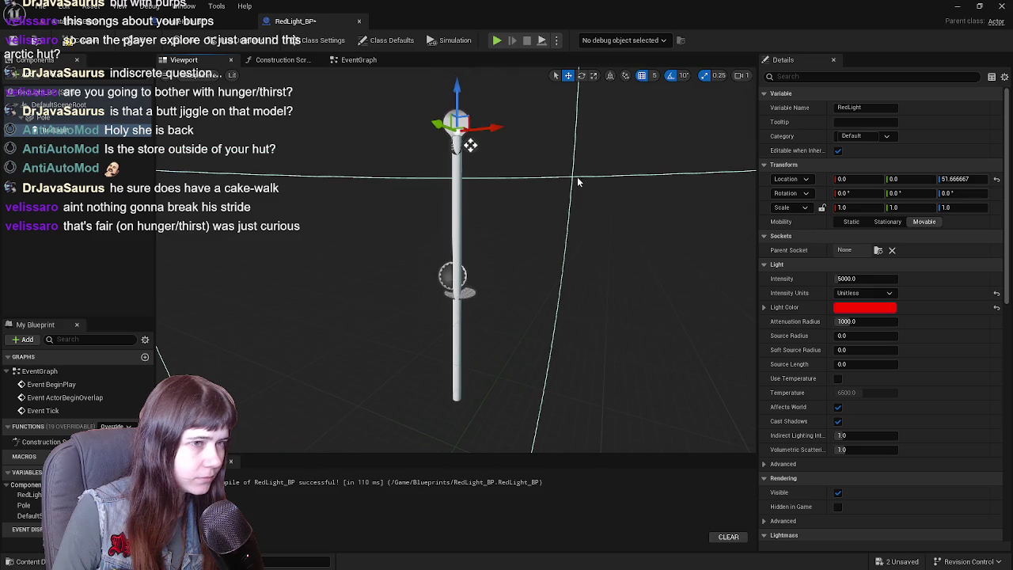
pyautogui.click(976, 179)
pyautogui.write('2')
pyautogui.press('Return')
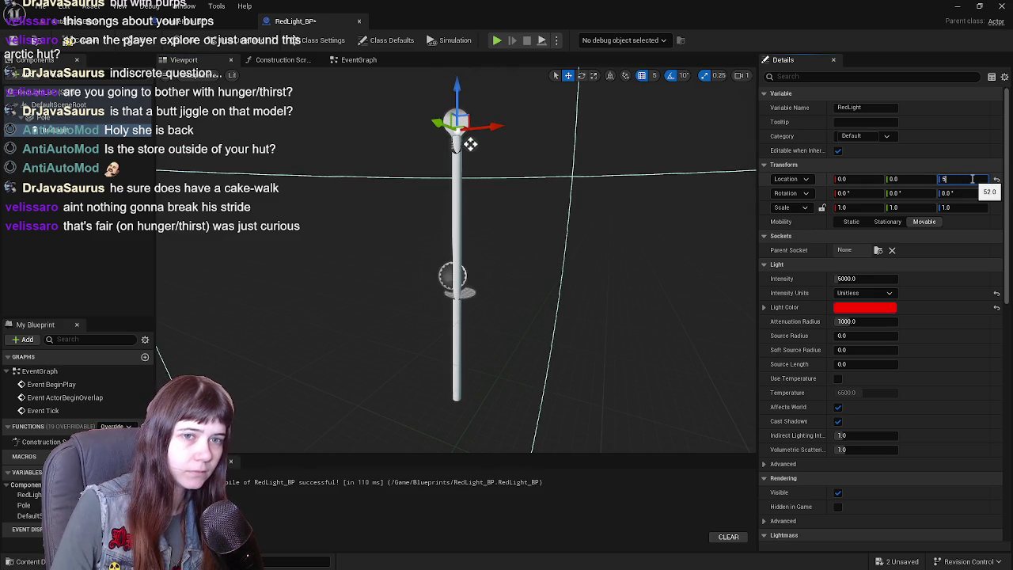
pyautogui.write('5')
pyautogui.press('Return')
pyautogui.click(470, 134)
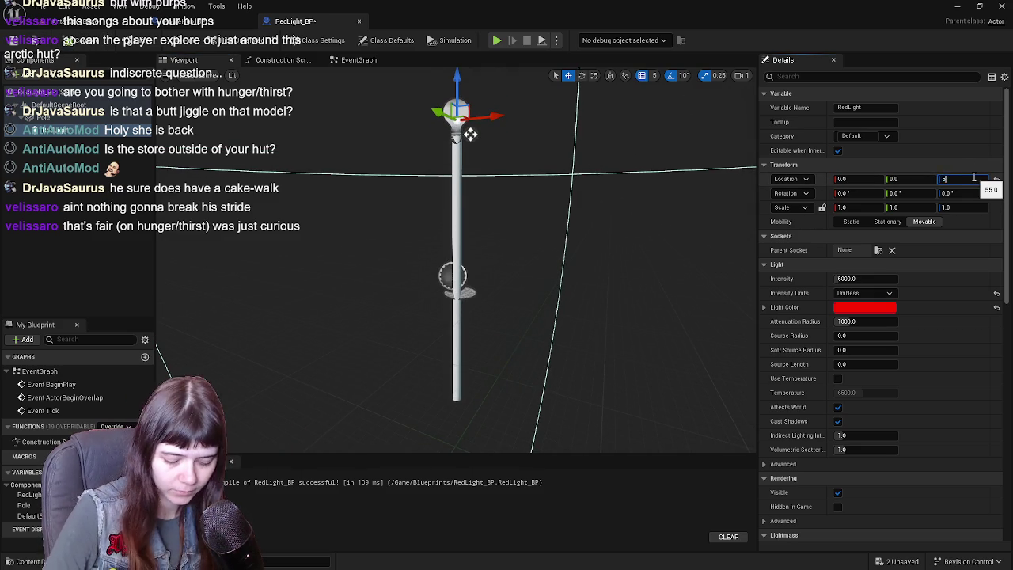
pyautogui.write('0.0')
pyautogui.press('Return')
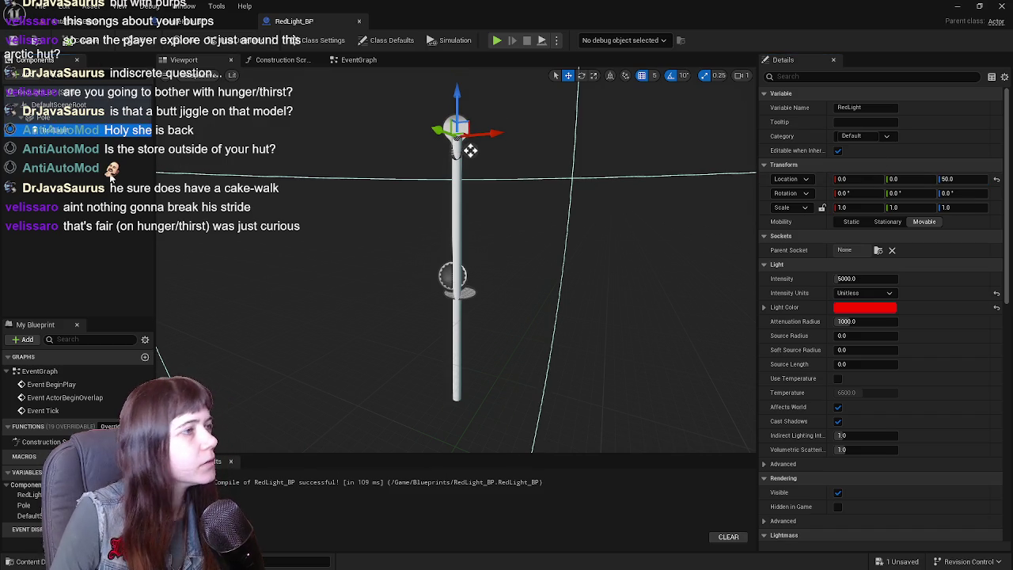
# Save all changed files from the level and return to RedLight_BP
pyautogui.click(63, 20)
pyautogui.click(16, 41)
pyautogui.click(297, 21)
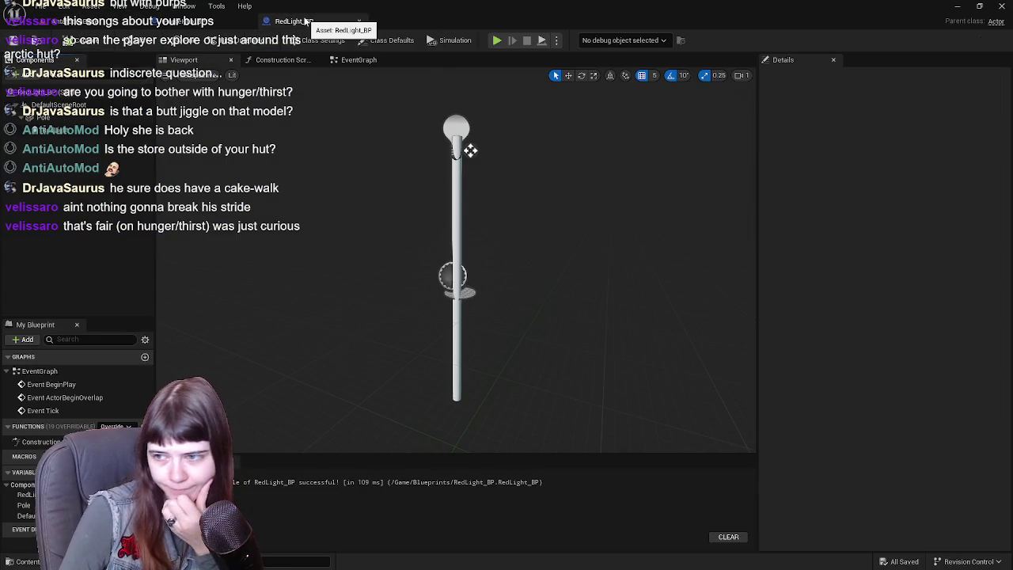
# Apply the MI_Bulb material from the Materials folder to the Pole
pyautogui.click(51, 122)
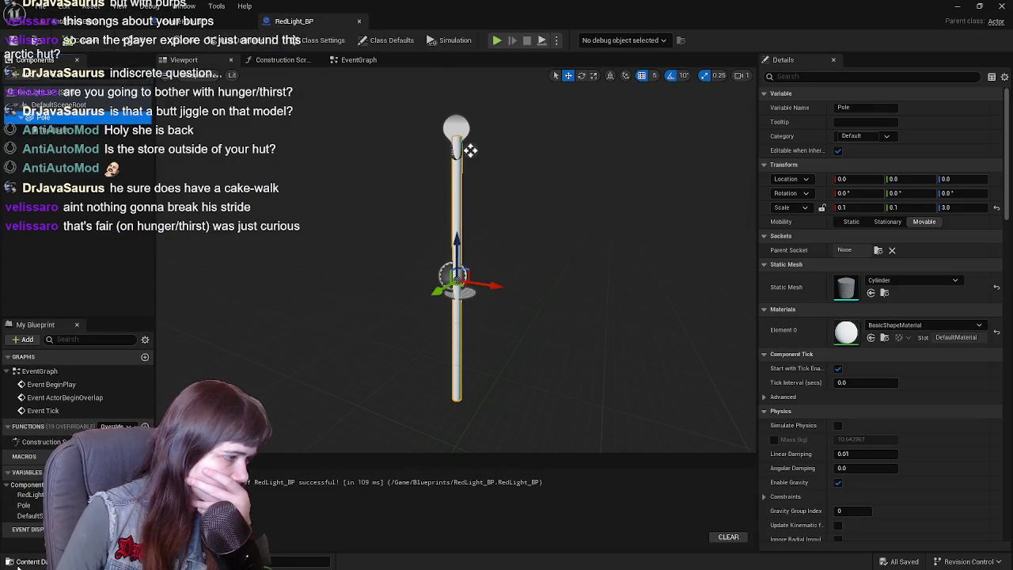
pyautogui.click(18, 562)
pyautogui.click(45, 430)
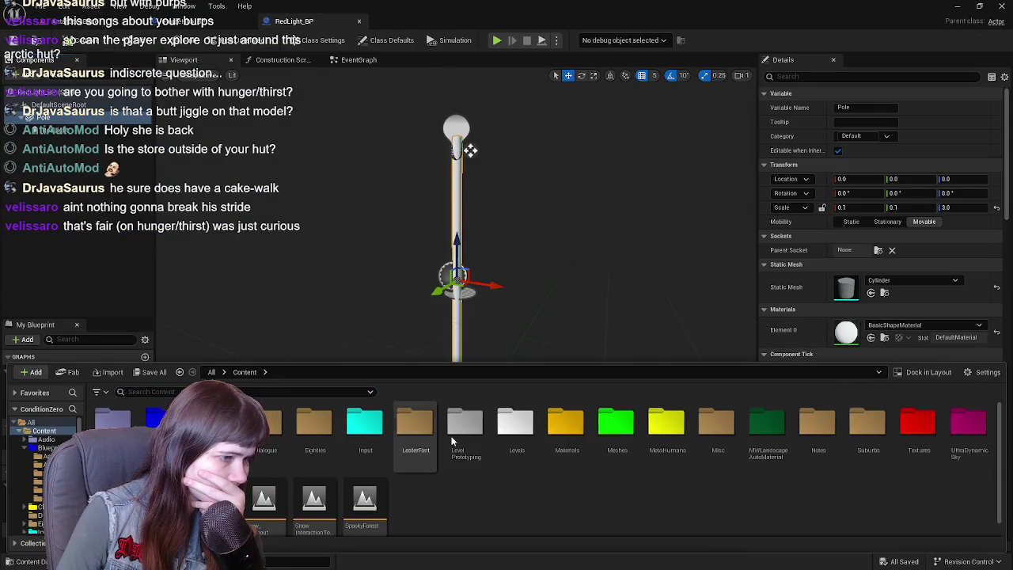
pyautogui.rightClick(566, 428)
pyautogui.doubleClick(566, 427)
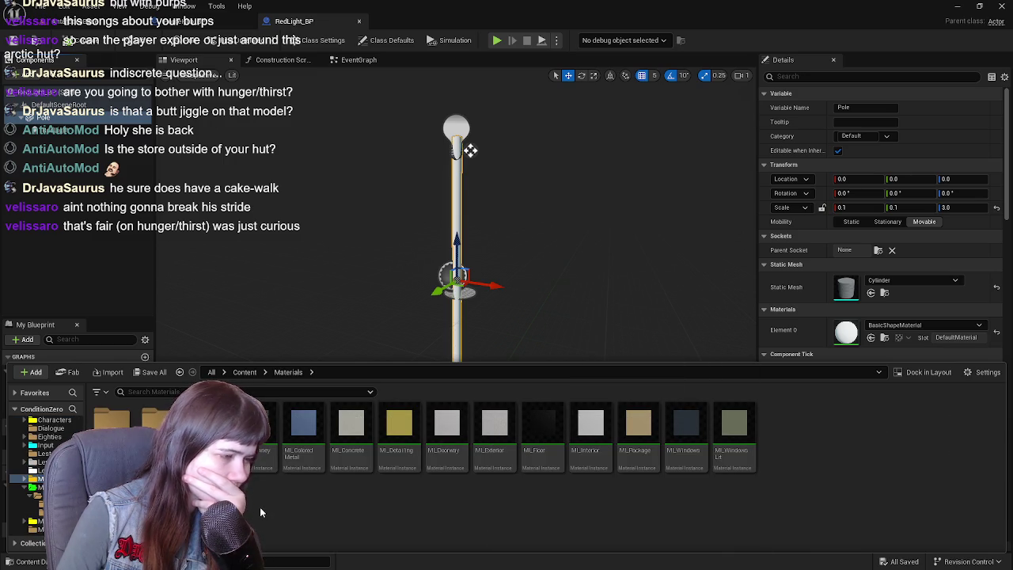
pyautogui.moveTo(245, 443)
pyautogui.mouseDown()
pyautogui.moveTo(554, 348)
pyautogui.moveTo(846, 332)
pyautogui.mouseUp()
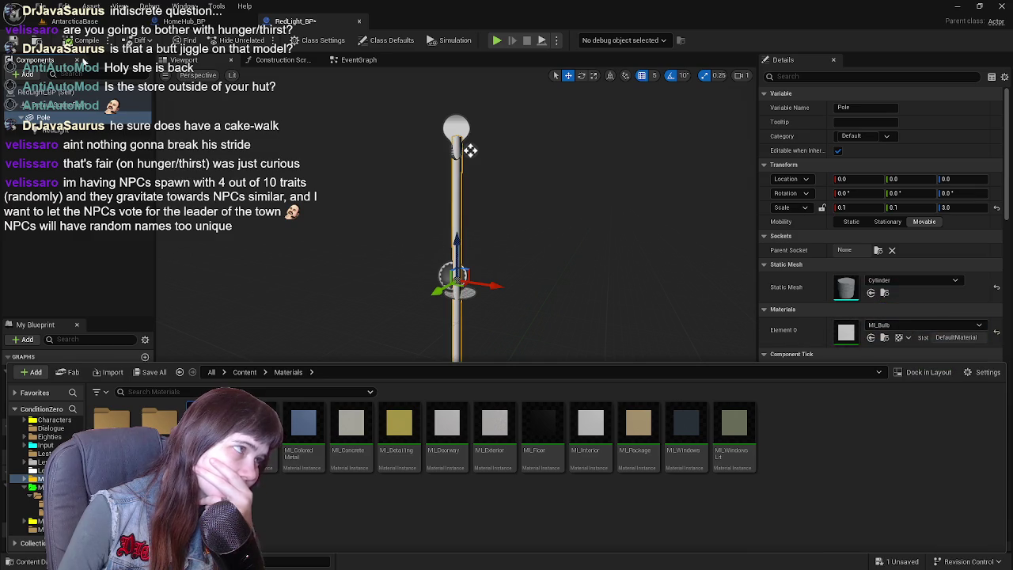
# Inspect the red-lit lamp post in the Antarctic level, then return to RedLight_BP
pyautogui.click(71, 22)
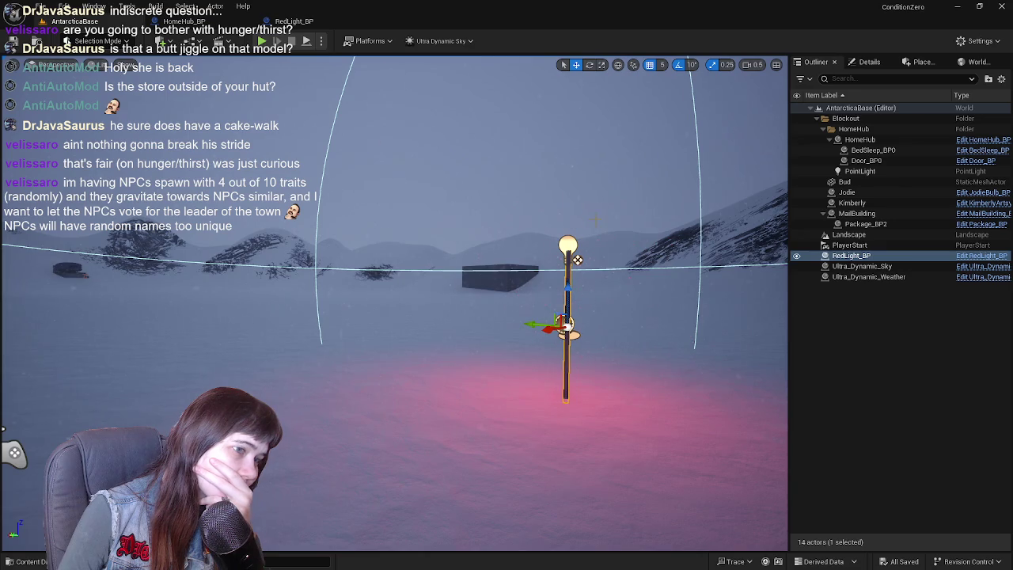
pyautogui.click(295, 22)
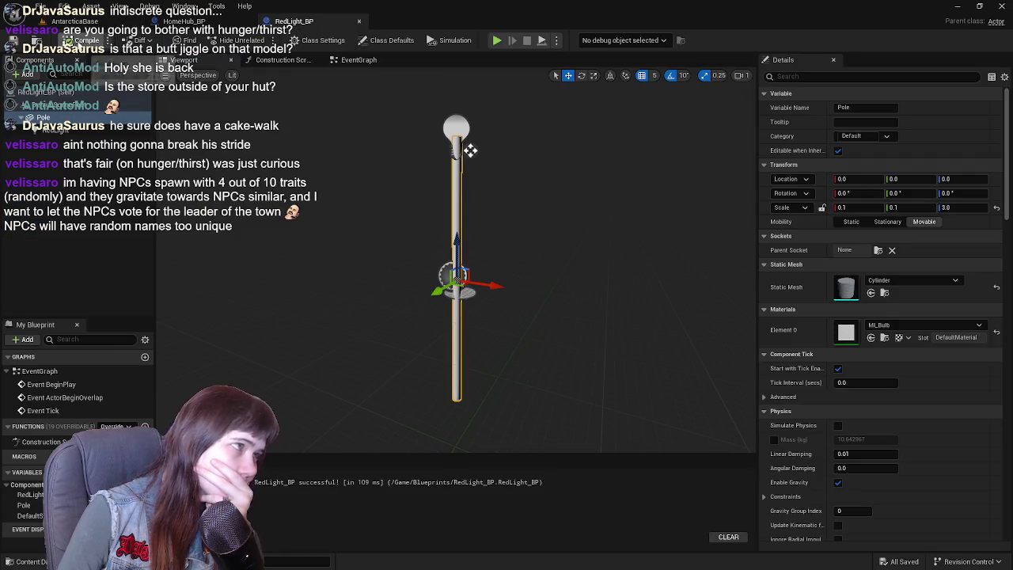
pyautogui.click(79, 22)
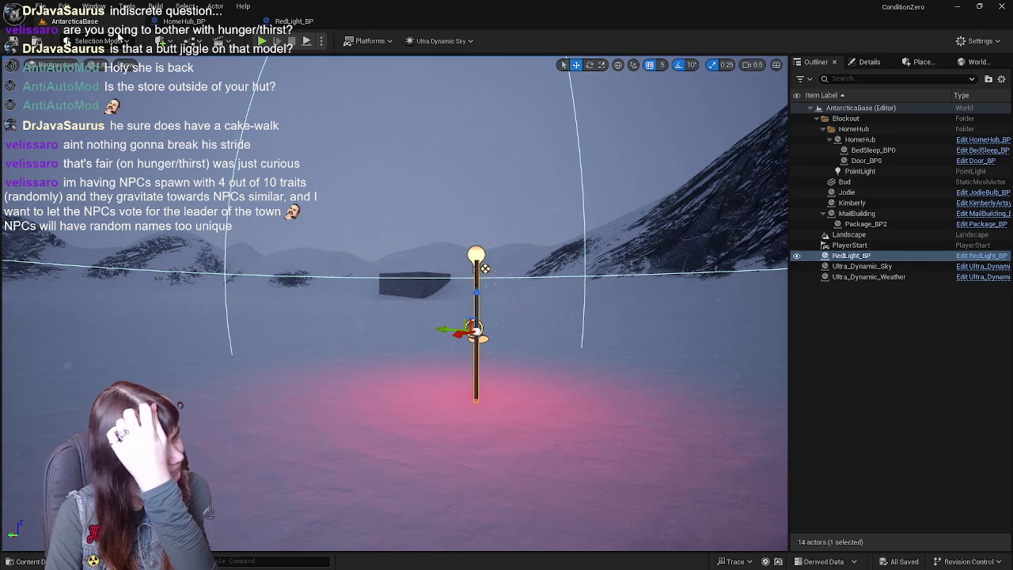
pyautogui.click(864, 334)
pyautogui.moveTo(448, 318)
pyautogui.mouseDown()
pyautogui.moveTo(430, 258)
pyautogui.moveTo(422, 280)
pyautogui.moveTo(411, 242)
pyautogui.moveTo(174, 166)
pyautogui.moveTo(398, 314)
pyautogui.moveTo(456, 319)
pyautogui.moveTo(420, 343)
pyautogui.moveTo(431, 354)
pyautogui.moveTo(422, 346)
pyautogui.moveTo(428, 252)
pyautogui.mouseUp()
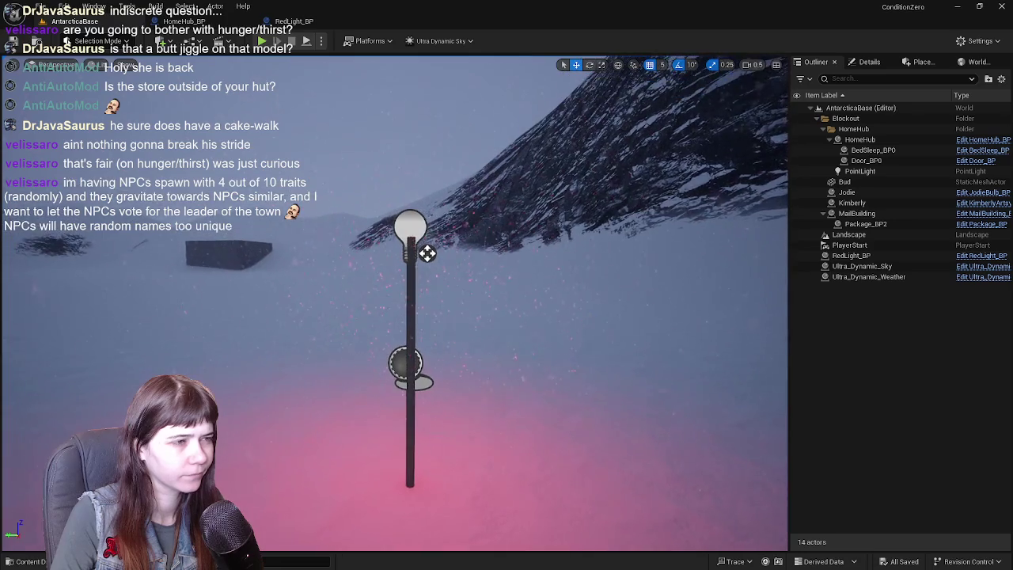
pyautogui.click(295, 22)
pyautogui.click(27, 74)
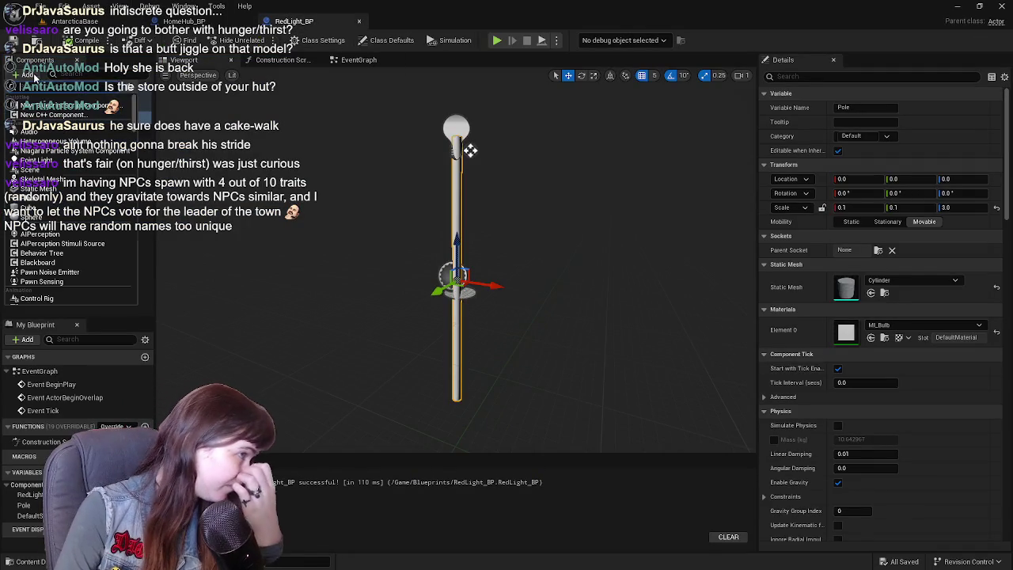
# Rename the sphere RedLightBulb, save, and raise it to the top of the pole
pyautogui.click(34, 78)
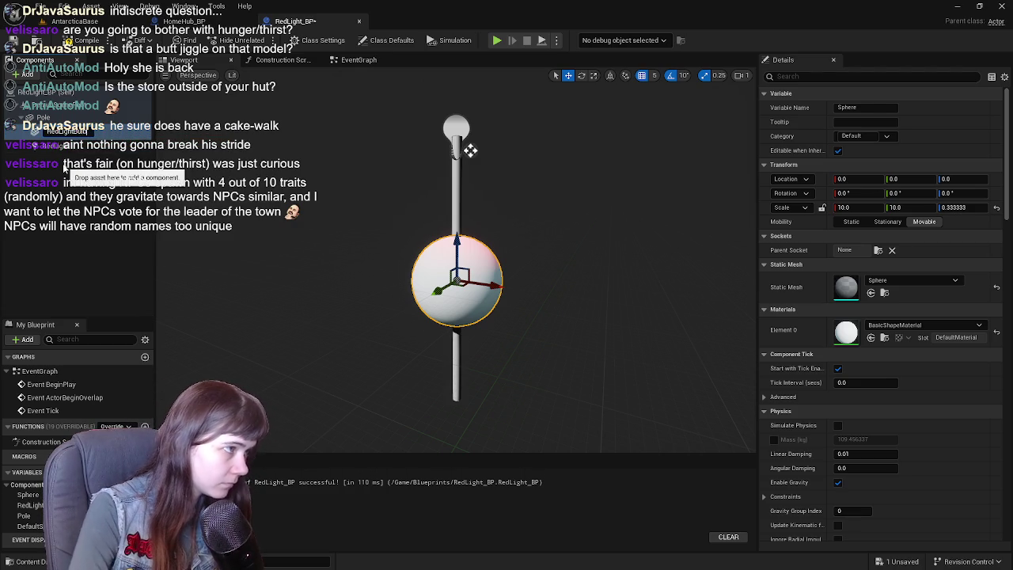
pyautogui.press('Return')
pyautogui.hotkey('ctrl', 's')
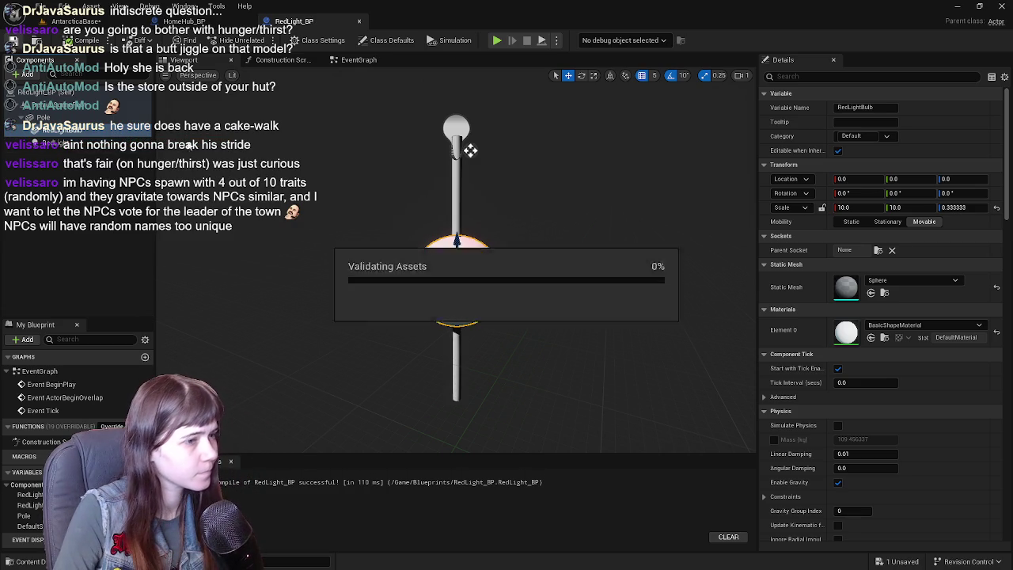
pyautogui.moveTo(470, 151); pyautogui.dragTo(550, 183)
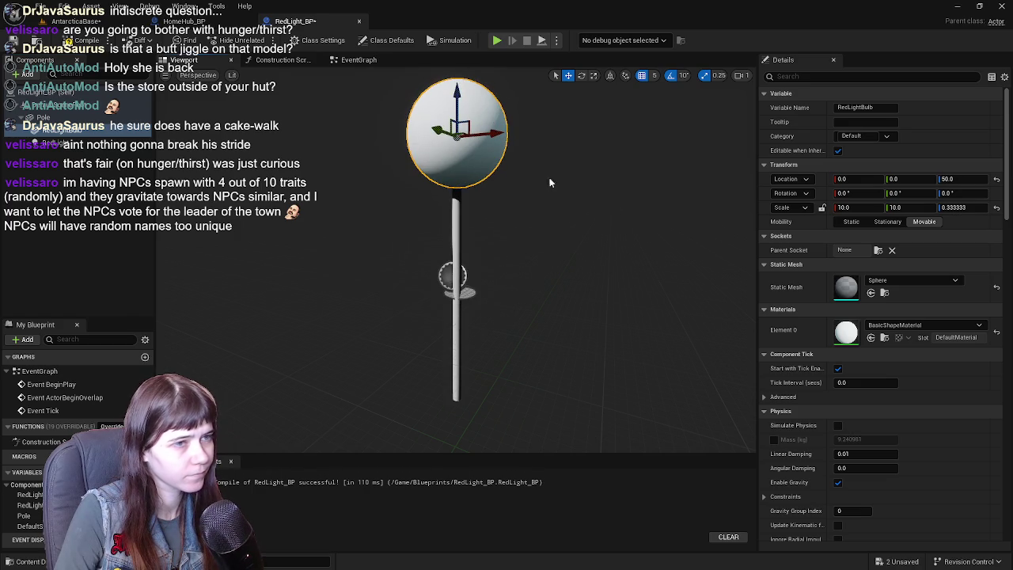
pyautogui.click(958, 207)
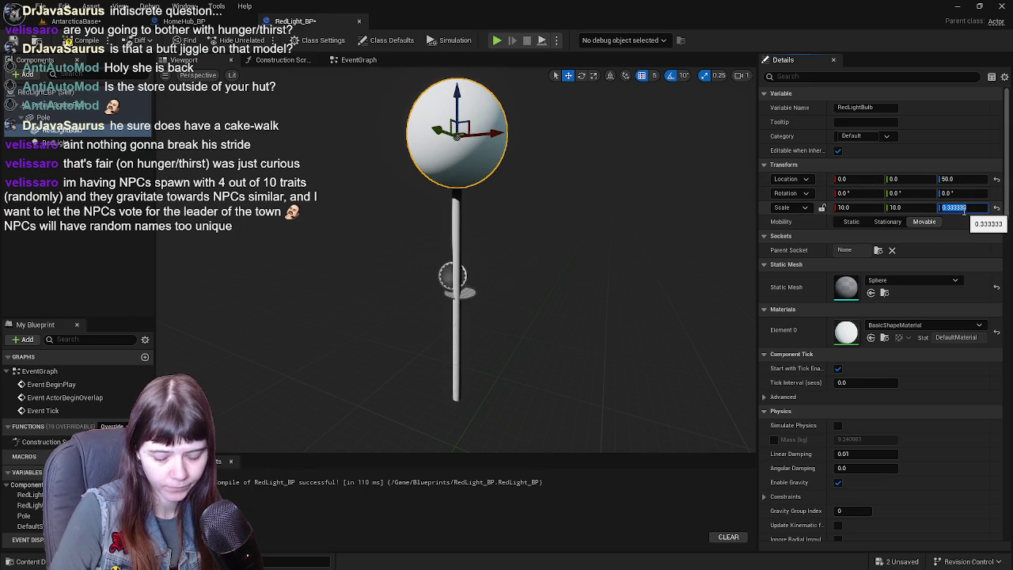
pyautogui.click(997, 208)
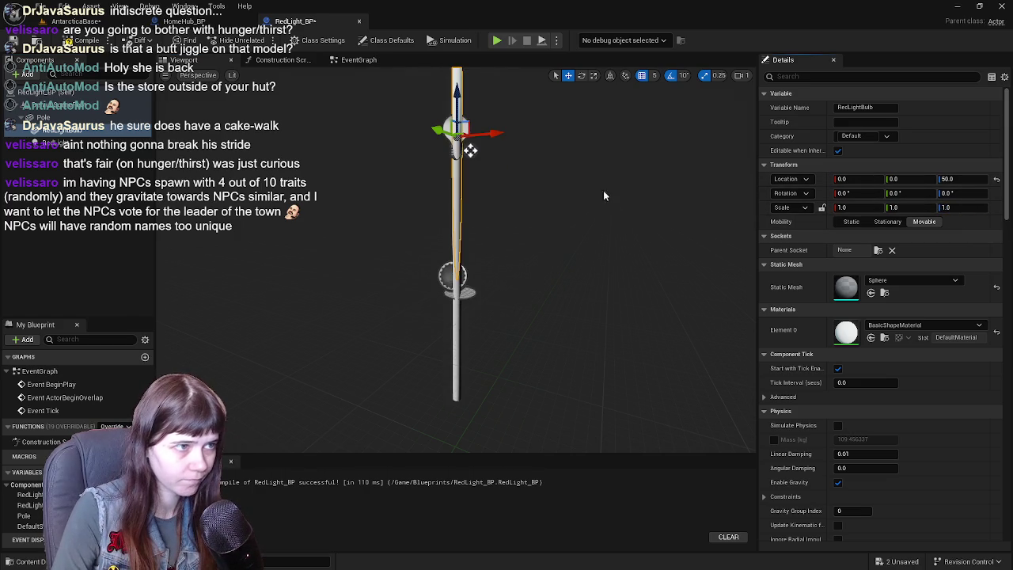
pyautogui.press('f')
pyautogui.scroll(5, 451, 284)
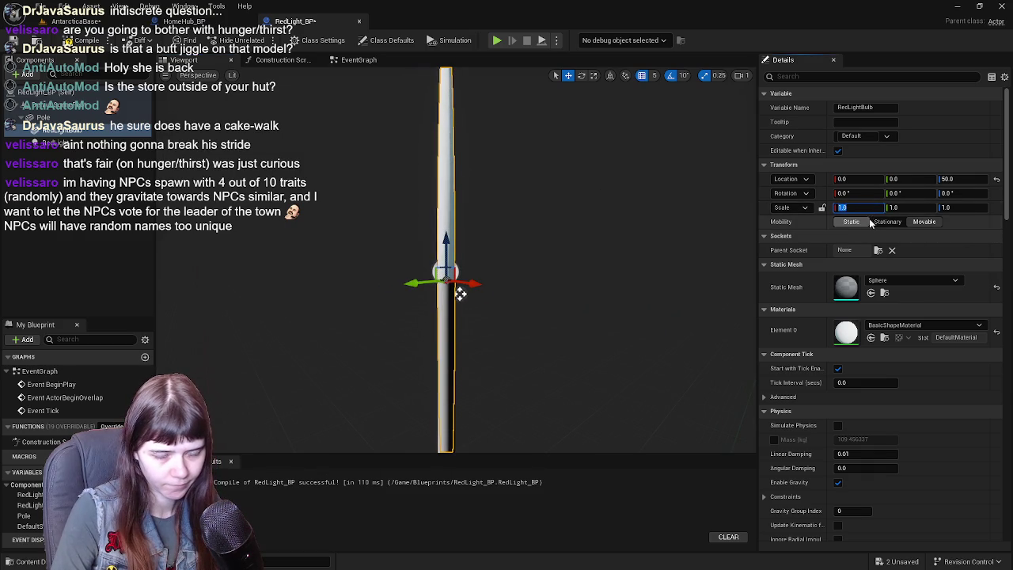
pyautogui.scroll(-2, 461, 291)
# Shrink RedLightBulb to 0.1 scale and nudge it slightly higher on the pole
pyautogui.click(463, 290)
pyautogui.click(996, 209)
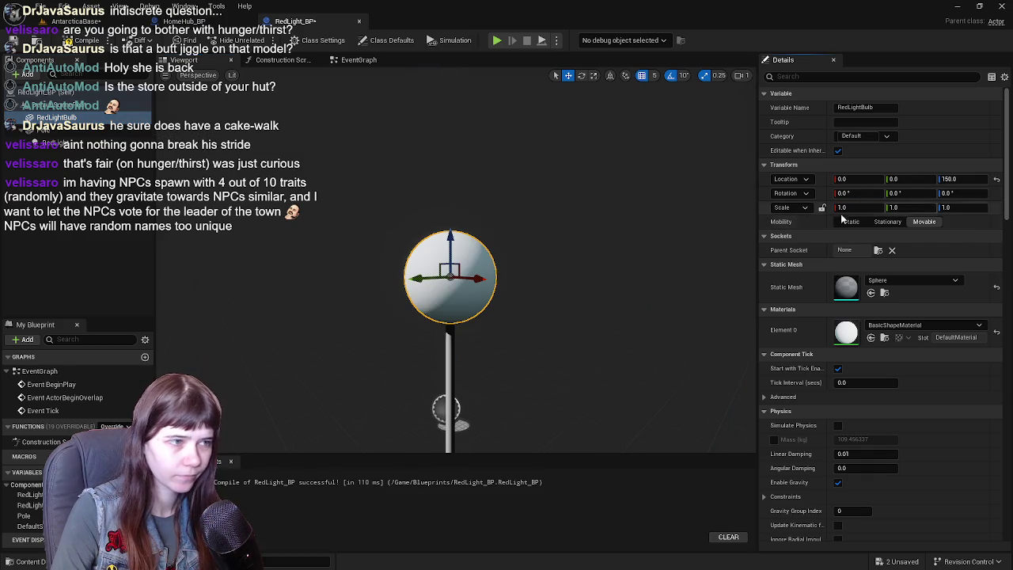
pyautogui.scroll(3, 511, 279)
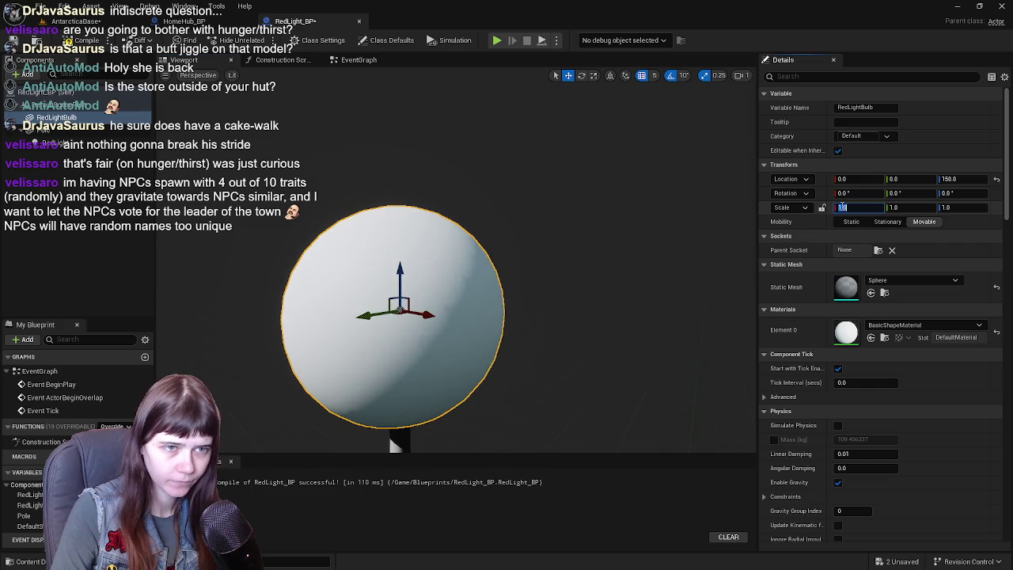
pyautogui.write('0.1')
pyautogui.press('Tab')
pyautogui.write('0.1')
pyautogui.press('Tab')
pyautogui.write('0.1')
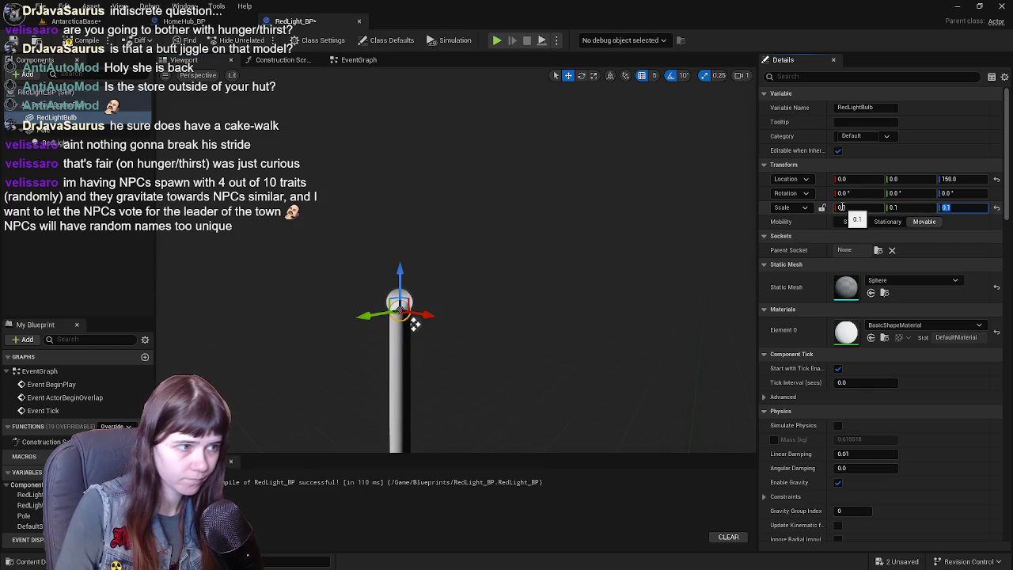
pyautogui.press('Return')
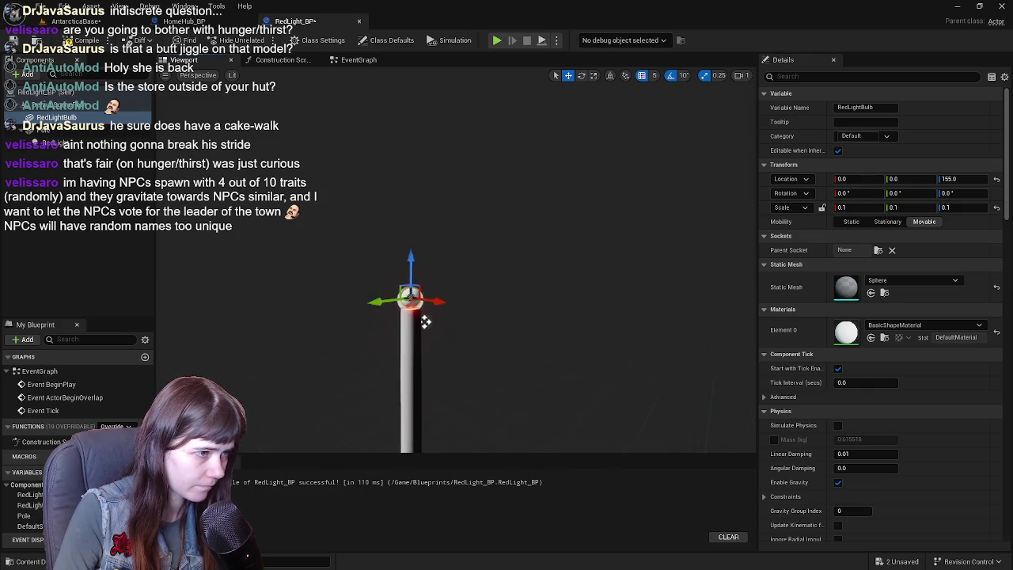
pyautogui.moveTo(423, 324); pyautogui.dragTo(462, 108)
pyautogui.press('f')
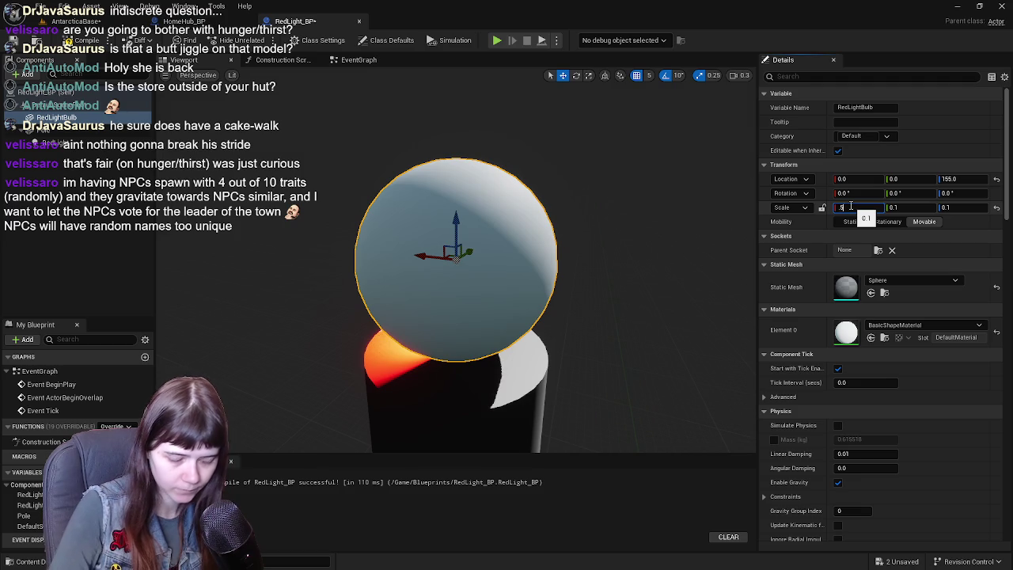
# Try bulb scales of 0.5 and then 0.25 on all axes
pyautogui.press('Tab')
pyautogui.write('0.5')
pyautogui.press('Tab')
pyautogui.write('0.5')
pyautogui.press('Return')
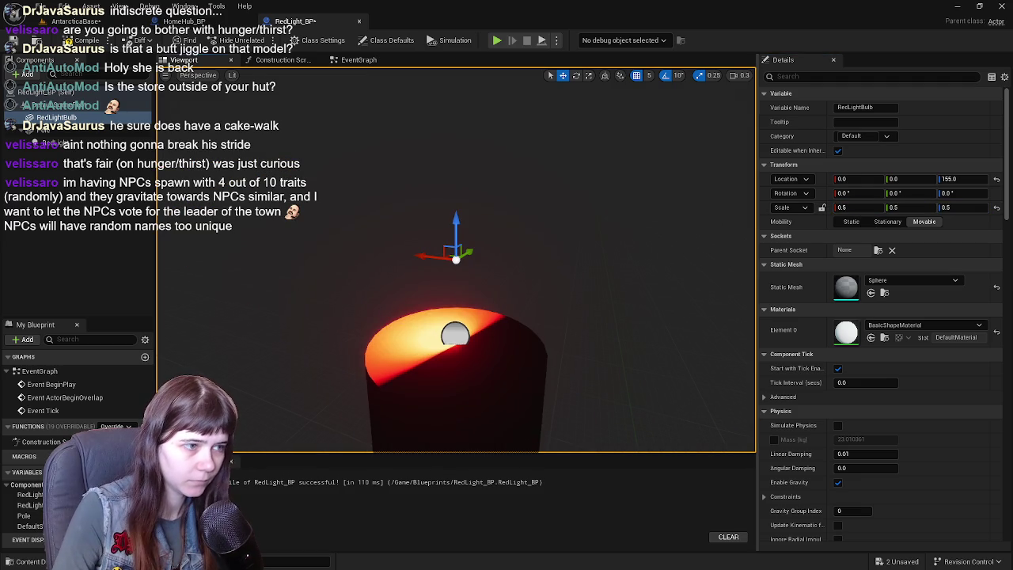
pyautogui.press('f')
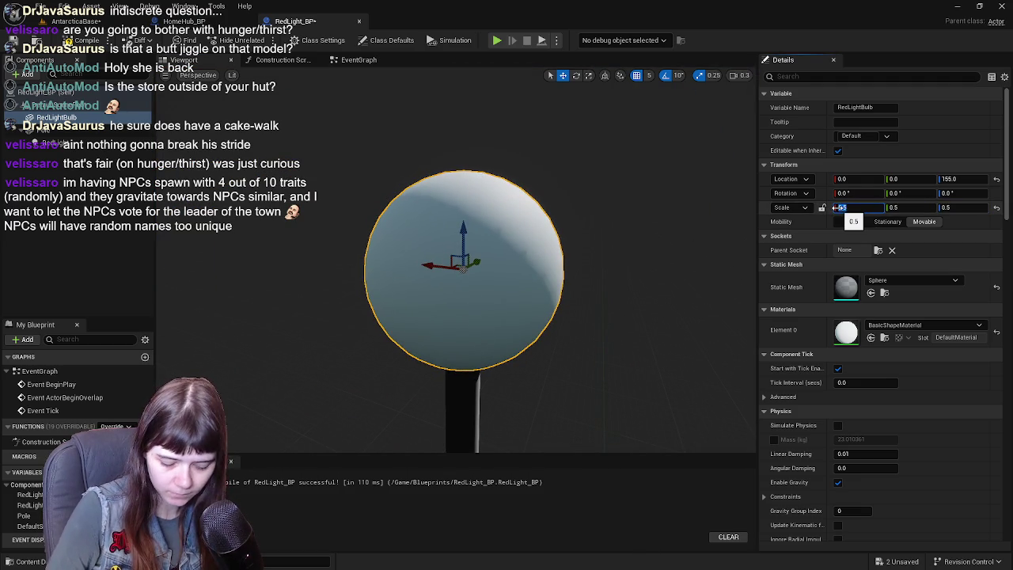
pyautogui.press('Tab')
pyautogui.write('0.25')
pyautogui.press('Tab')
pyautogui.write('0.25')
pyautogui.press('Return')
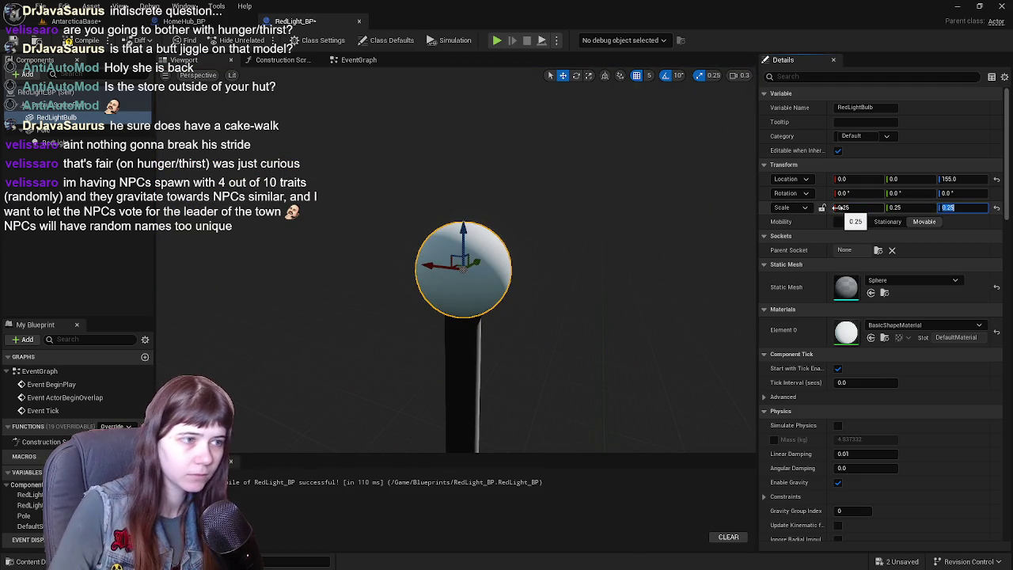
pyautogui.moveTo(695, 260); pyautogui.dragTo(491, 180)
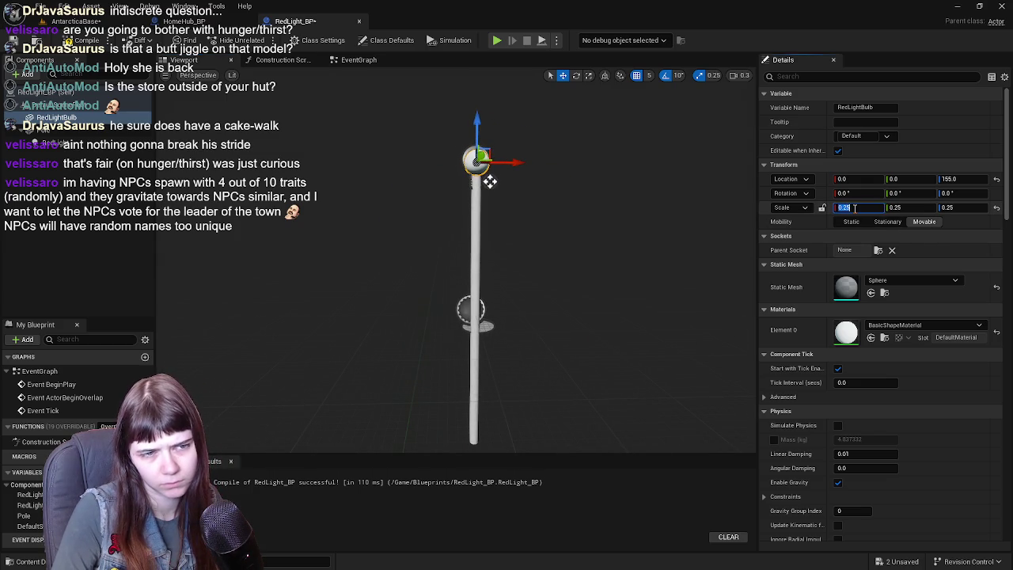
# Try 0.15 and 0.1 scale values for the bulb and save the blueprint
pyautogui.write('0.15')
pyautogui.press('Tab')
pyautogui.press('Tab')
pyautogui.write('0.1')
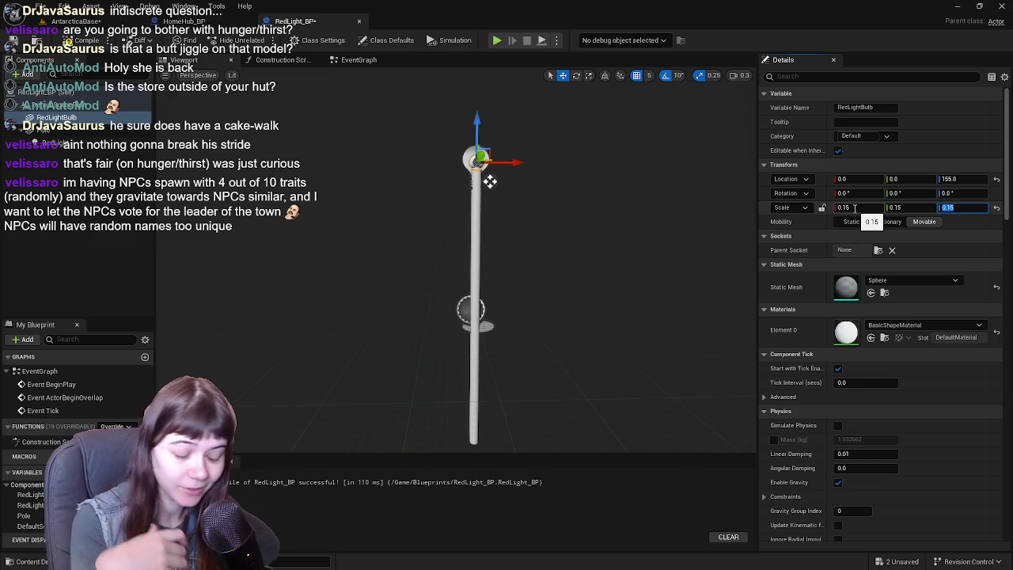
pyautogui.press('Return')
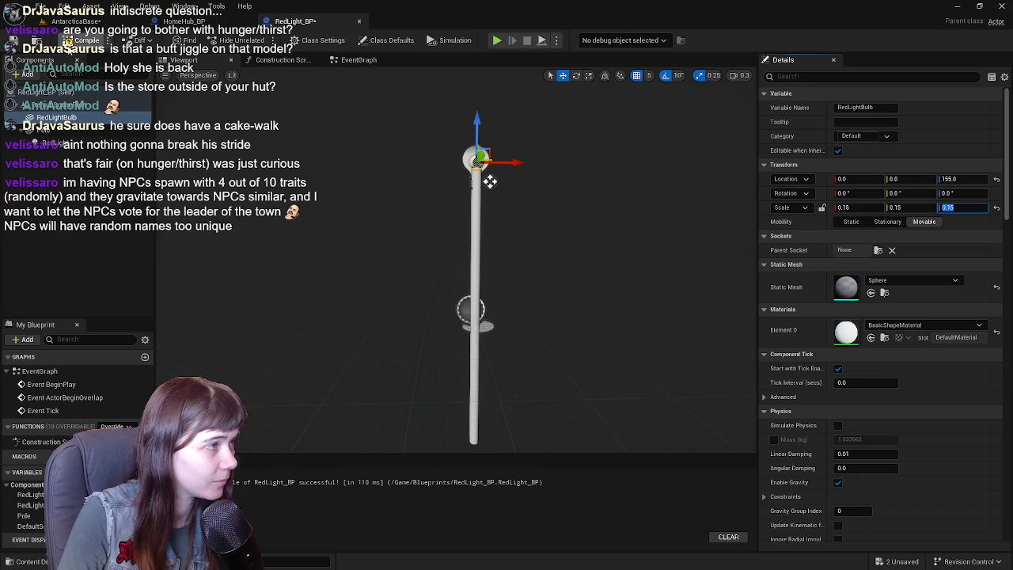
pyautogui.hotkey('ctrl', 's')
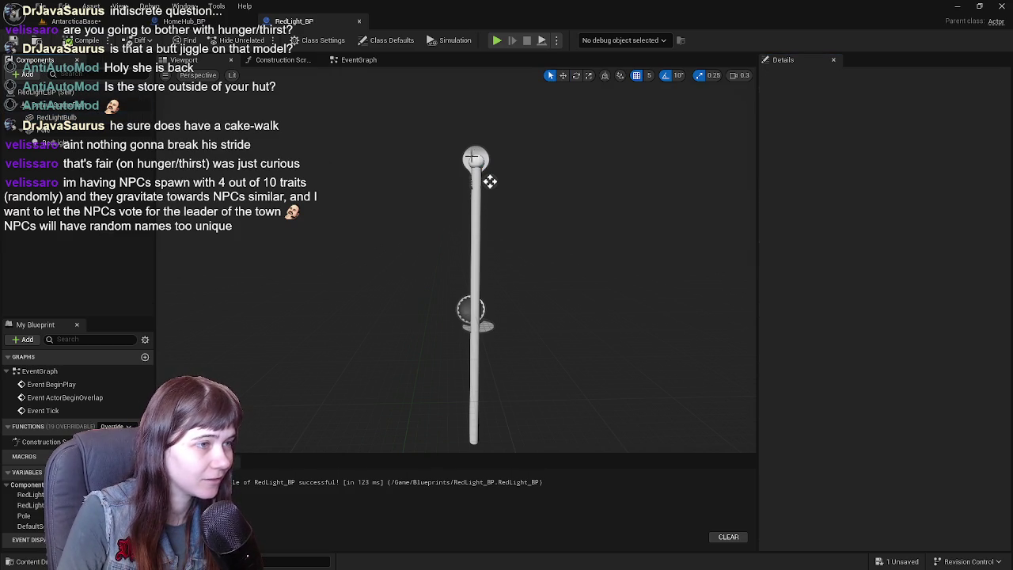
# Set the bulb's scale to 0.2 and frame the view on it
pyautogui.click(490, 182)
pyautogui.click(874, 208)
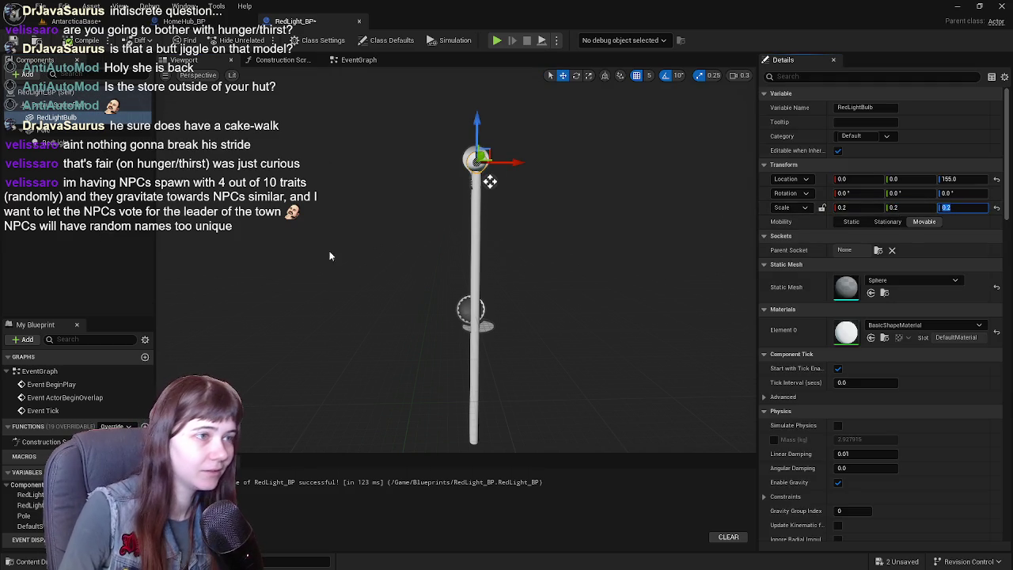
pyautogui.click(69, 224)
pyautogui.click(489, 181)
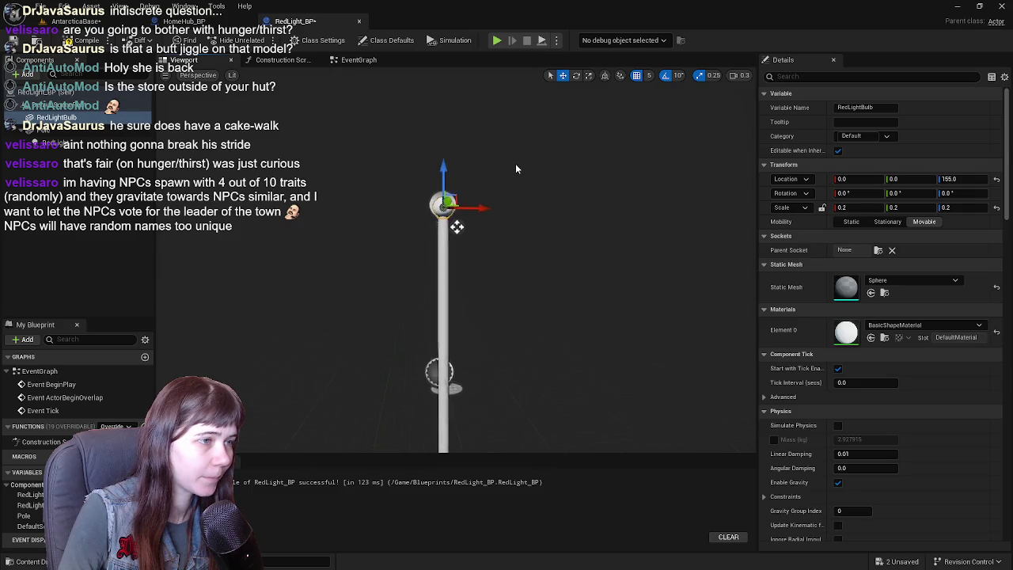
pyautogui.press('f')
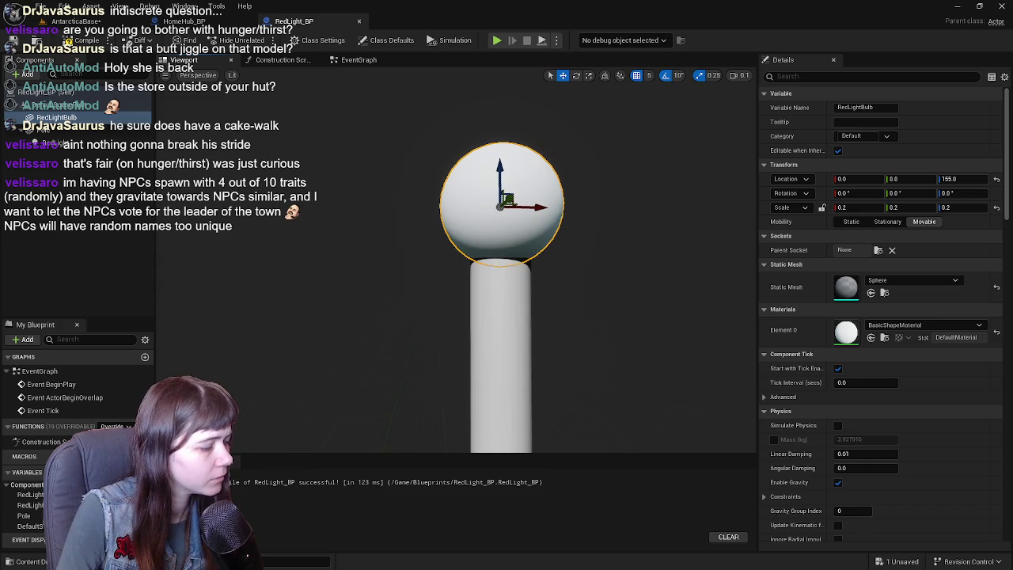
pyautogui.click(38, 562)
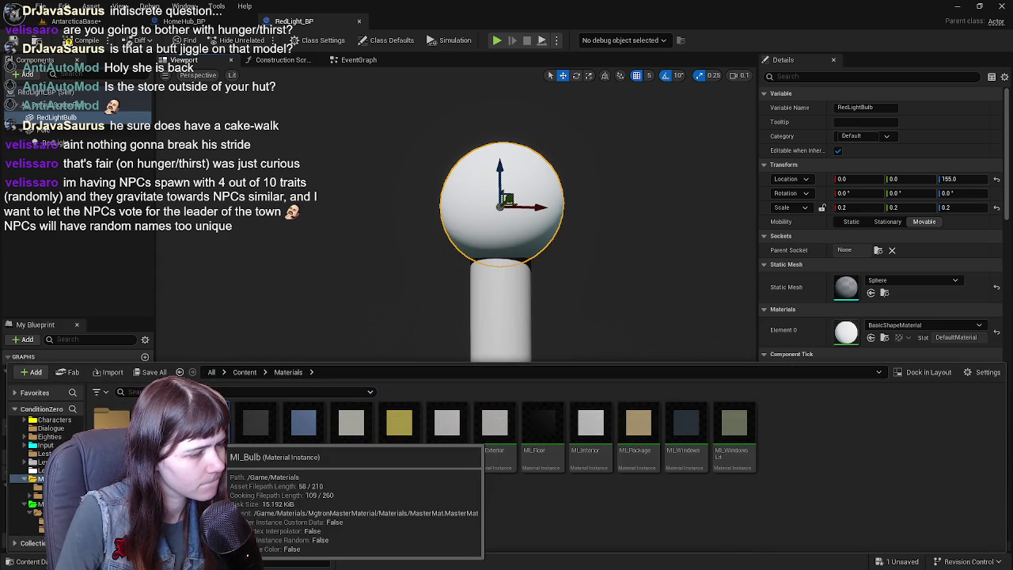
# Check what uses the MI_Bulb material in the Reference Viewer
pyautogui.rightClick(218, 424)
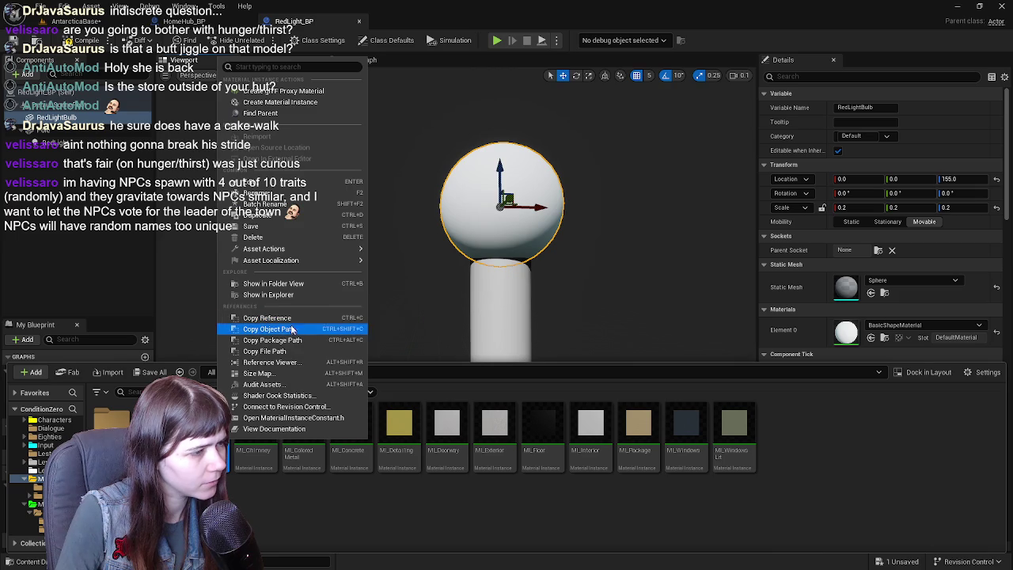
pyautogui.click(284, 362)
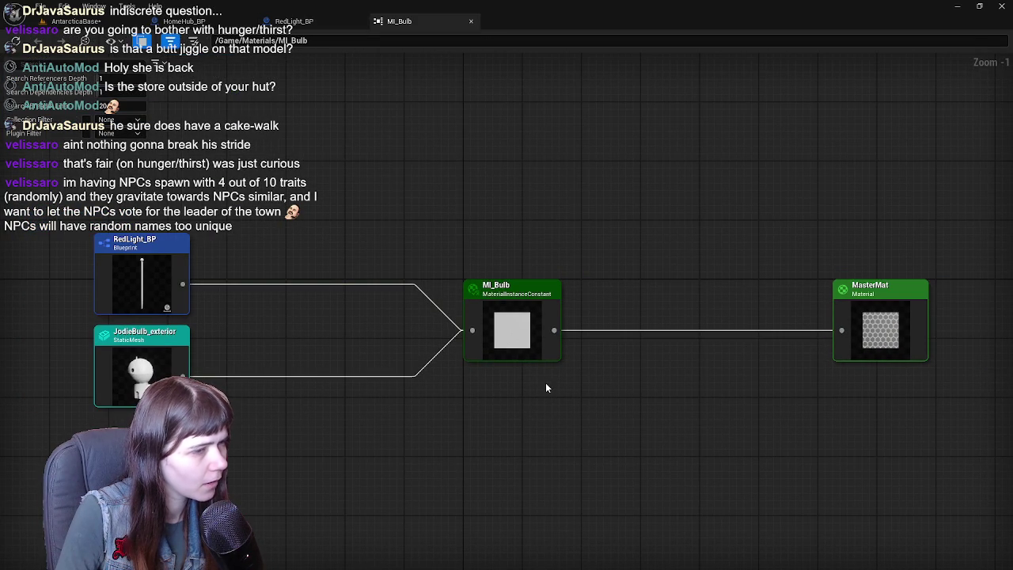
pyautogui.click(470, 21)
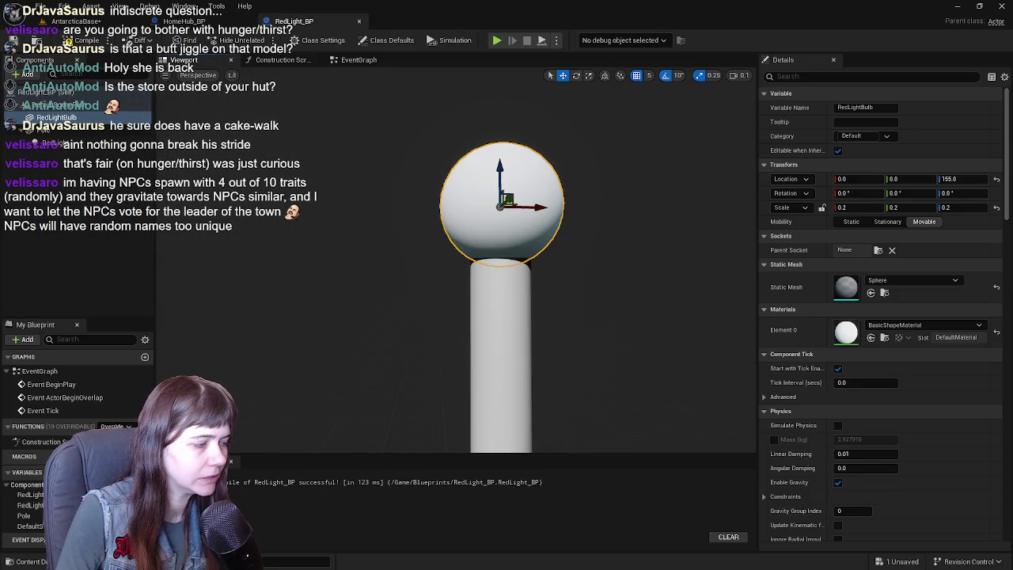
pyautogui.click(27, 561)
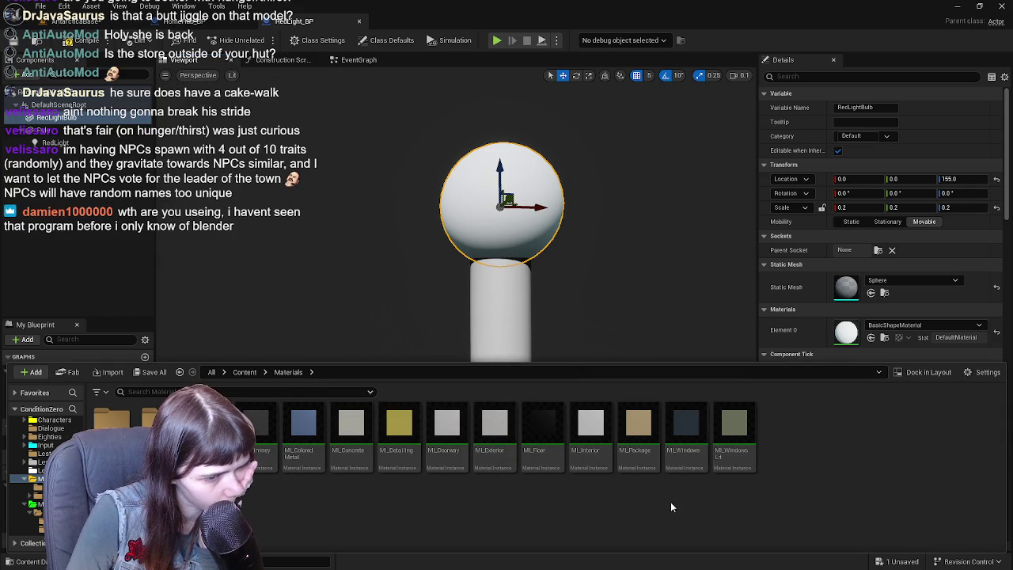
pyautogui.click(686, 443)
pyautogui.click(679, 500)
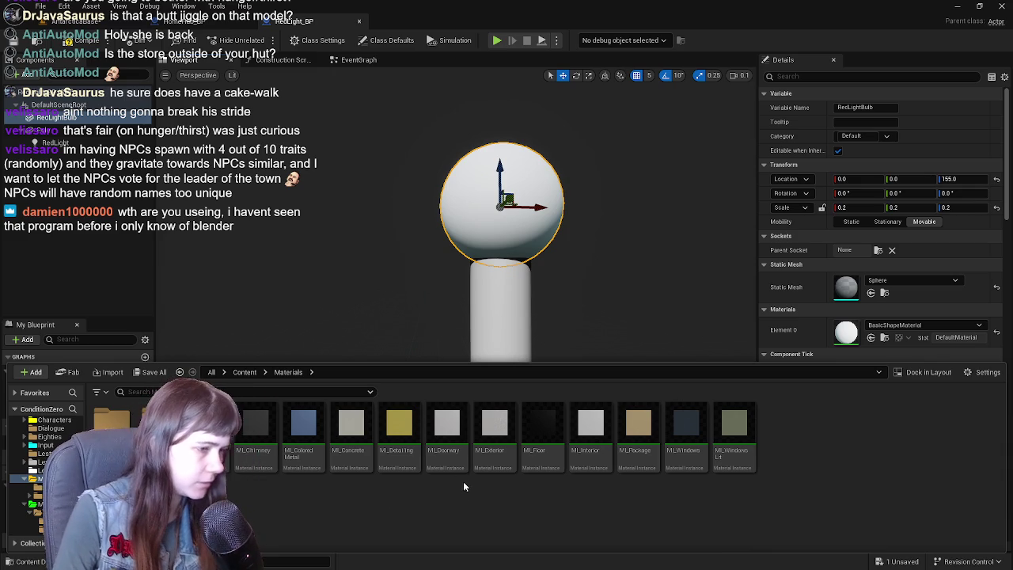
# Duplicate ML_Doorway as ML_RedLight and open it for editing
pyautogui.click(442, 464)
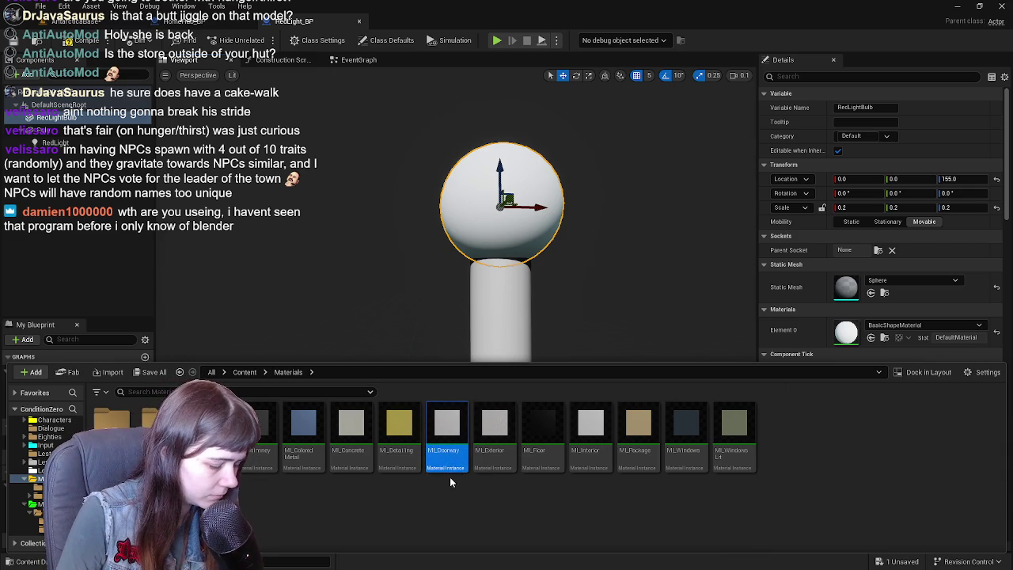
pyautogui.hotkey('ctrl', 'd')
pyautogui.write('ML_')
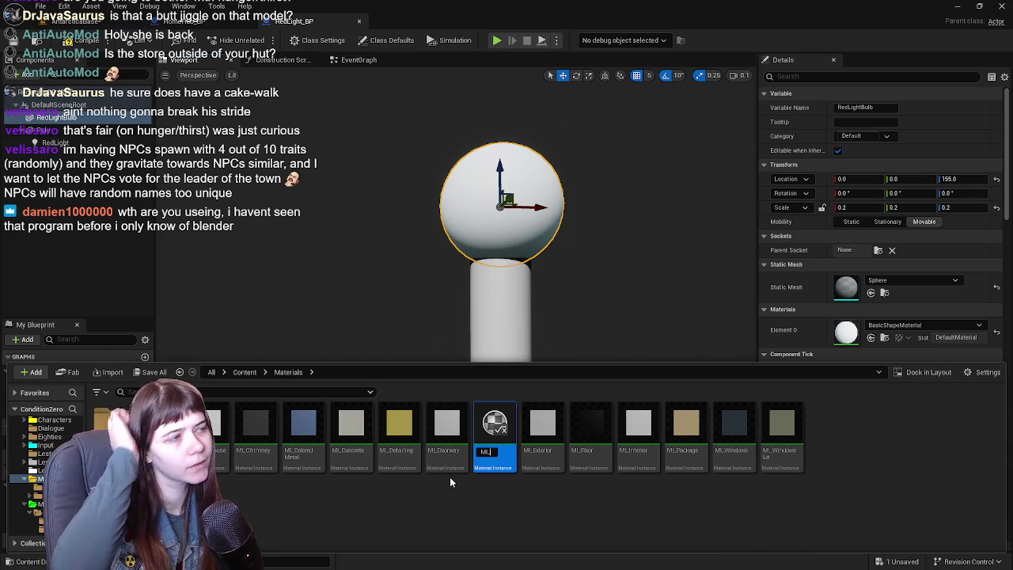
pyautogui.write('RedLight')
pyautogui.press('Return')
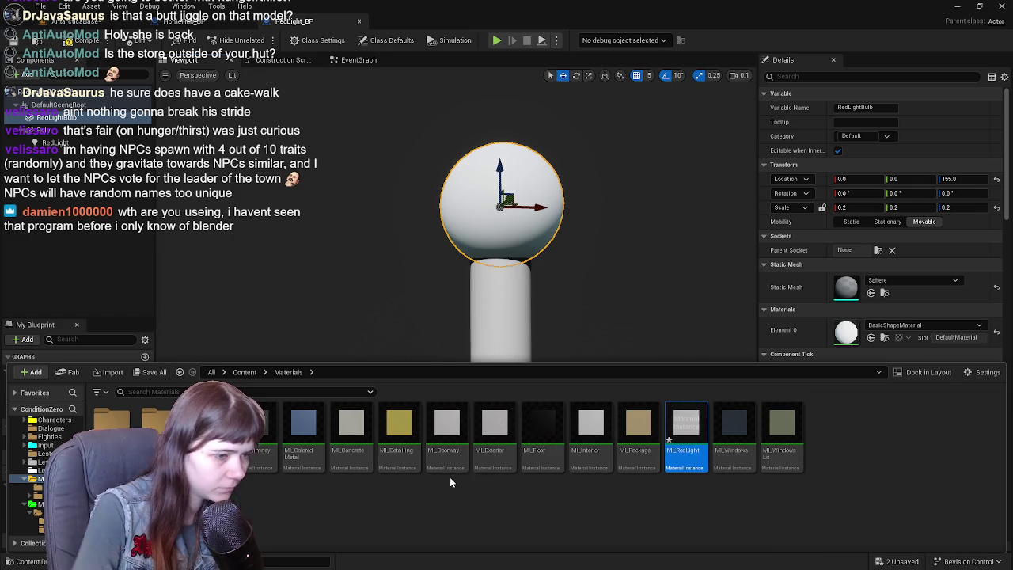
pyautogui.doubleClick(685, 435)
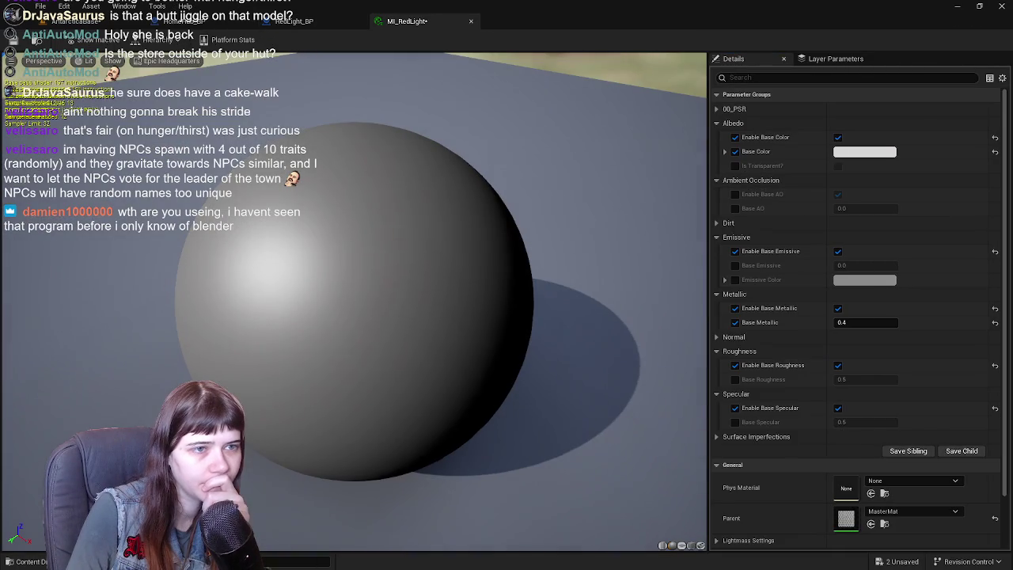
# Turn off Base Metallic, override Base Roughness at 0.4, and save MI_RedLight
pyautogui.click(858, 152)
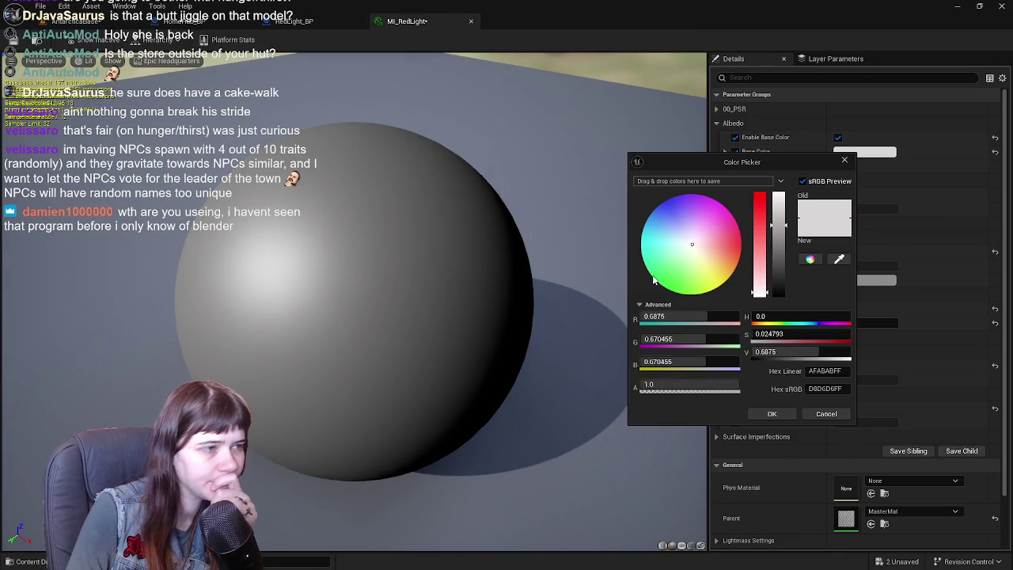
pyautogui.click(826, 413)
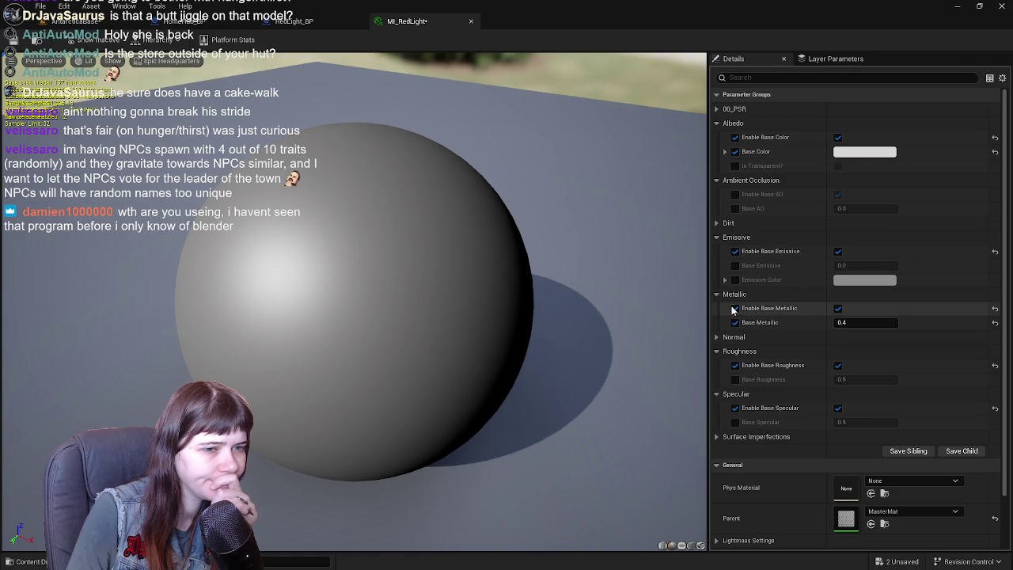
pyautogui.click(735, 323)
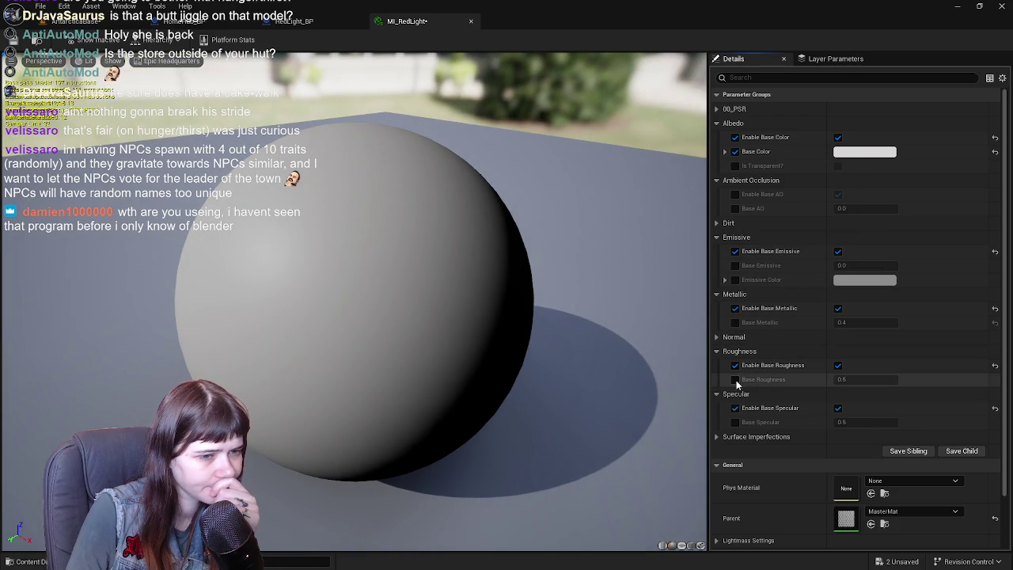
pyautogui.click(735, 379)
pyautogui.press('Return')
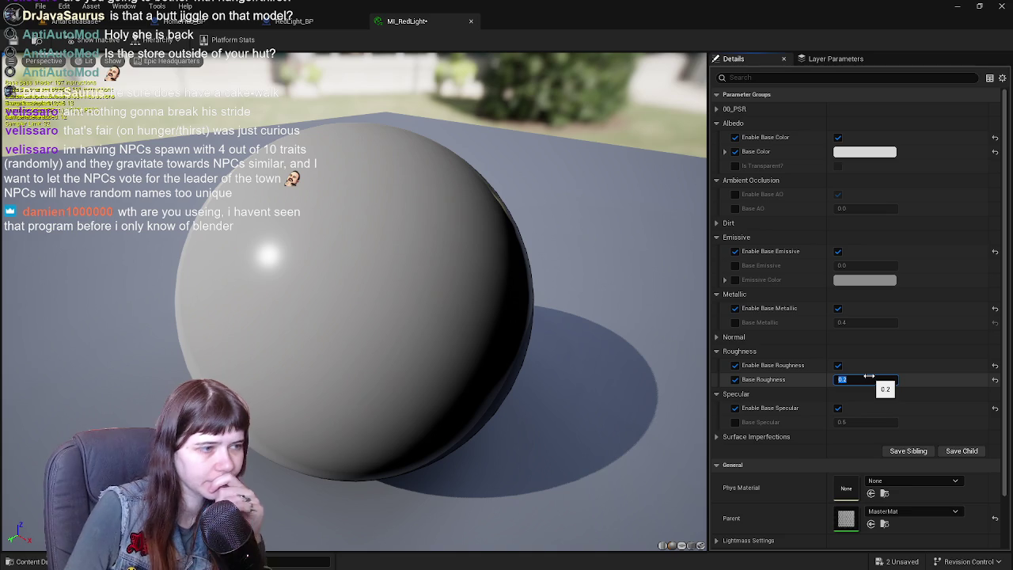
pyautogui.write('0.4')
pyautogui.press('Return')
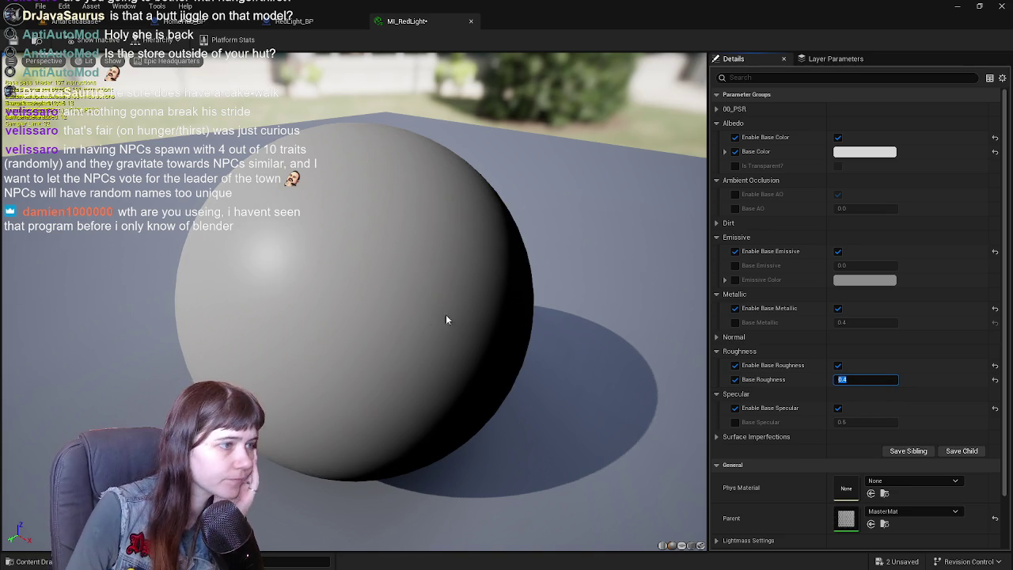
pyautogui.hotkey('ctrl', 's')
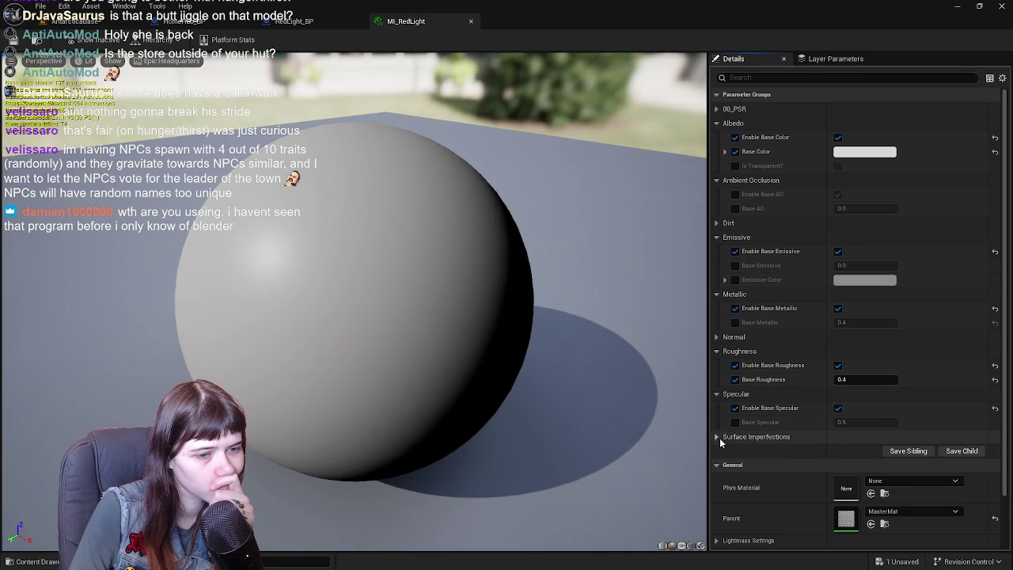
# Set Emissive Color to pure red (G and B at 0) and Base Emissive to 1.0
pyautogui.click(735, 279)
pyautogui.click(864, 279)
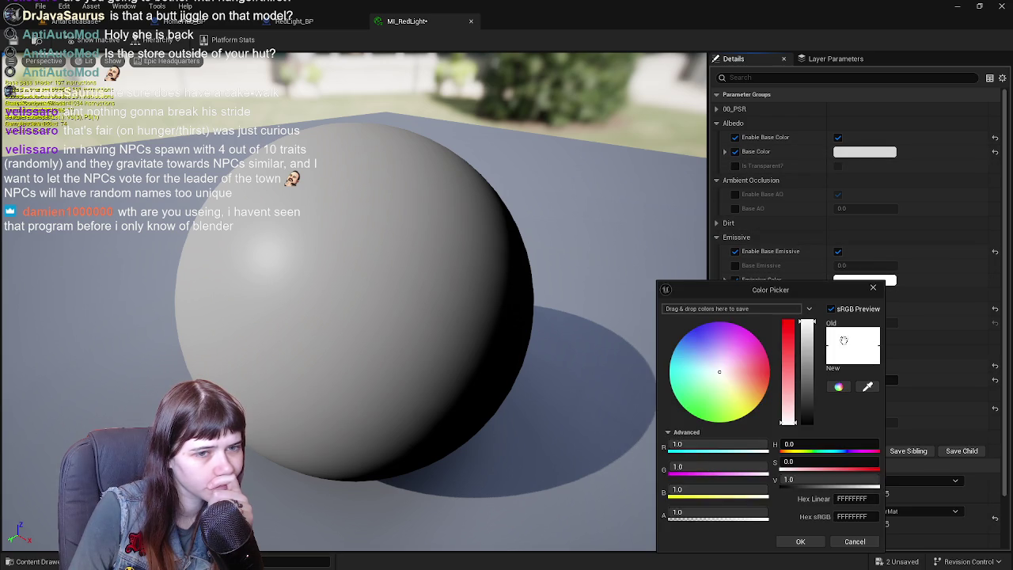
pyautogui.click(699, 468)
pyautogui.write('0')
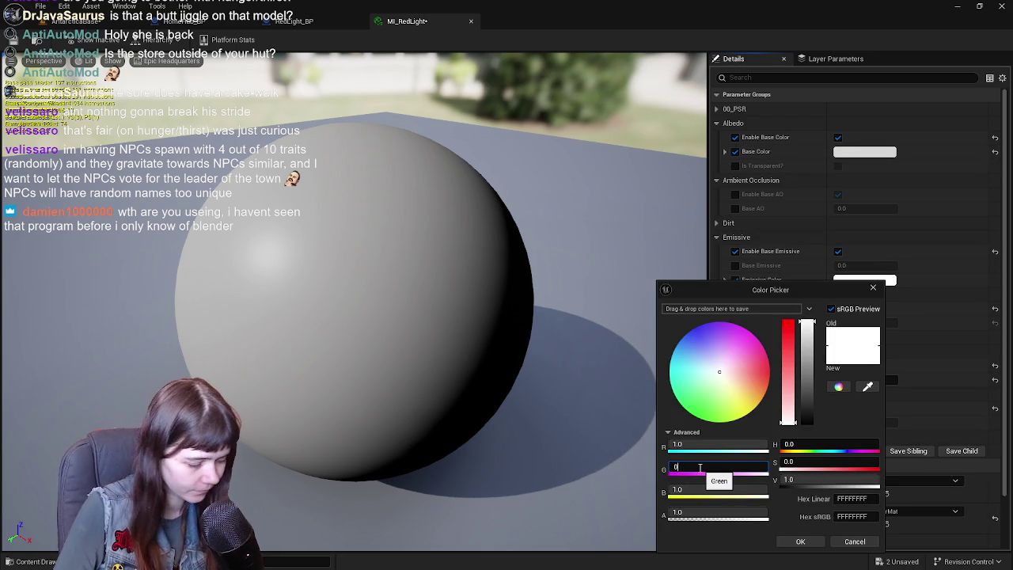
pyautogui.press('Tab')
pyautogui.write('0')
pyautogui.press('Return')
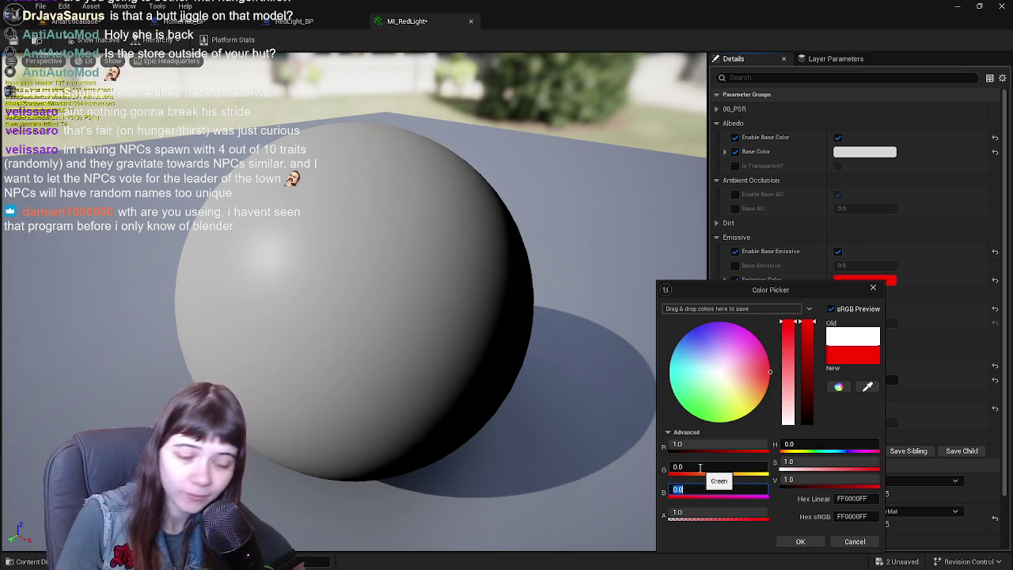
pyautogui.click(797, 541)
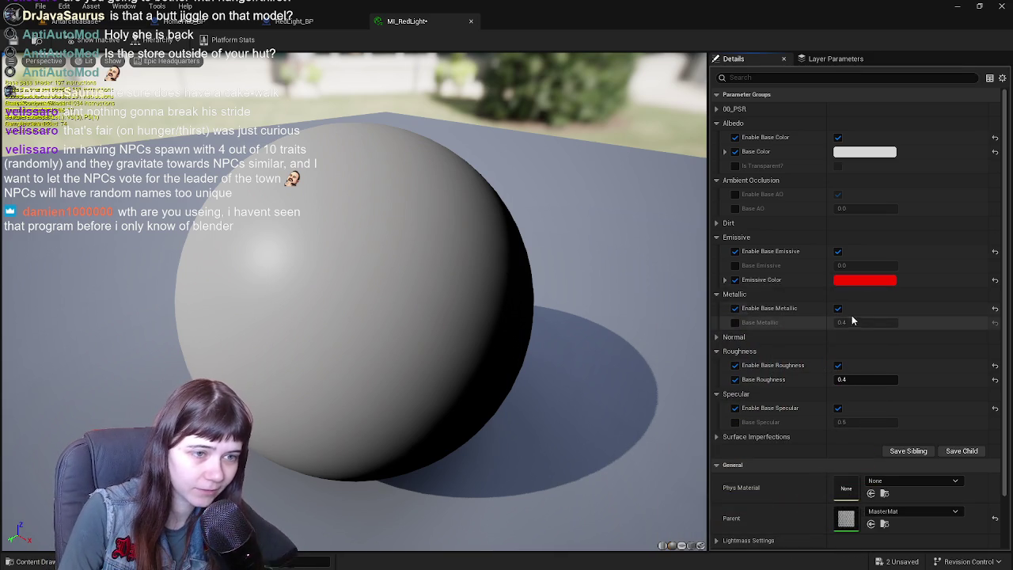
pyautogui.click(735, 266)
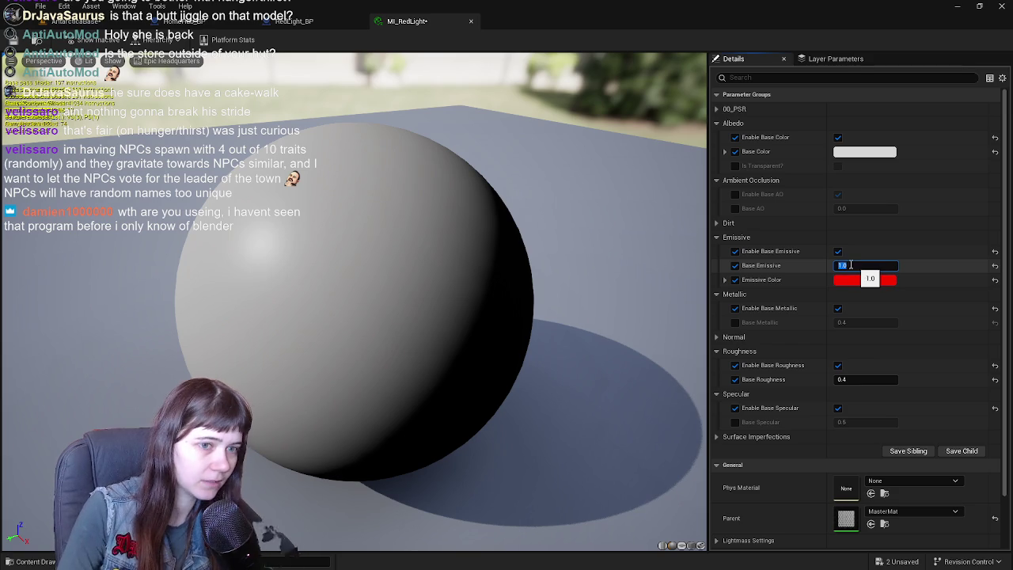
pyautogui.press('Return')
# Preview a darker grey base colour, discard it, then switch to Blender
pyautogui.moveTo(568, 250); pyautogui.dragTo(364, 274)
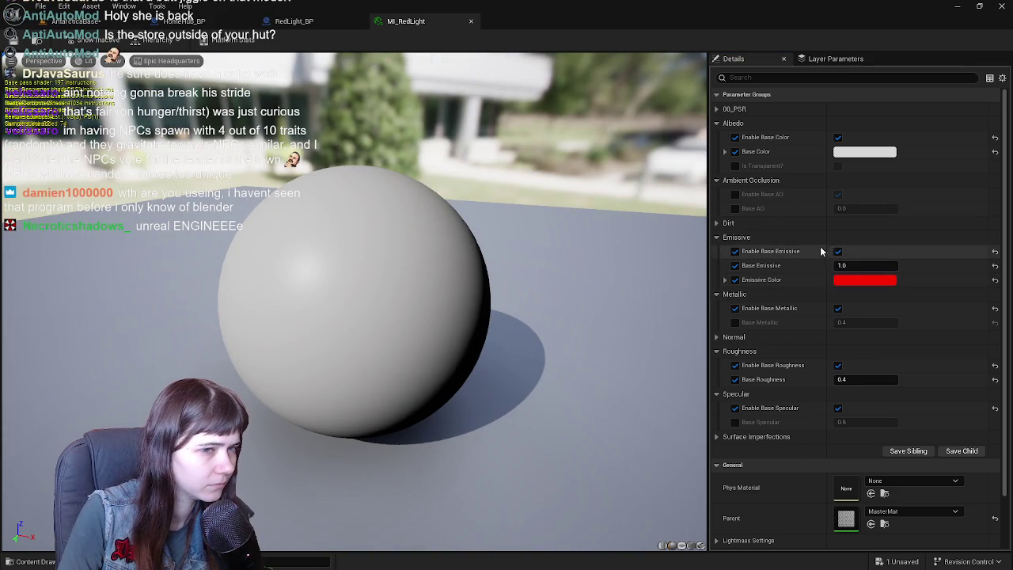
pyautogui.click(725, 279)
pyautogui.click(725, 280)
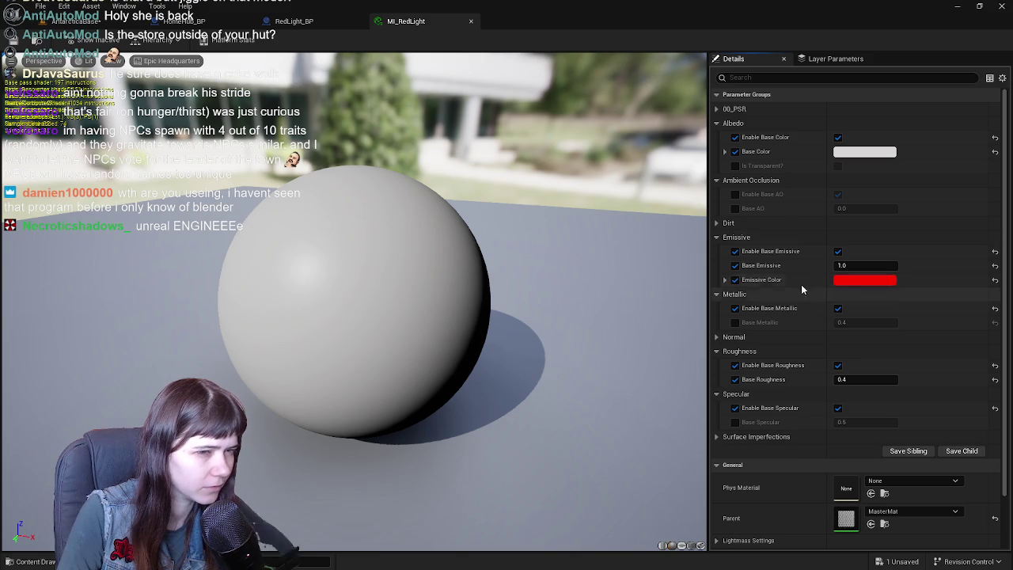
pyautogui.click(864, 151)
pyautogui.moveTo(799, 229); pyautogui.dragTo(802, 298)
pyautogui.click(847, 416)
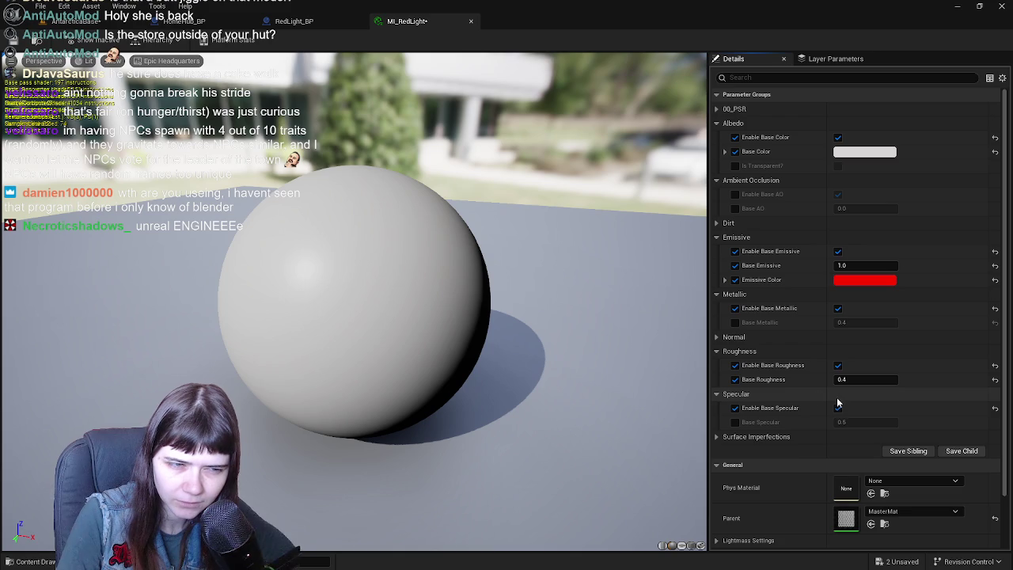
pyautogui.click(717, 338)
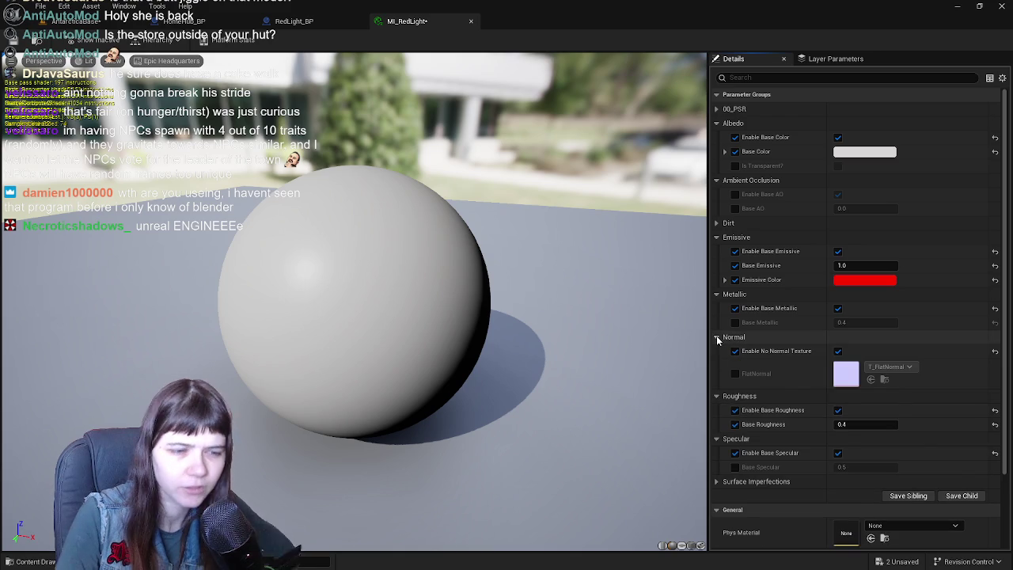
pyautogui.click(716, 336)
pyautogui.scroll(-2, 865, 453)
pyautogui.scroll(-1, 865, 453)
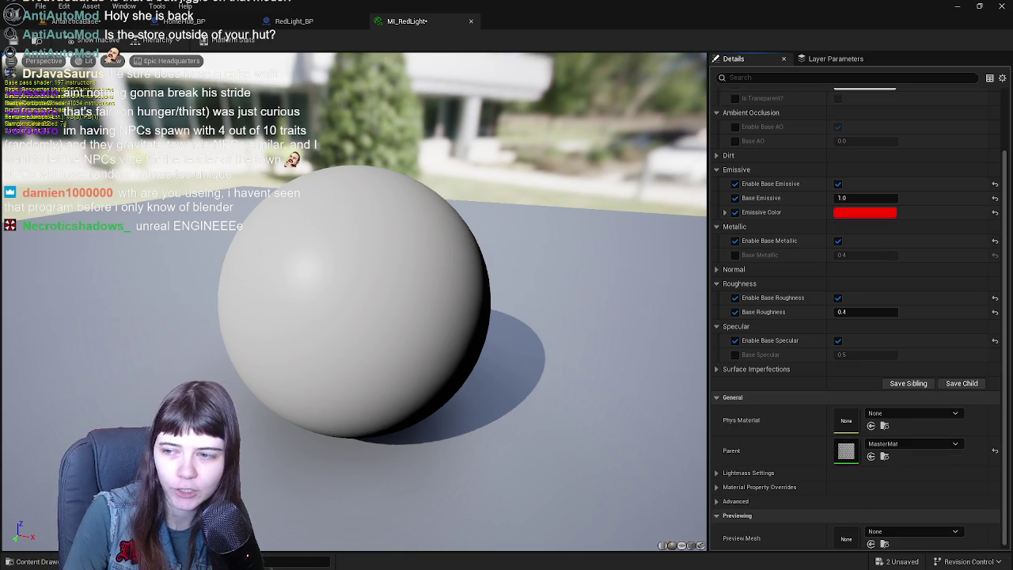
pyautogui.scroll(2, 820, 342)
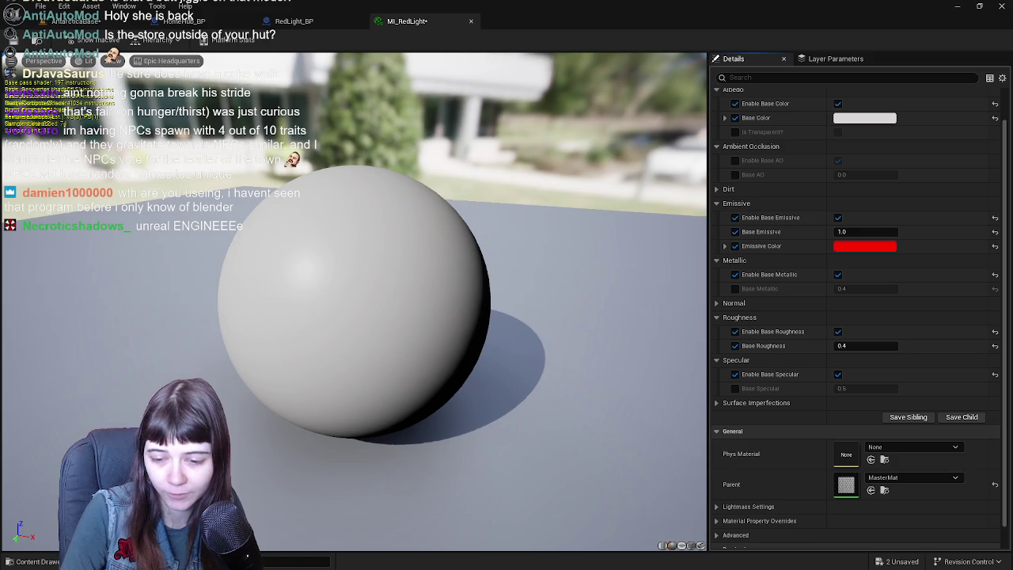
pyautogui.hotkey('alt', 'Tab')
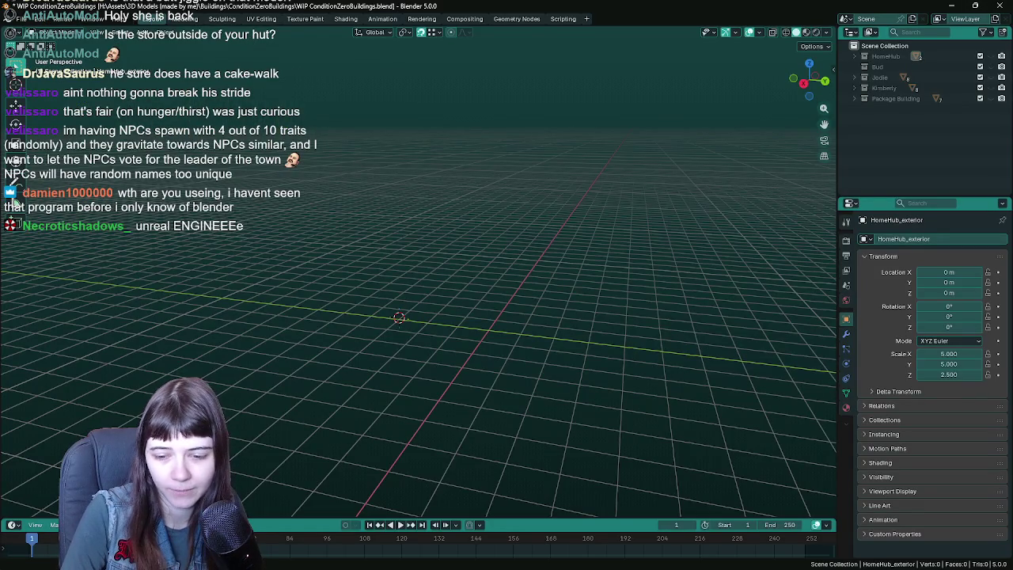
# Switch from Blender back to the Unreal Engine material editor
pyautogui.hotkey('alt', 'Tab')
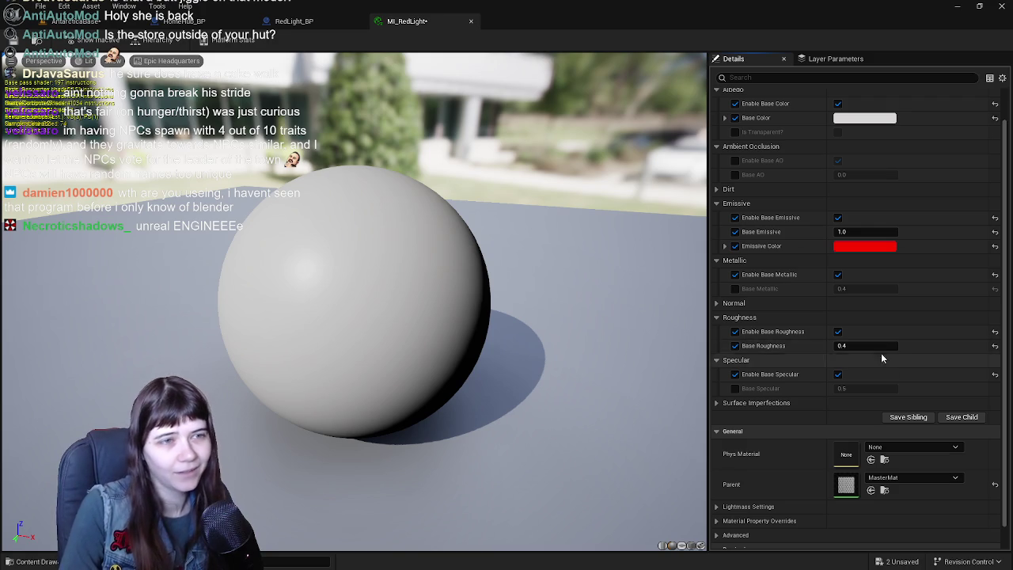
# Look over the 00_PSR group and the level, RedLight_BP and MI_RedLight tabs
pyautogui.scroll(1, 880, 353)
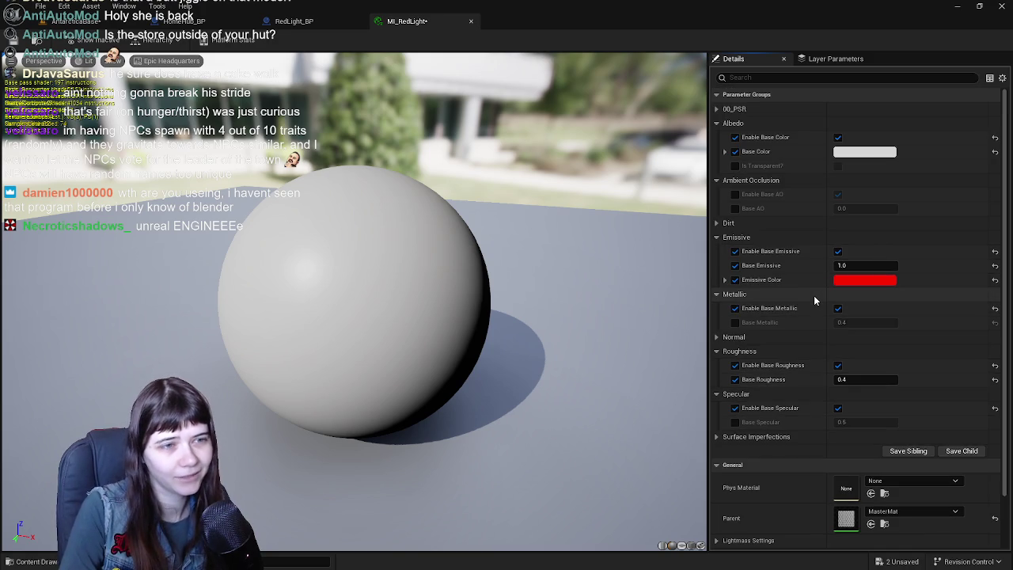
pyautogui.click(718, 109)
pyautogui.click(728, 109)
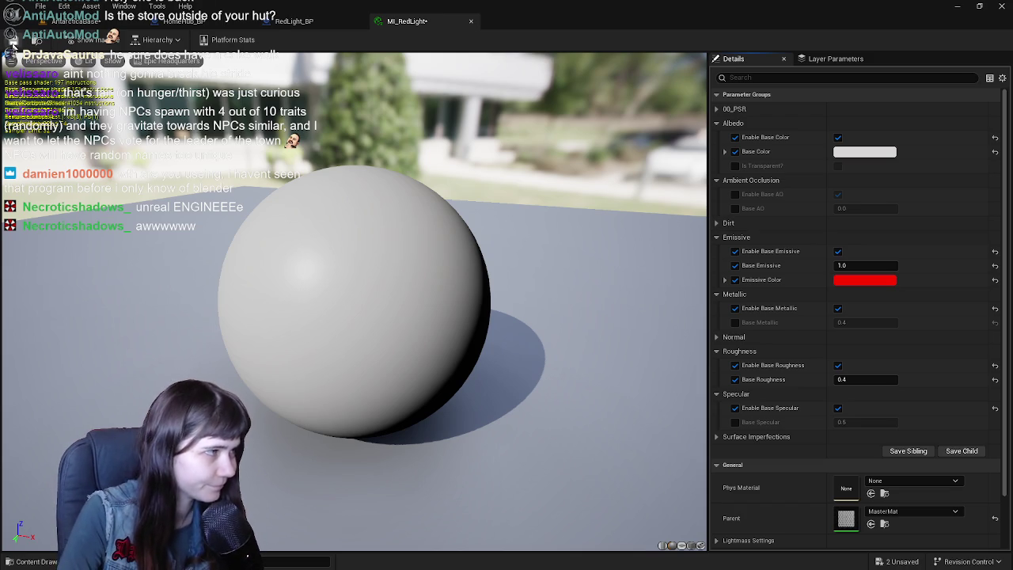
pyautogui.click(73, 22)
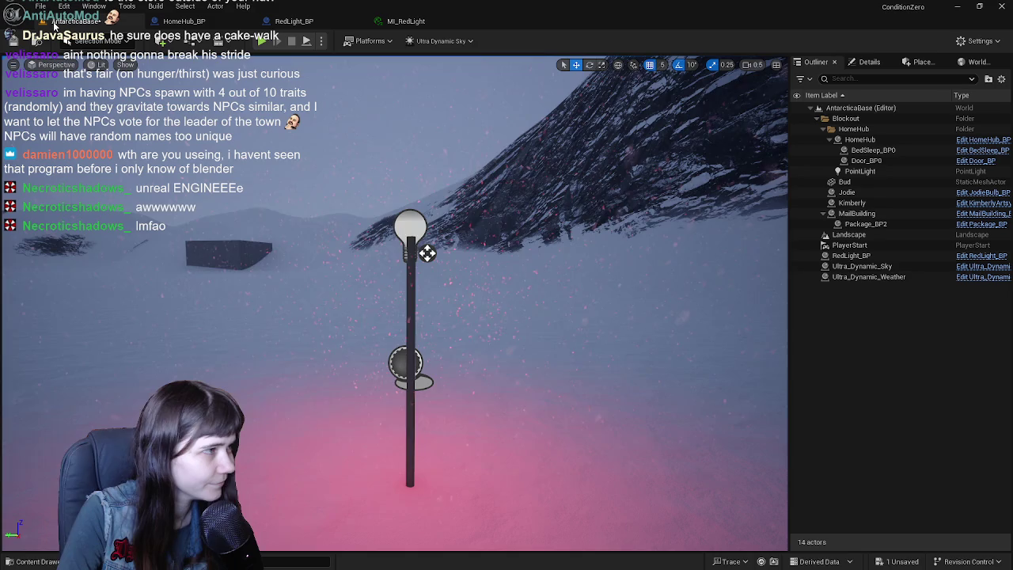
pyautogui.click(426, 22)
pyautogui.click(294, 22)
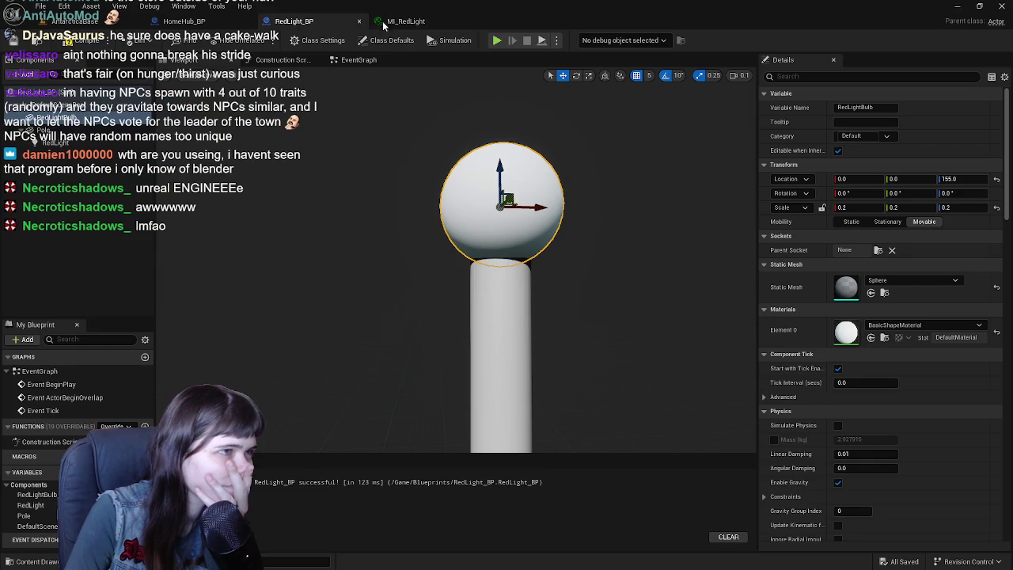
pyautogui.click(442, 29)
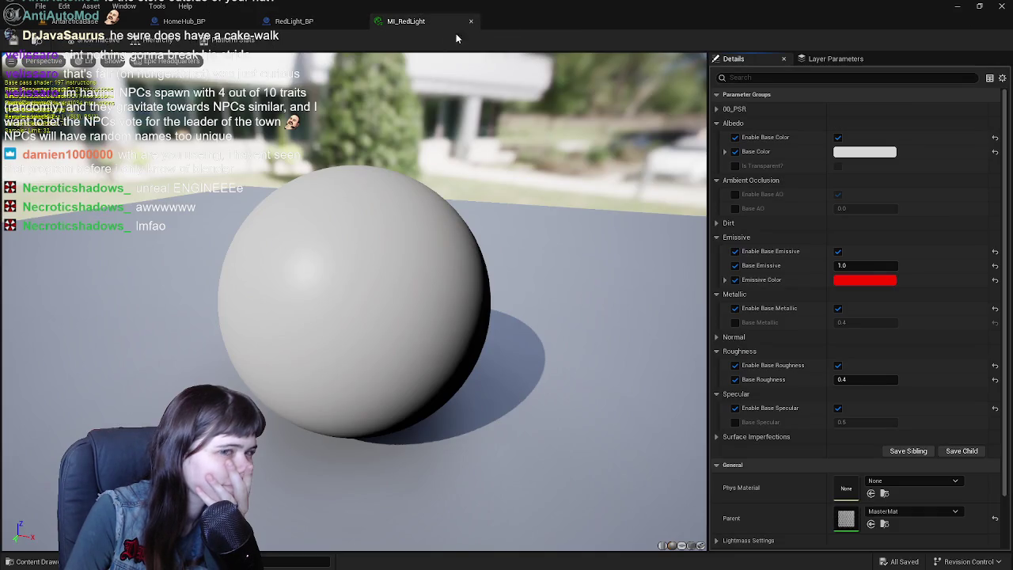
# Toggle the Base Emissive and albedo texture overrides off and back on
pyautogui.click(838, 253)
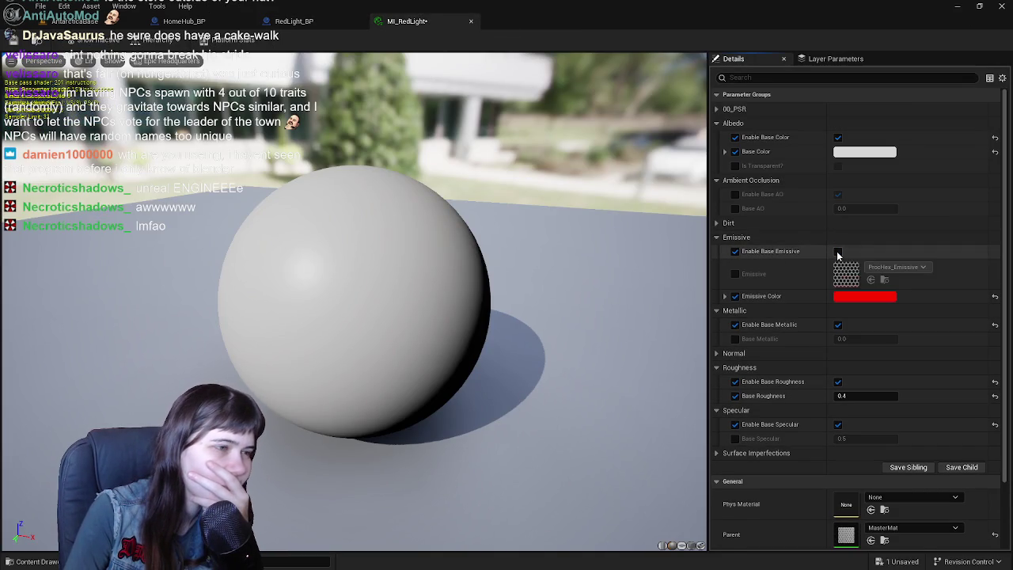
pyautogui.click(838, 253)
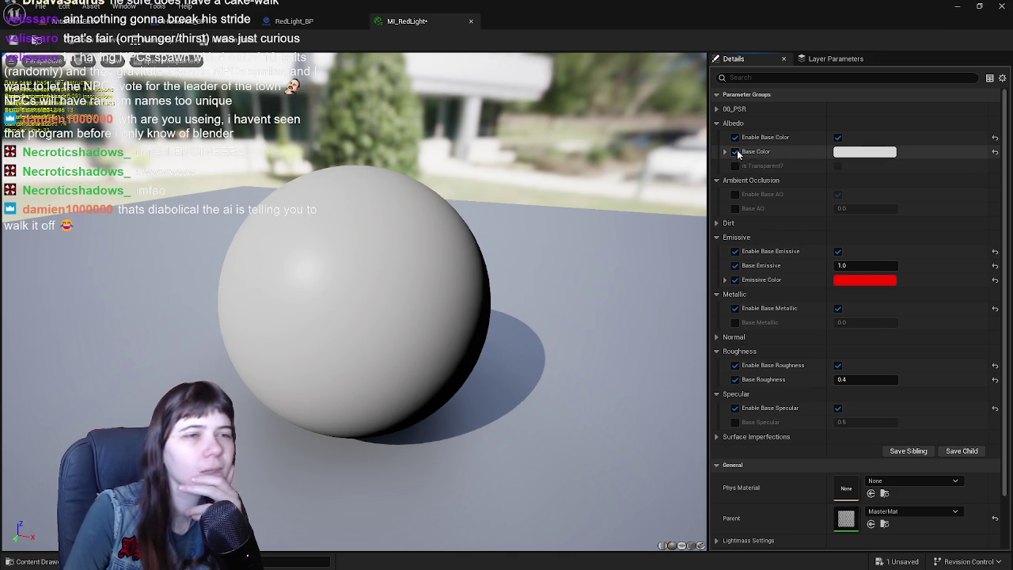
pyautogui.click(838, 138)
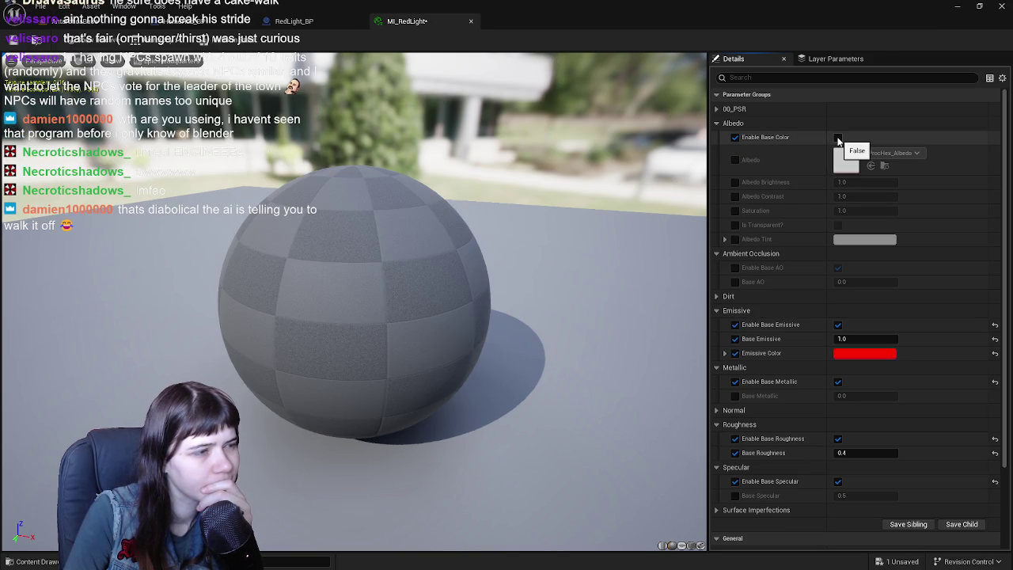
pyautogui.click(838, 138)
pyautogui.scroll(-3, 780, 389)
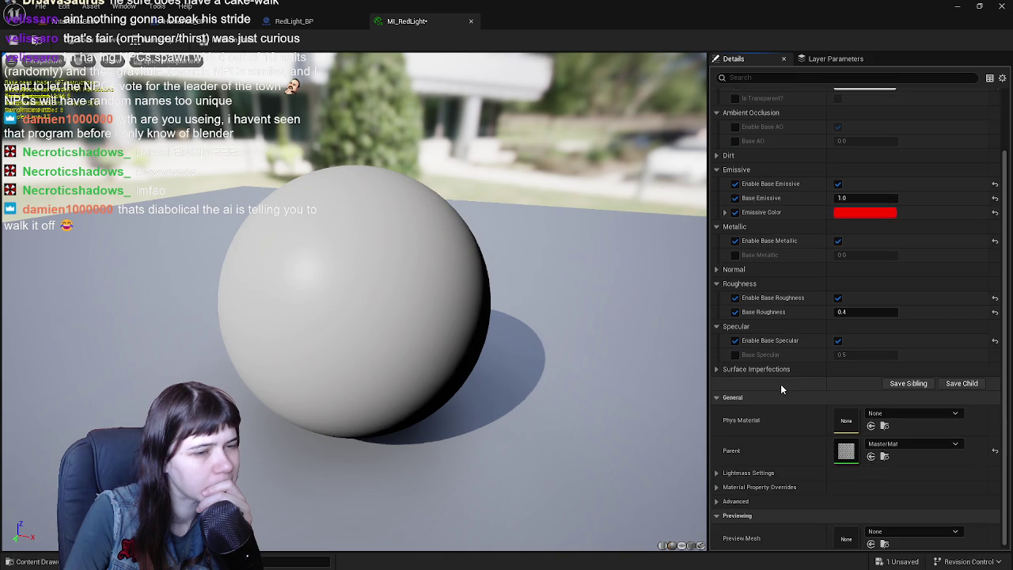
pyautogui.scroll(-1, 782, 412)
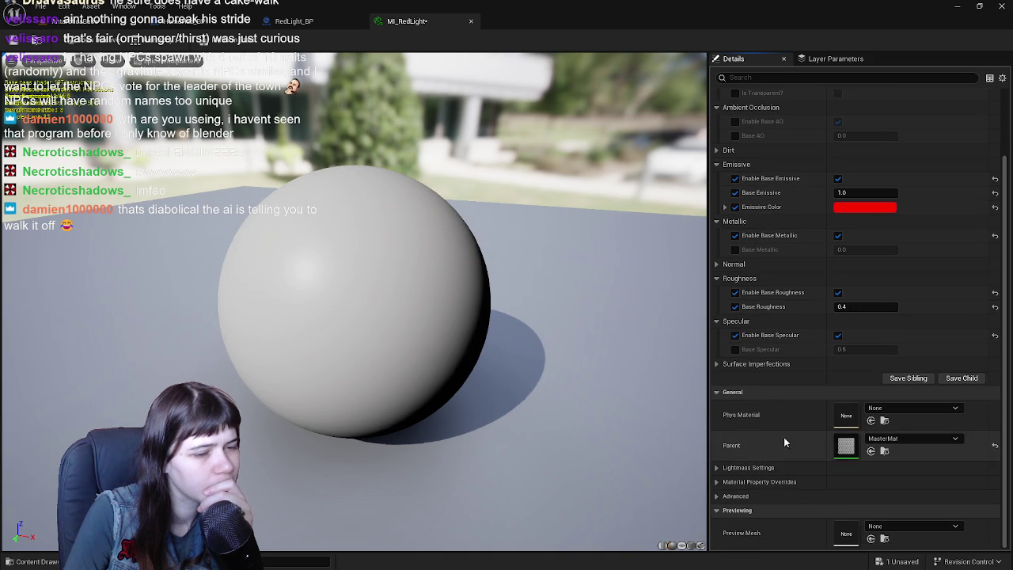
pyautogui.scroll(3, 783, 475)
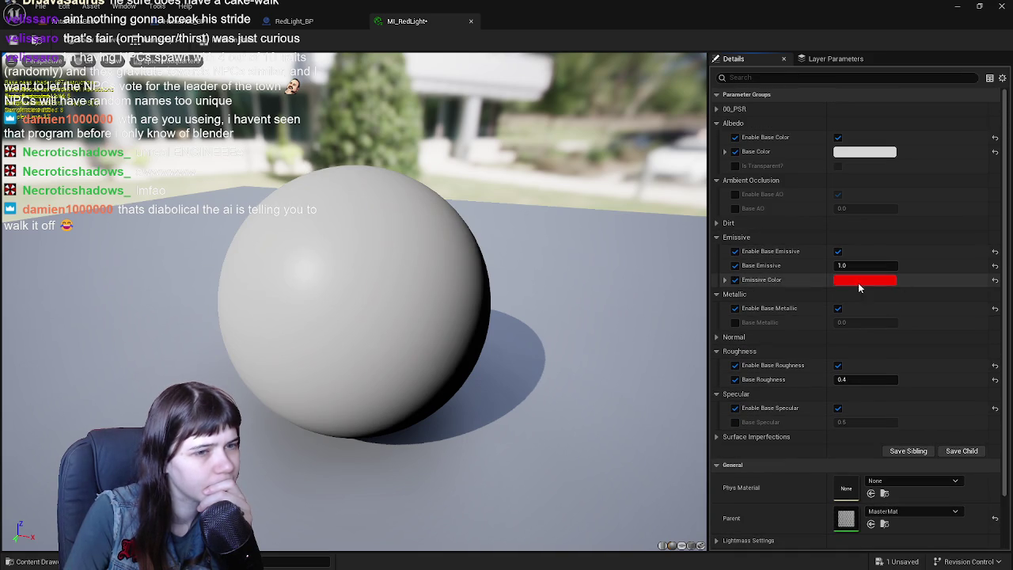
# Re-enable Base Emissive, confirm the red emissive colour, and undo a trial black base colour
pyautogui.click(838, 251)
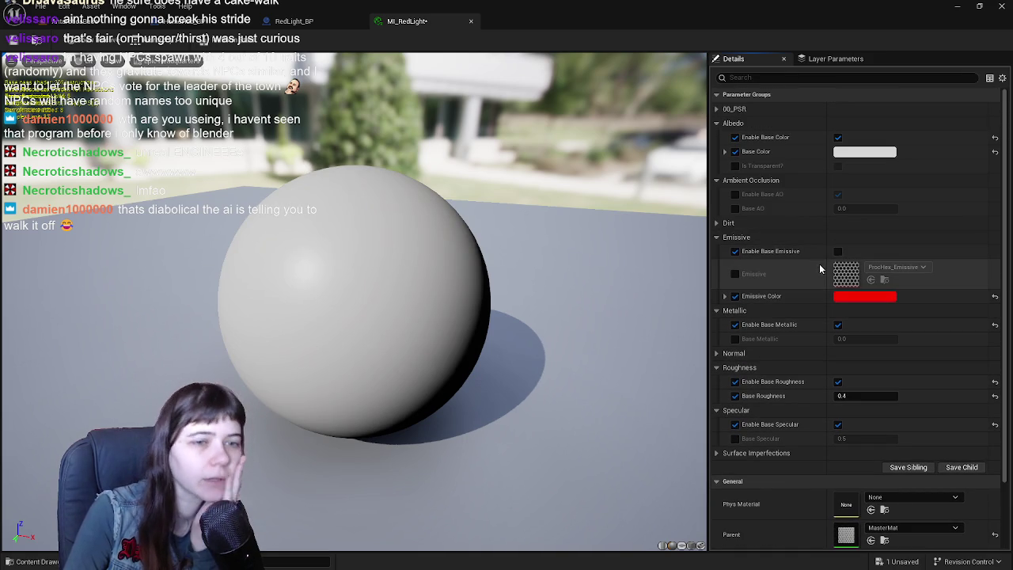
pyautogui.moveTo(405, 273)
pyautogui.mouseDown()
pyautogui.moveTo(405, 288)
pyautogui.moveTo(405, 273)
pyautogui.mouseUp()
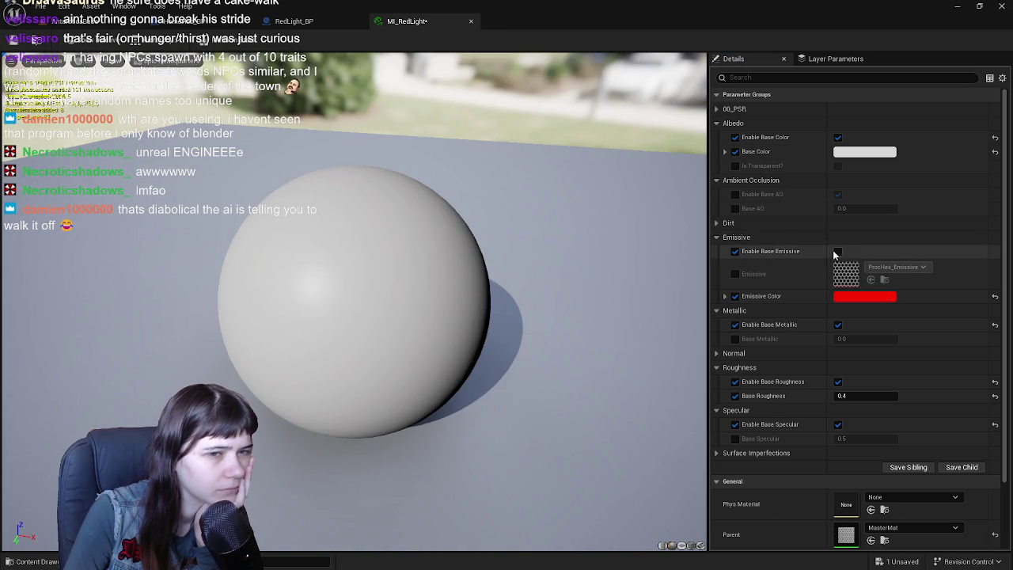
pyautogui.click(837, 252)
pyautogui.click(874, 281)
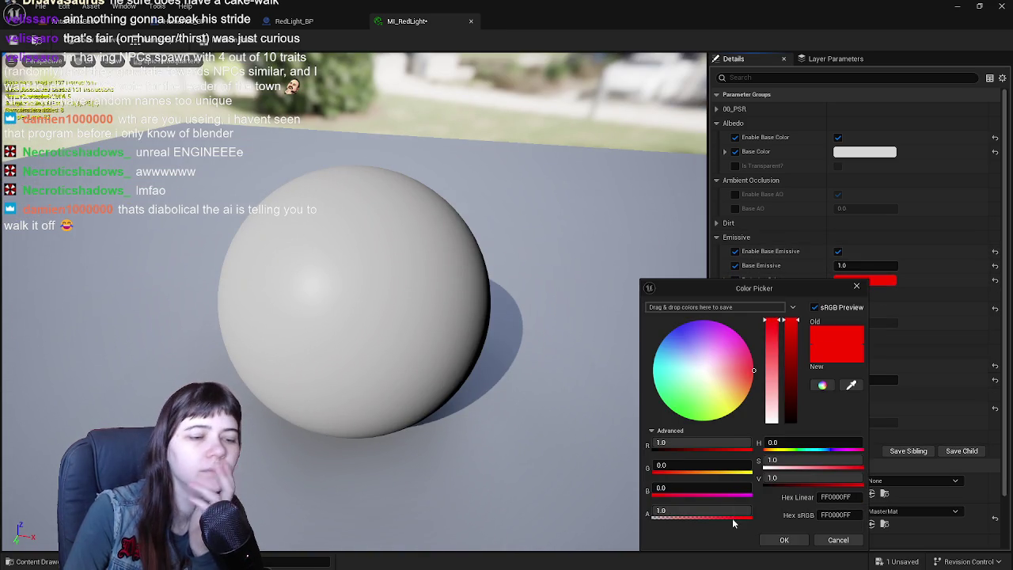
pyautogui.click(784, 539)
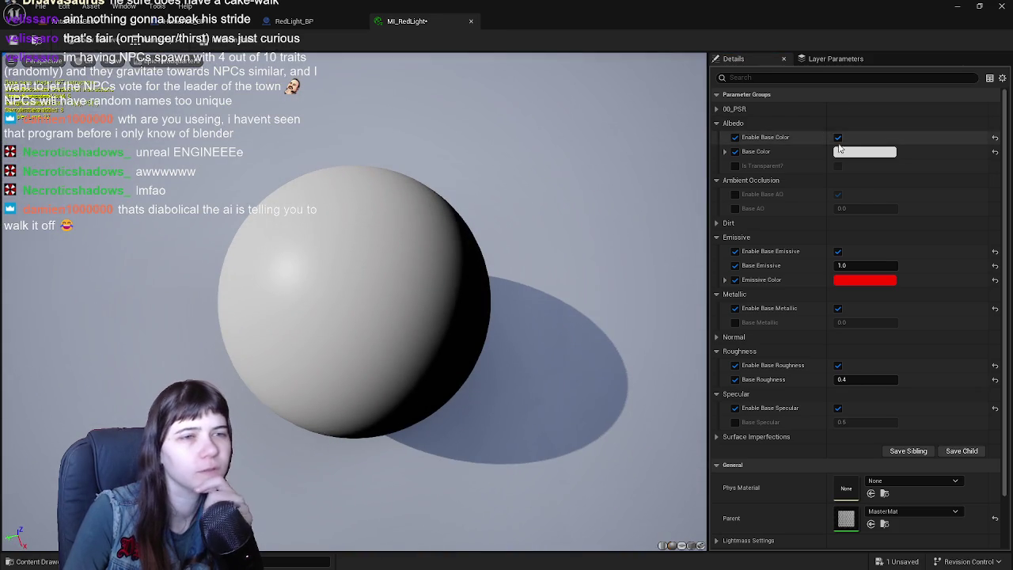
pyautogui.click(865, 157)
pyautogui.moveTo(783, 259); pyautogui.dragTo(783, 341)
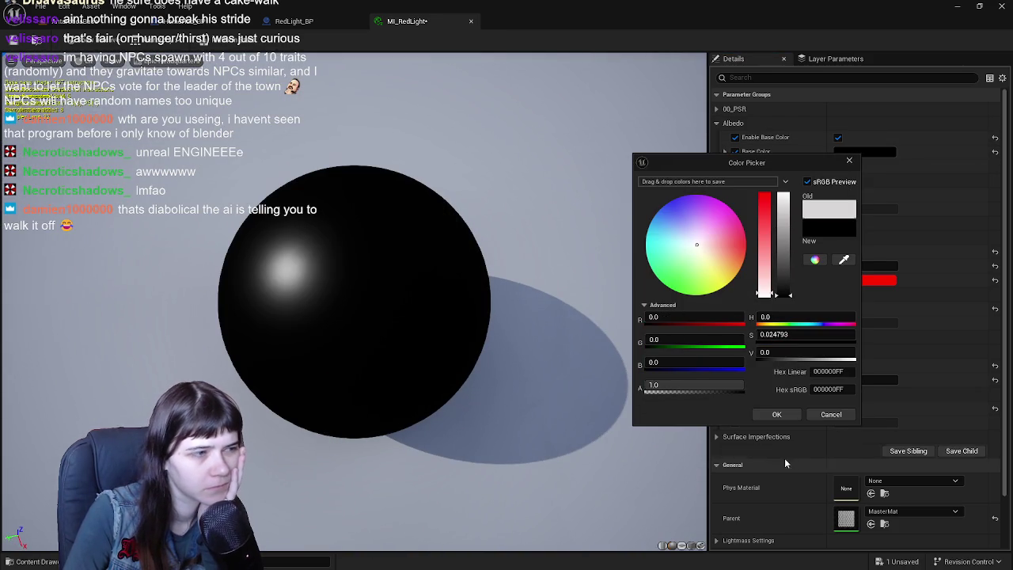
pyautogui.click(791, 414)
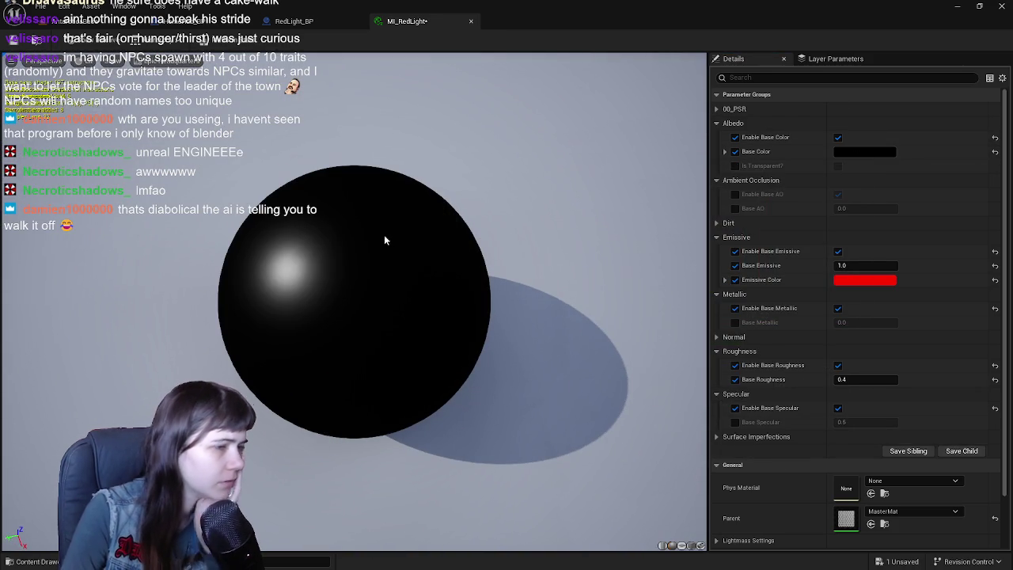
pyautogui.hotkey('ctrl', 'z')
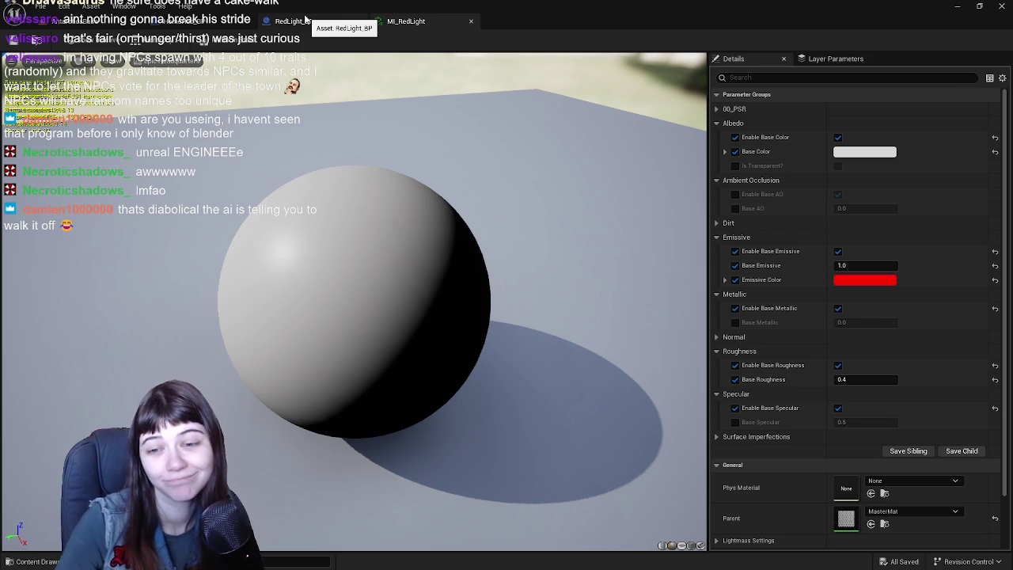
# Recompile RedLight_BP and glance at its event graph before returning to the viewport
pyautogui.click(314, 25)
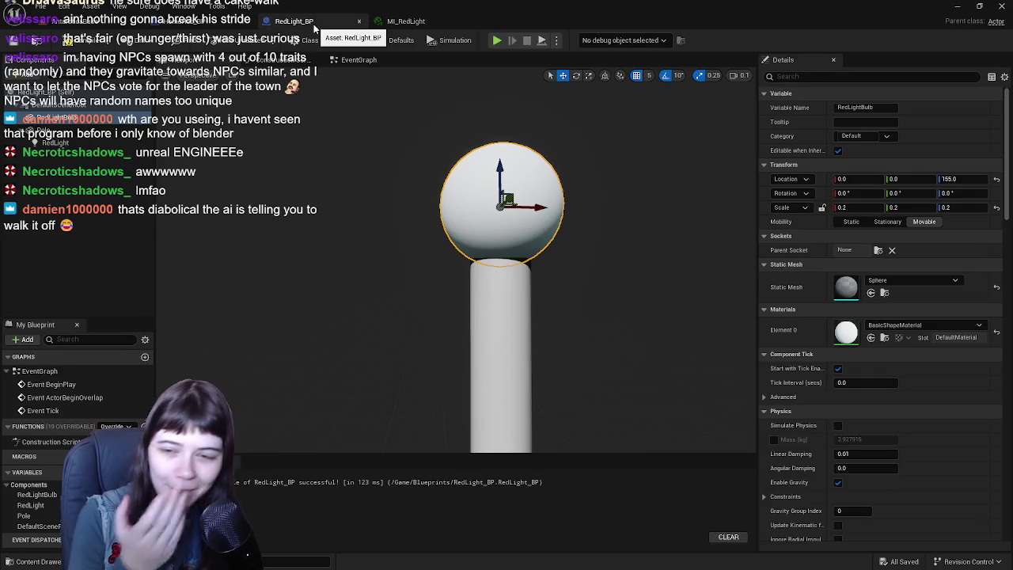
pyautogui.click(16, 199)
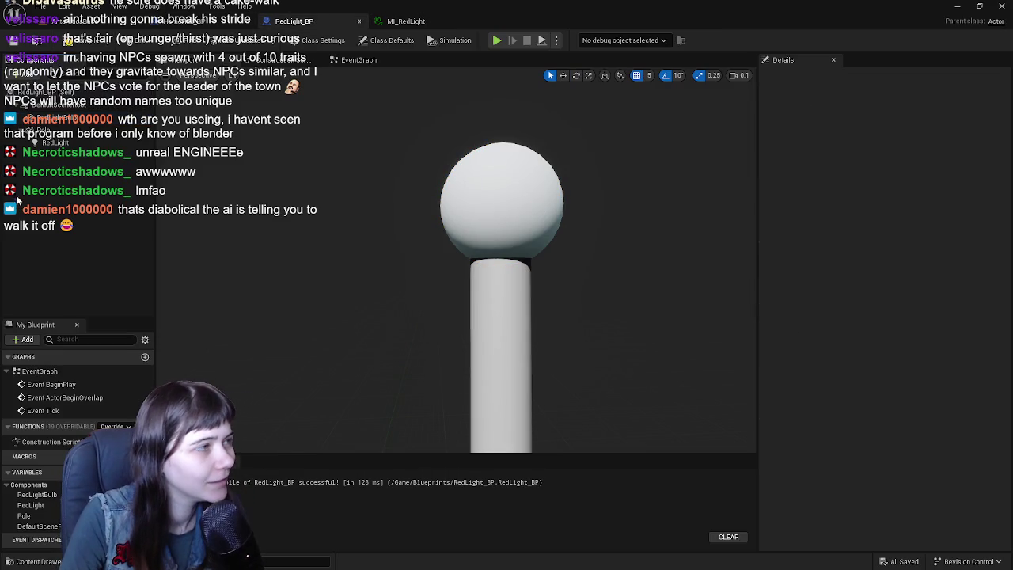
pyautogui.click(68, 40)
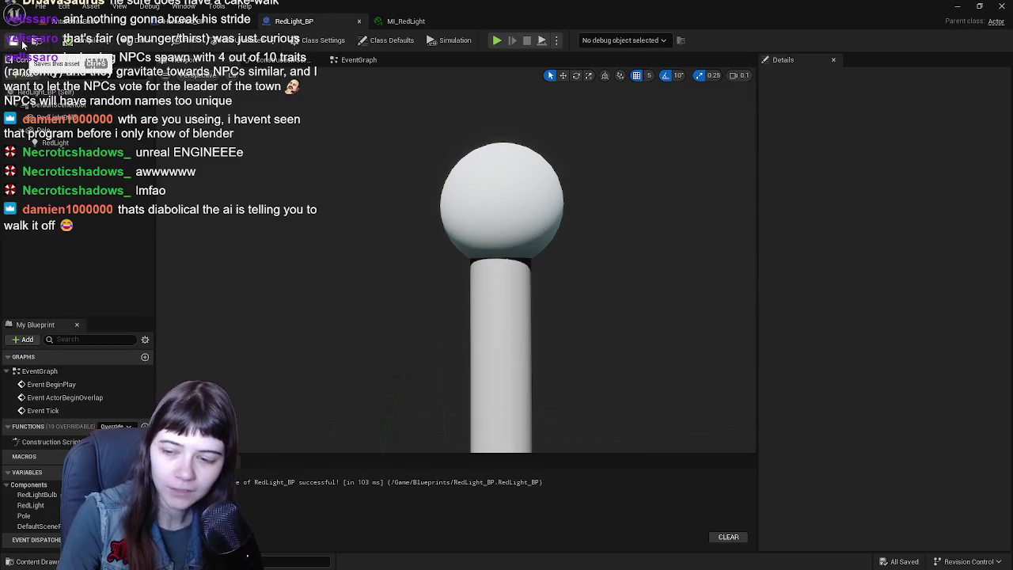
pyautogui.click(403, 21)
pyautogui.click(294, 21)
pyautogui.click(357, 60)
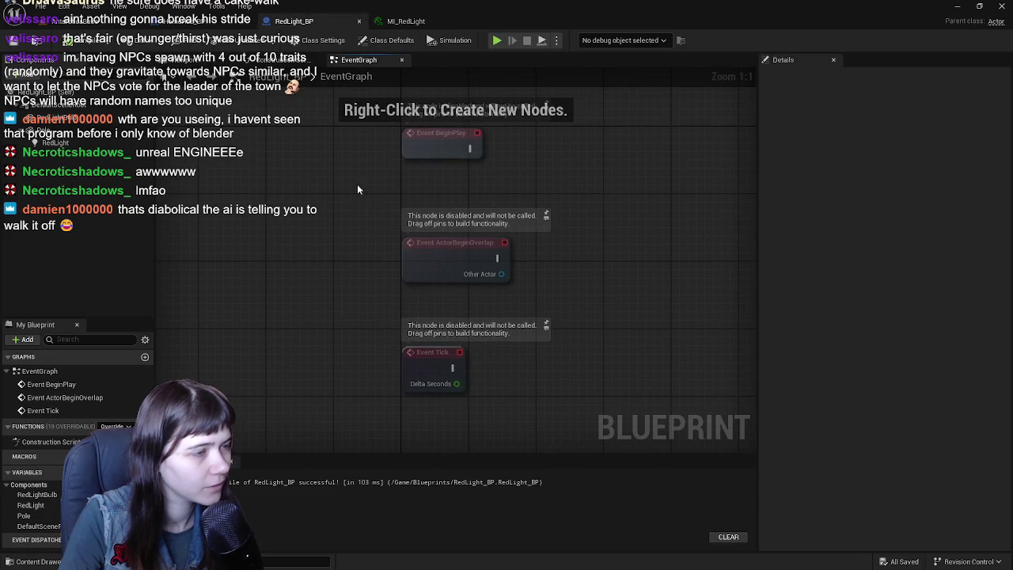
pyautogui.scroll(-1, 330, 185)
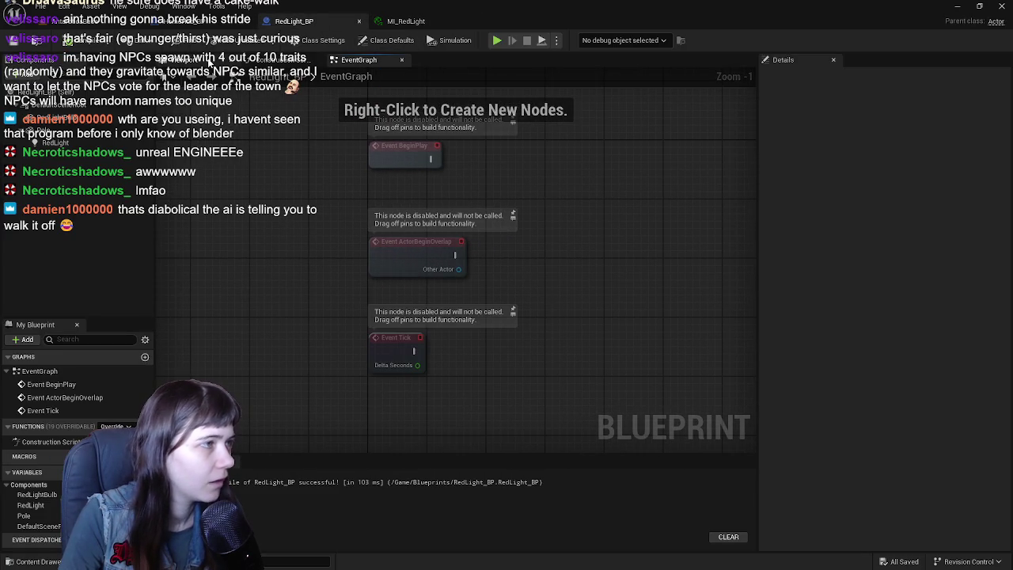
pyautogui.click(211, 62)
# Assign MI_RedLight to the RedLightBulb material slot and recompile the blueprint
pyautogui.click(502, 202)
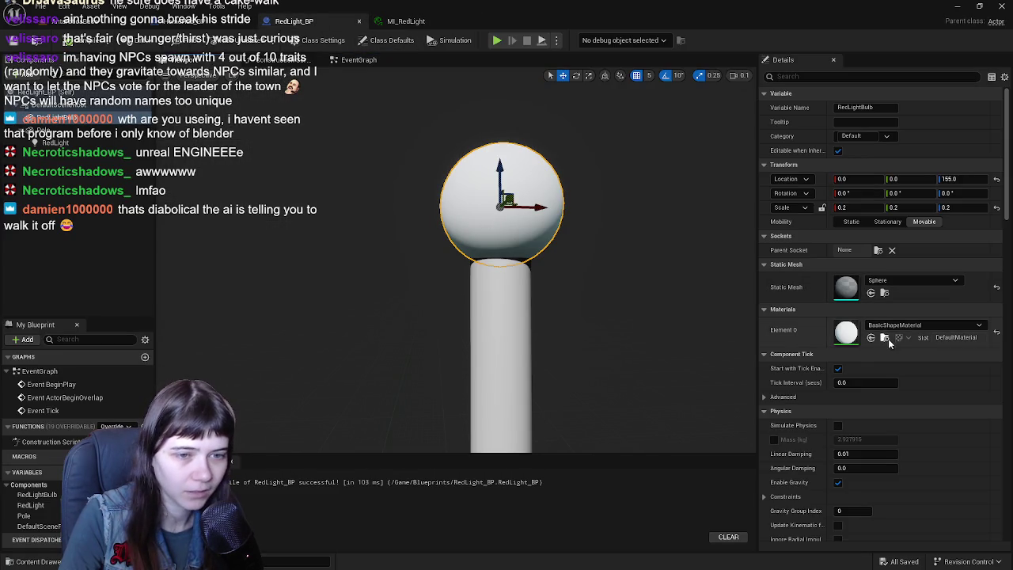
pyautogui.click(403, 21)
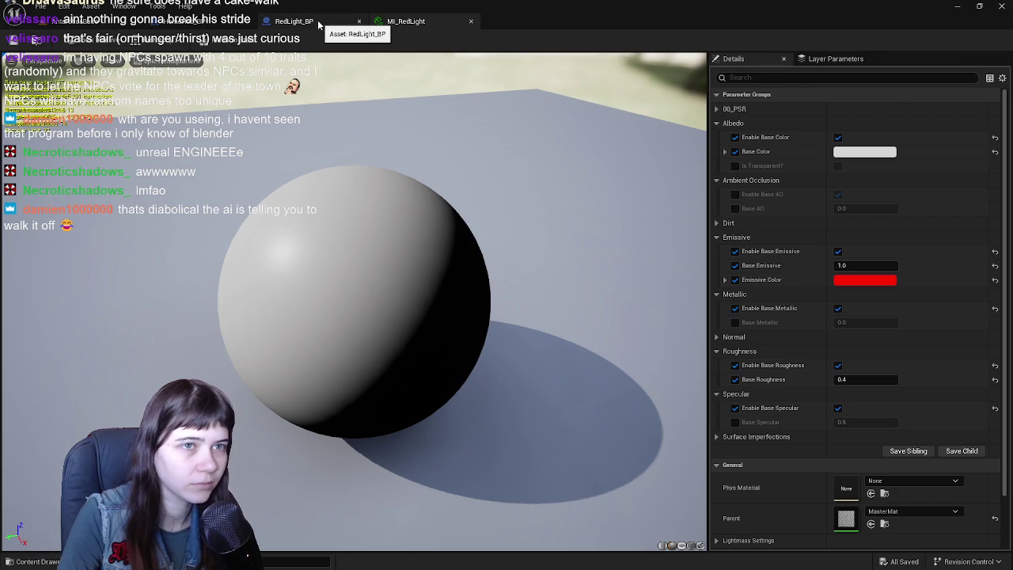
pyautogui.click(317, 23)
pyautogui.hotkey('ctrl', 'space')
pyautogui.moveTo(686, 435); pyautogui.dragTo(819, 334)
pyautogui.click(21, 42)
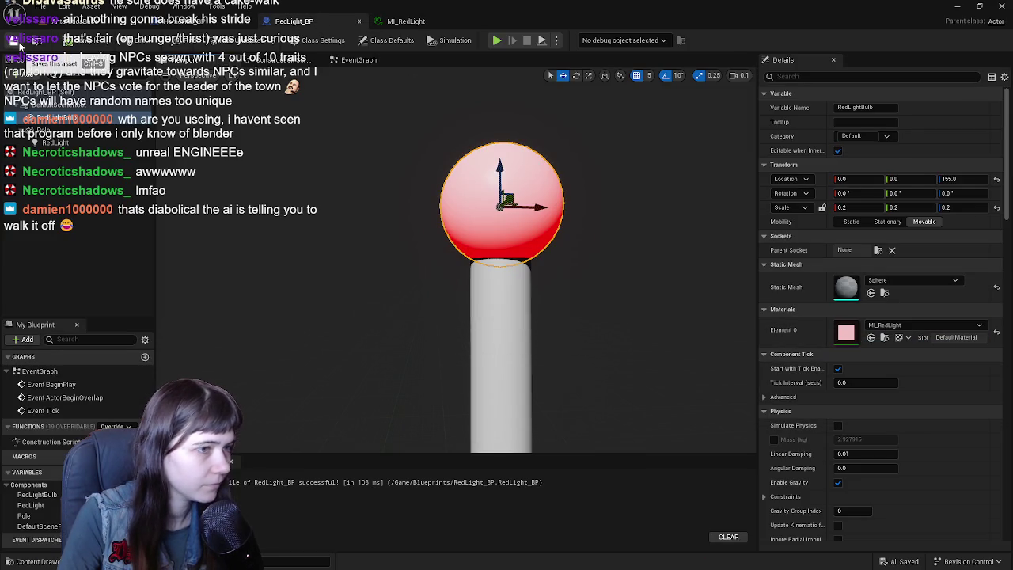
pyautogui.press('f')
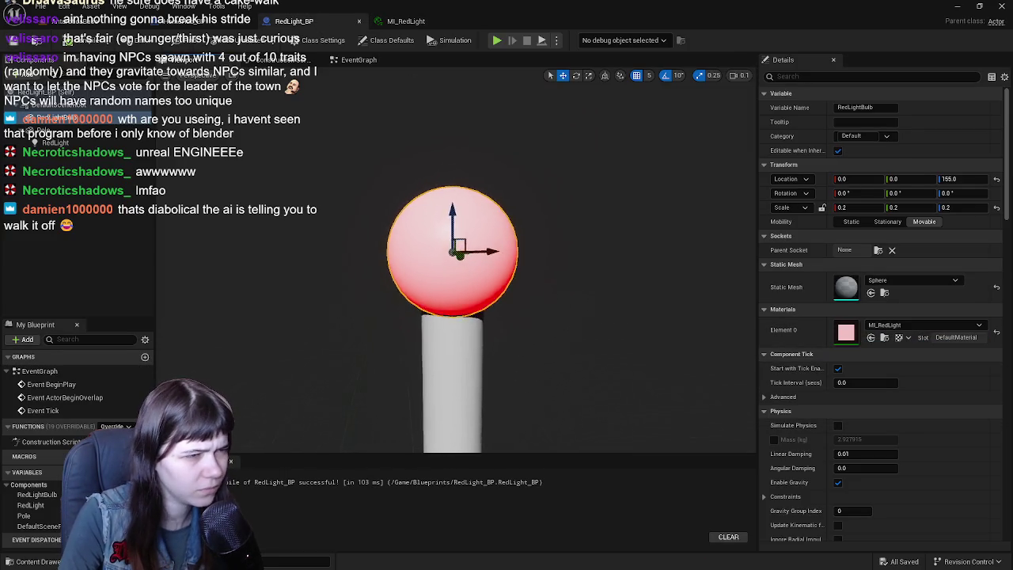
pyautogui.scroll(-5, 552, 214)
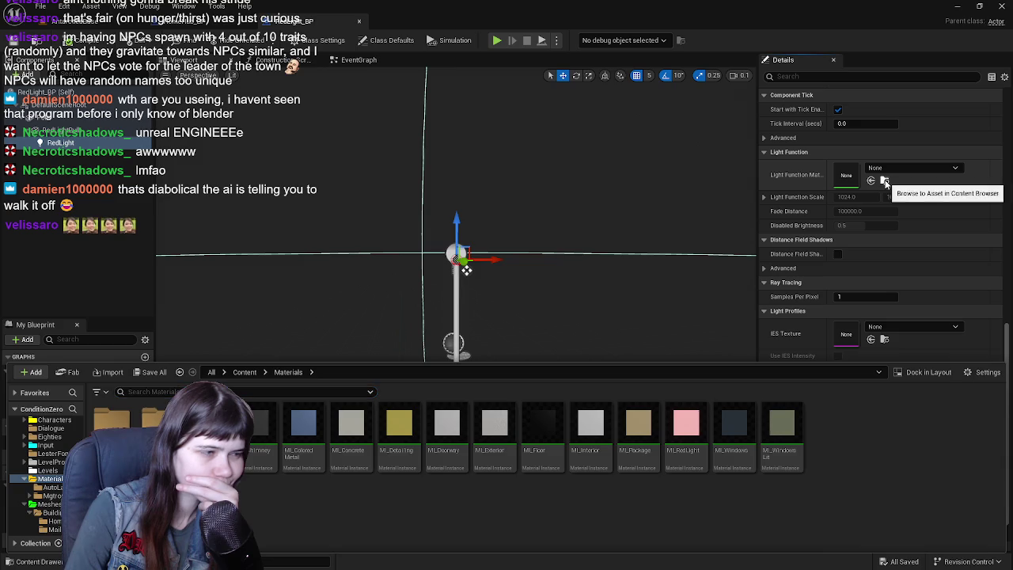
# Start a new light function material instance for RedLight, then cancel it
pyautogui.click(910, 168)
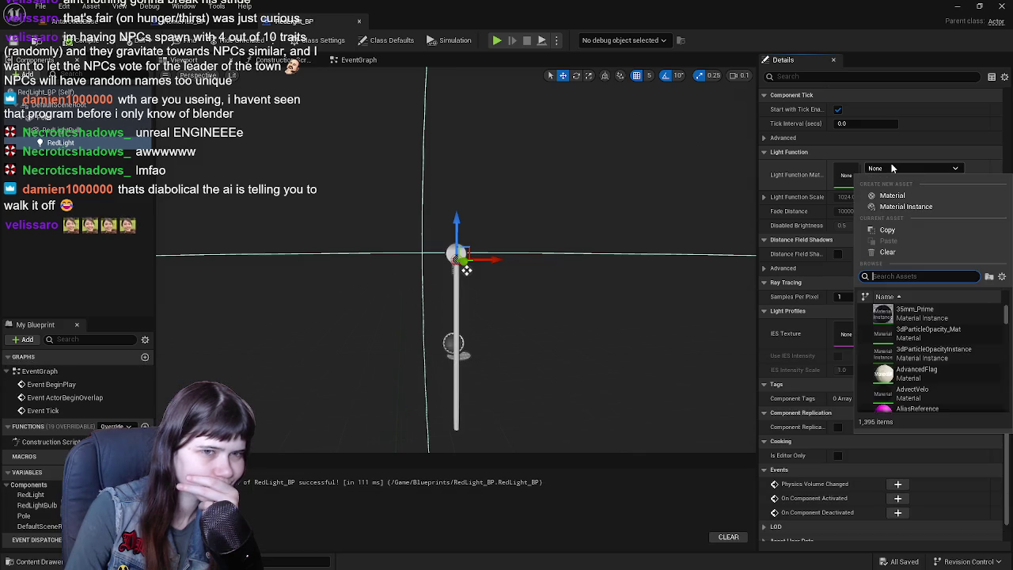
pyautogui.click(905, 206)
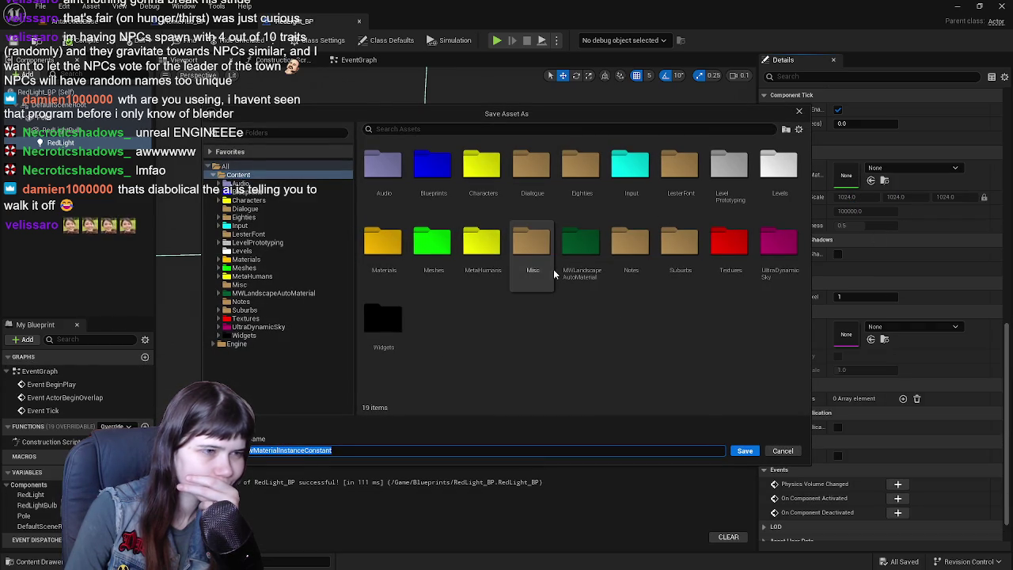
pyautogui.click(783, 450)
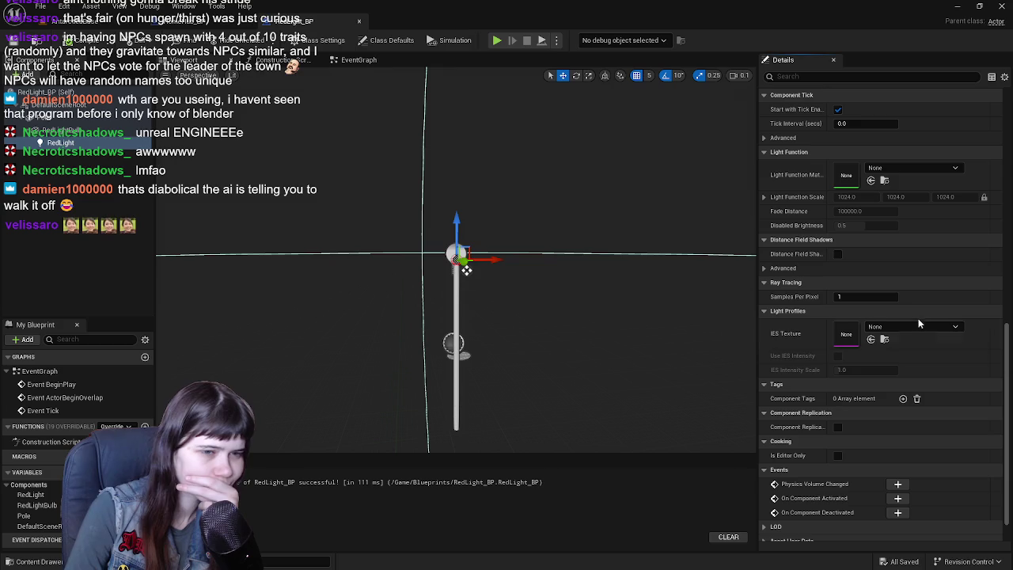
# Set IES Texture to 180Degree_IES, reset it to None, and return to AntarcticaBase
pyautogui.click(897, 326)
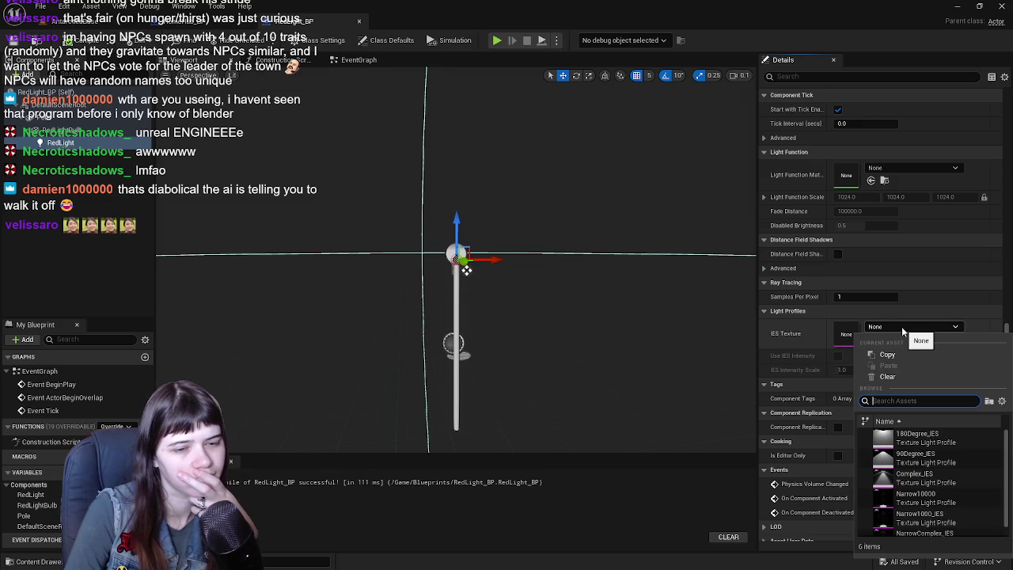
pyautogui.scroll(-1, 928, 497)
pyautogui.scroll(1, 932, 489)
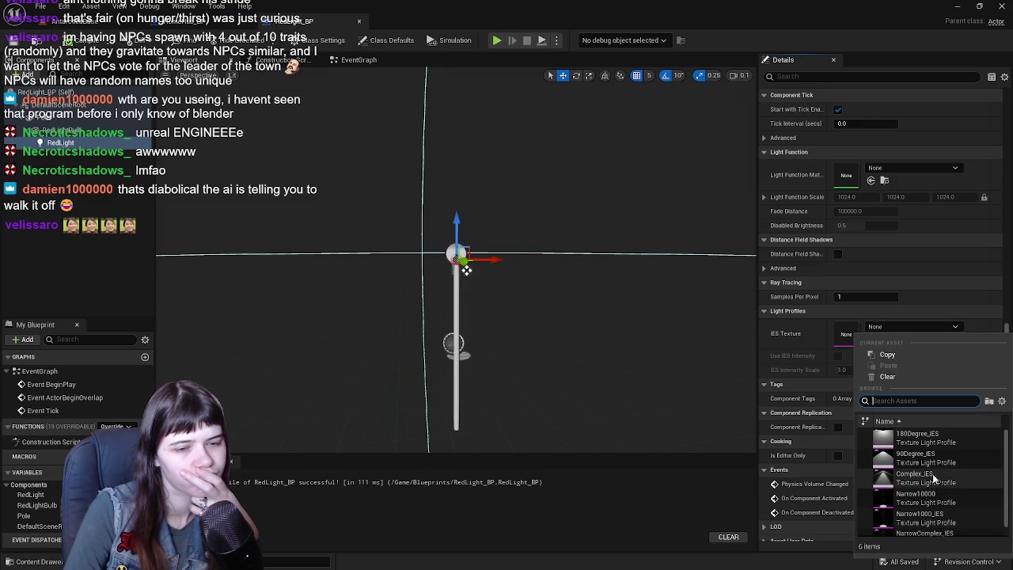
pyautogui.click(955, 441)
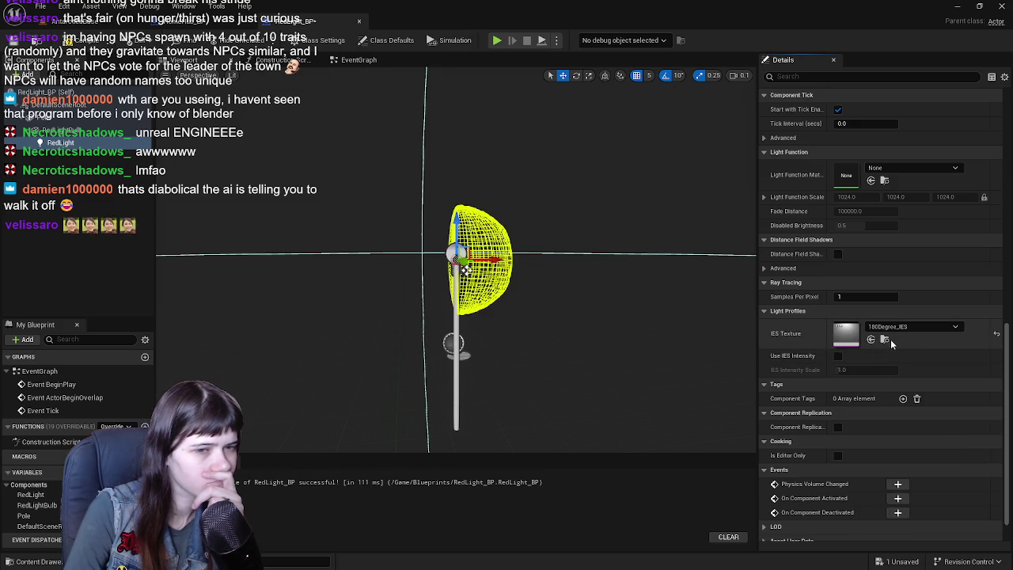
pyautogui.click(997, 334)
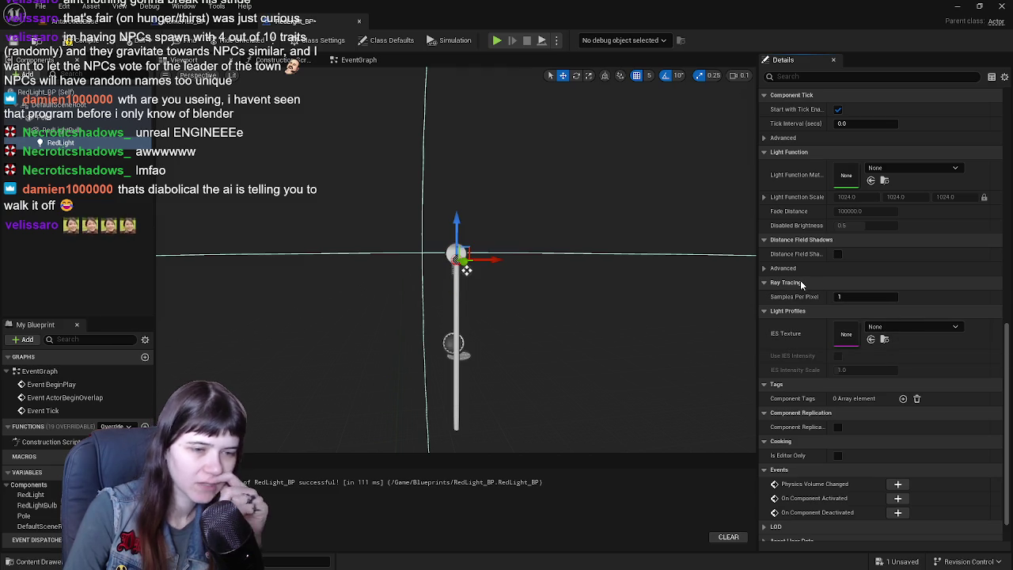
pyautogui.hotkey('ctrl', 'Tab')
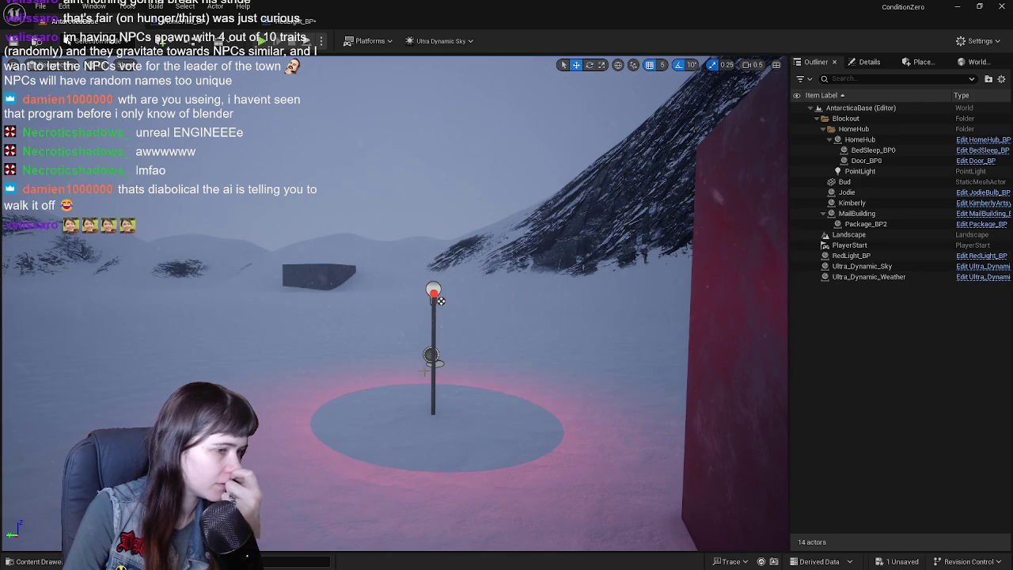
# Select the RedLight_BP lamp post in the level and open its blueprint with Ctrl+E
pyautogui.click(440, 301)
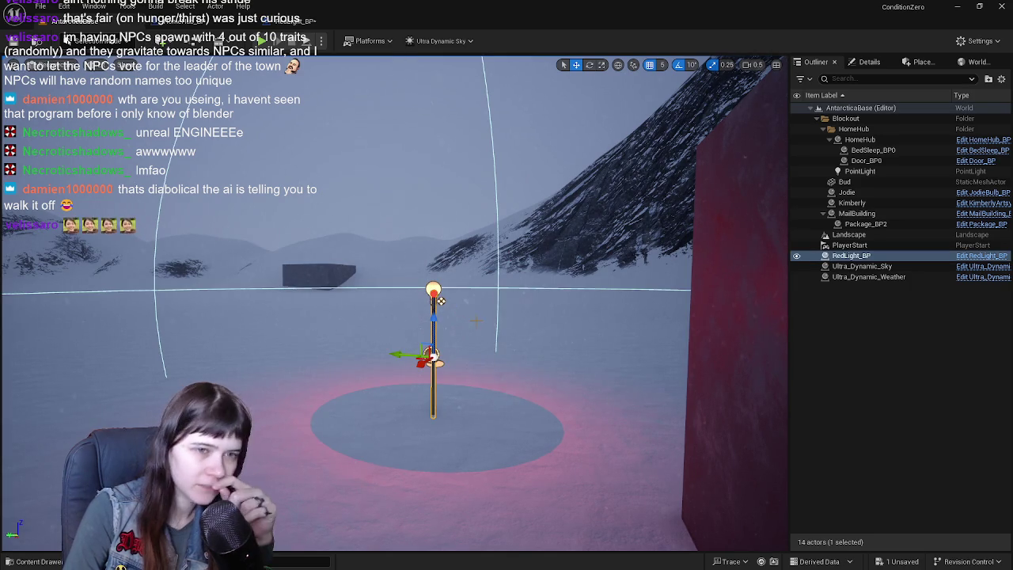
pyautogui.scroll(8, 440, 300)
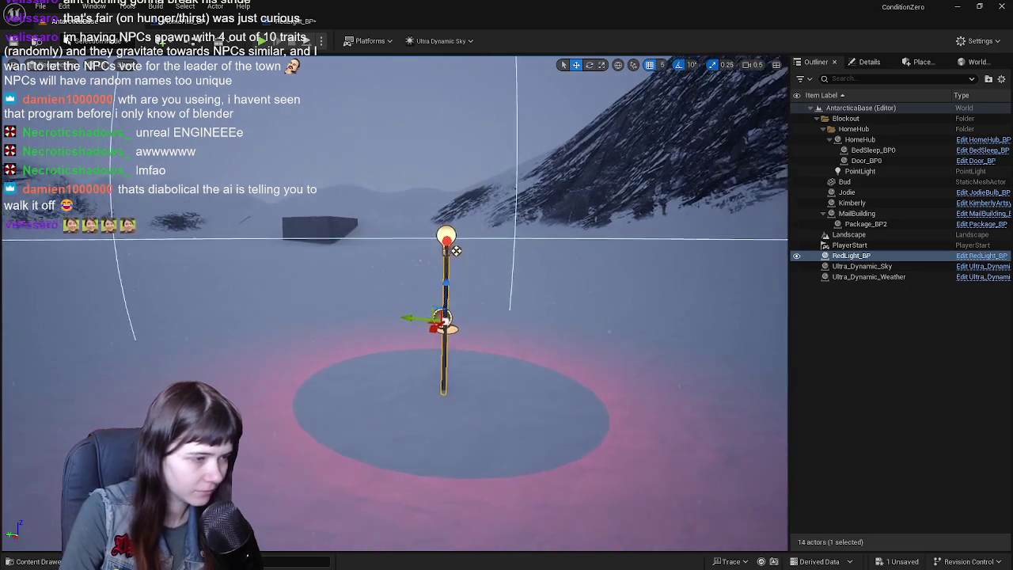
pyautogui.moveTo(440, 301)
pyautogui.mouseDown()
pyautogui.moveTo(150, 289)
pyautogui.moveTo(99, 274)
pyautogui.moveTo(102, 254)
pyautogui.mouseUp()
pyautogui.hotkey('ctrl', 'e')
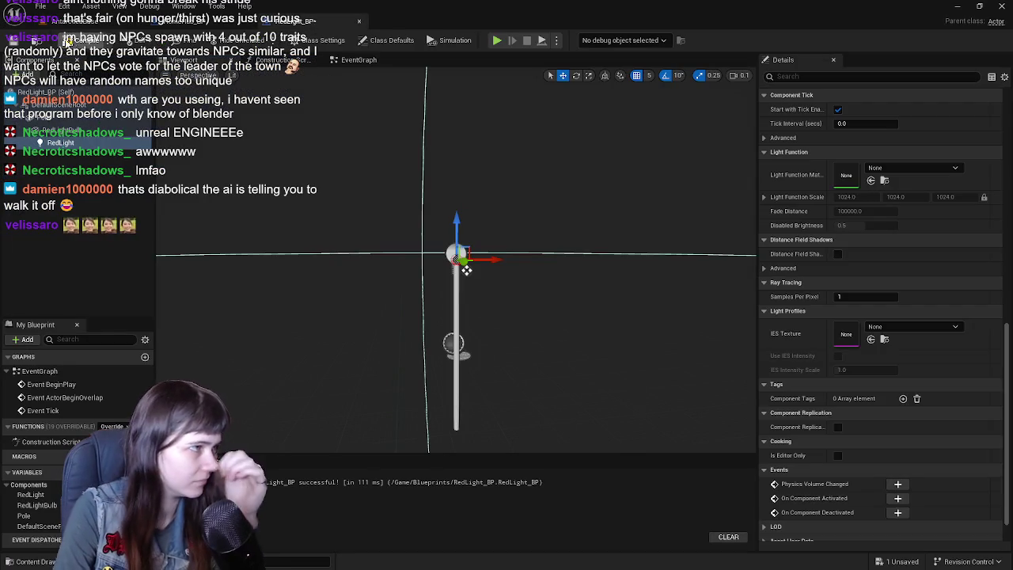
# Turn off Cast Shadows on the RedLight component, check the level, then compile and save RedLight_BP
pyautogui.scroll(3, 815, 307)
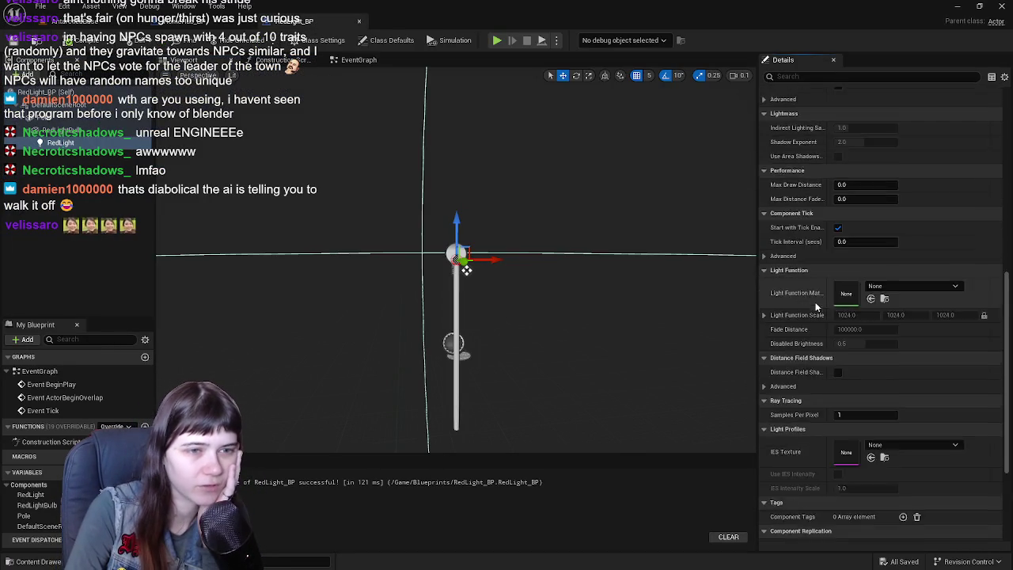
pyautogui.scroll(10, 816, 307)
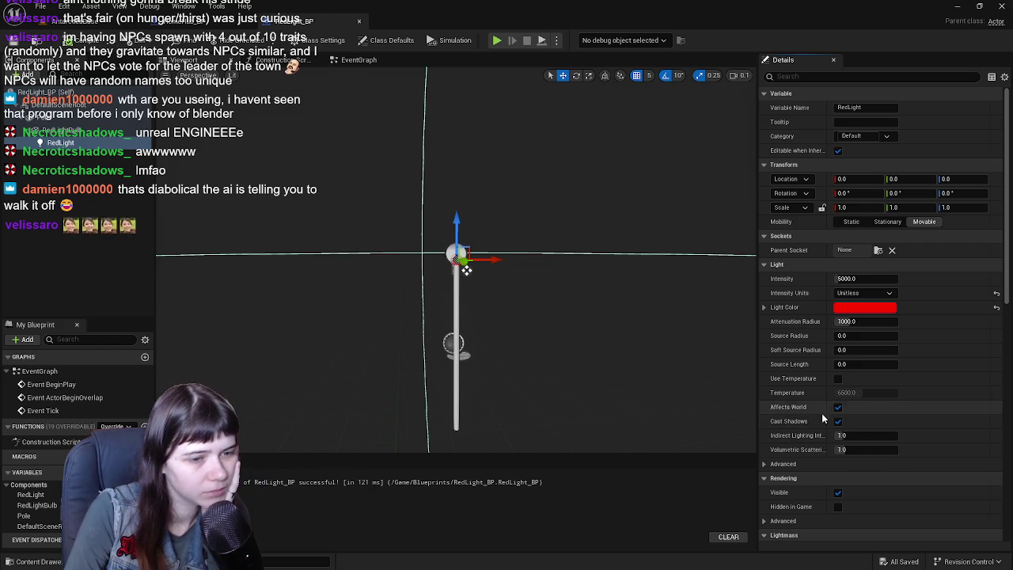
pyautogui.click(838, 421)
pyautogui.click(76, 22)
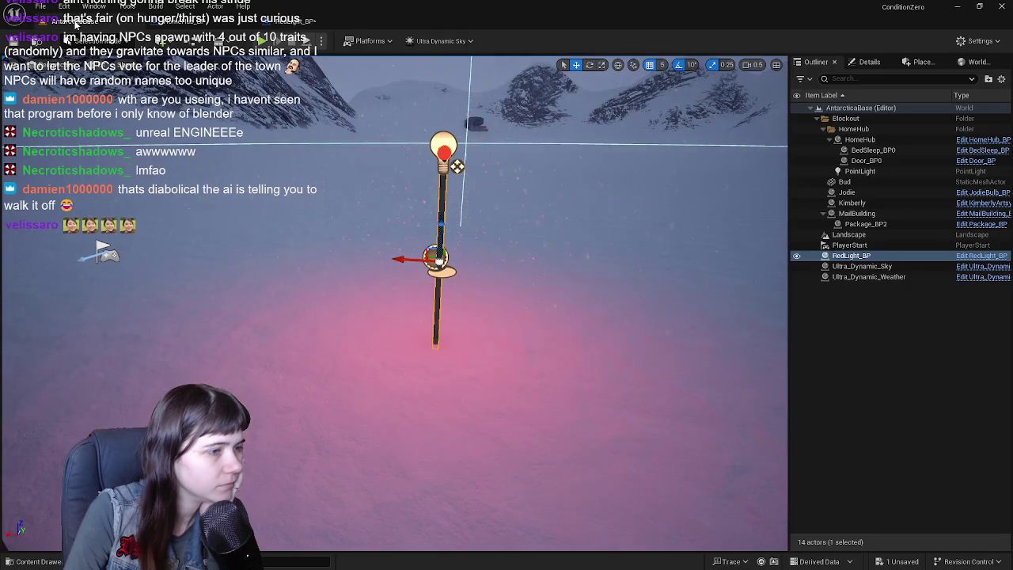
pyautogui.click(301, 22)
pyautogui.click(17, 43)
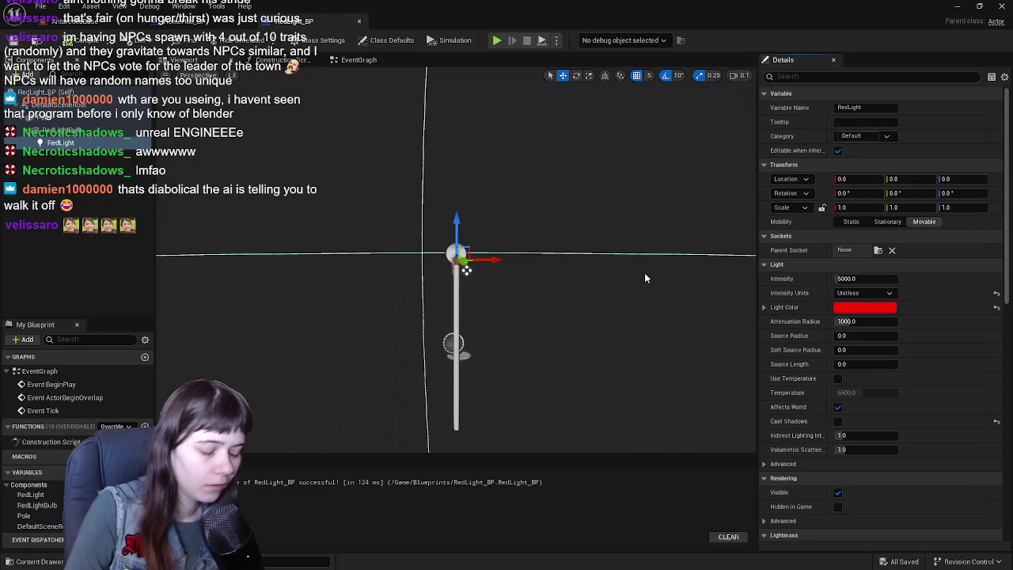
pyautogui.scroll(-3, 825, 363)
pyautogui.scroll(2, 835, 386)
pyautogui.scroll(2, 835, 386)
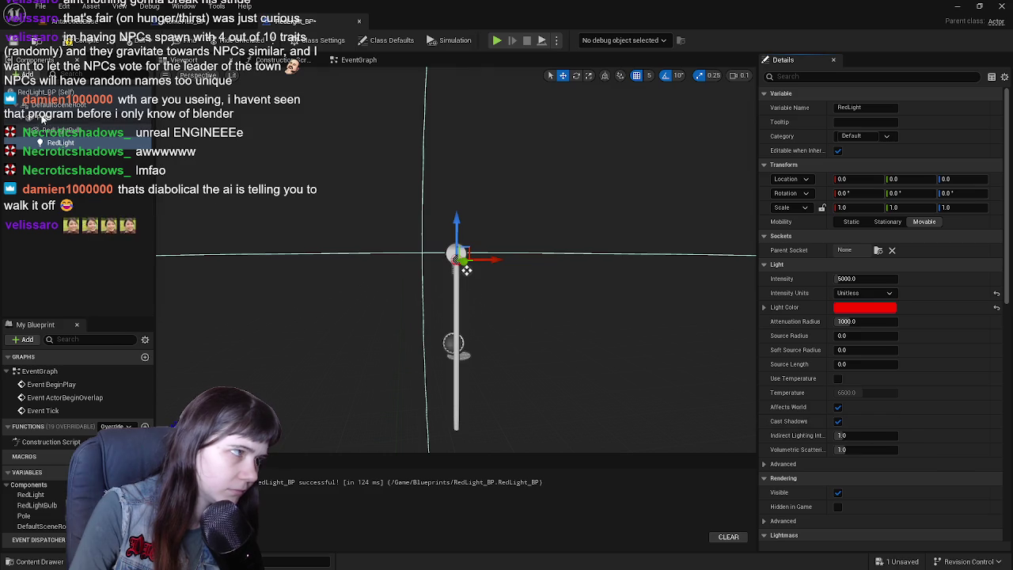
# Enable Contact Shadow under Lighting > Advanced on the RedLightBulb component
pyautogui.click(71, 130)
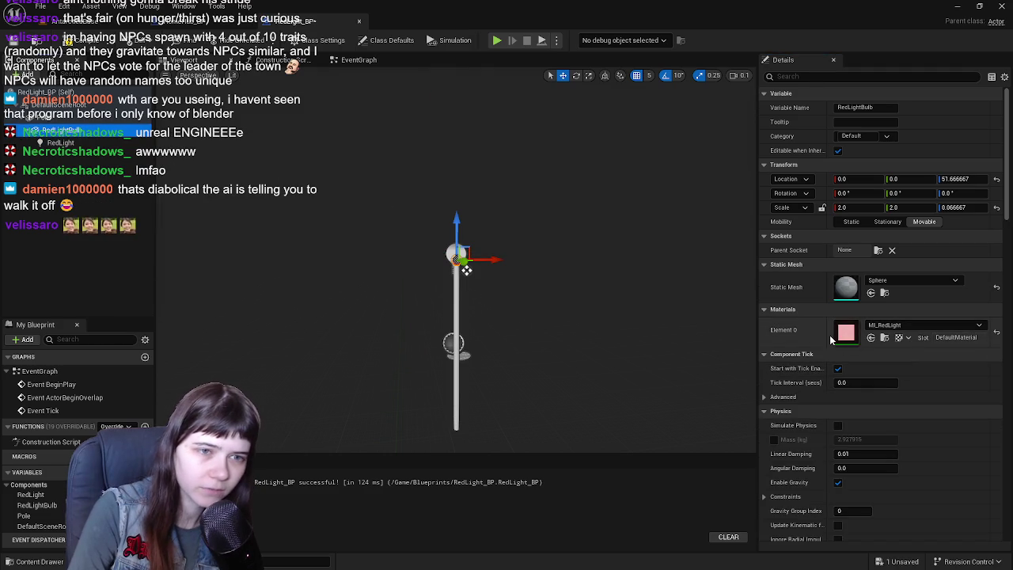
pyautogui.scroll(-10, 828, 336)
pyautogui.scroll(-5, 826, 329)
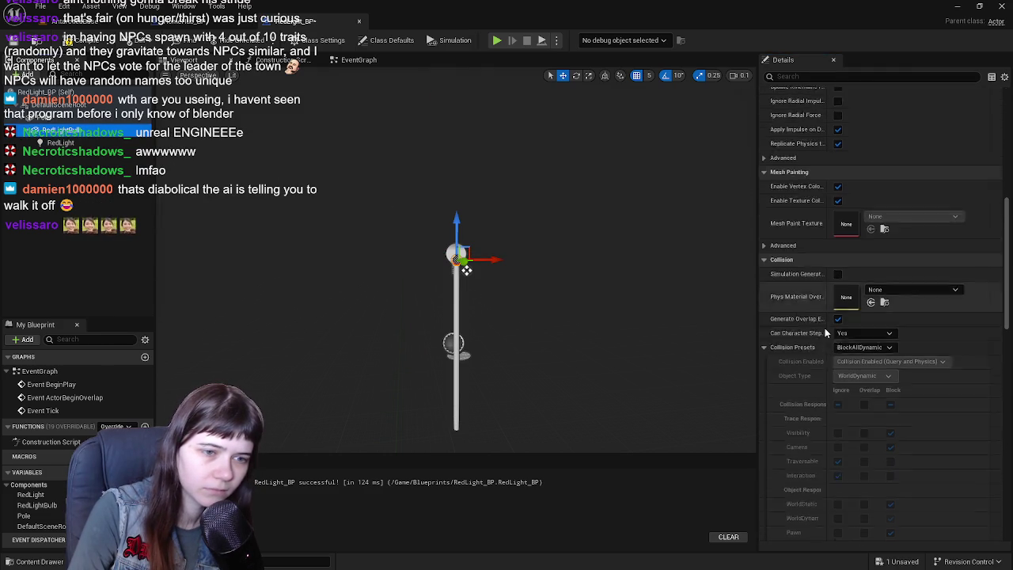
pyautogui.scroll(-4, 889, 333)
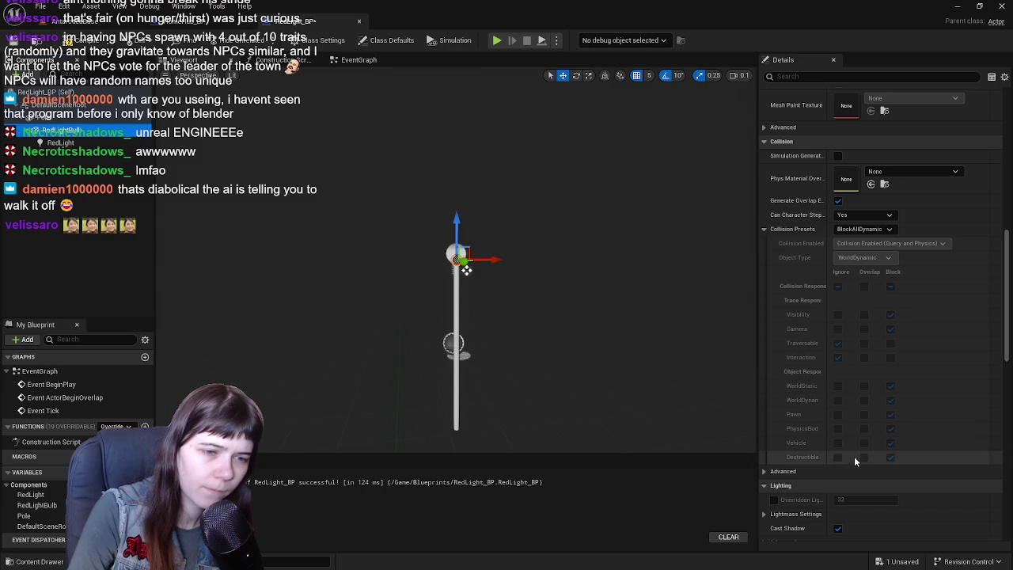
pyautogui.scroll(-2, 855, 427)
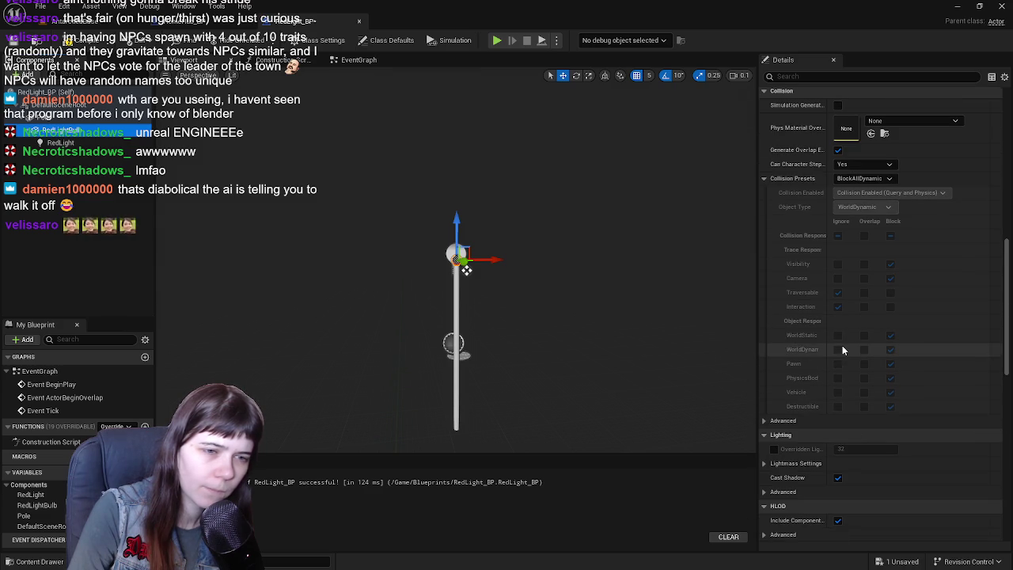
pyautogui.scroll(-5, 792, 428)
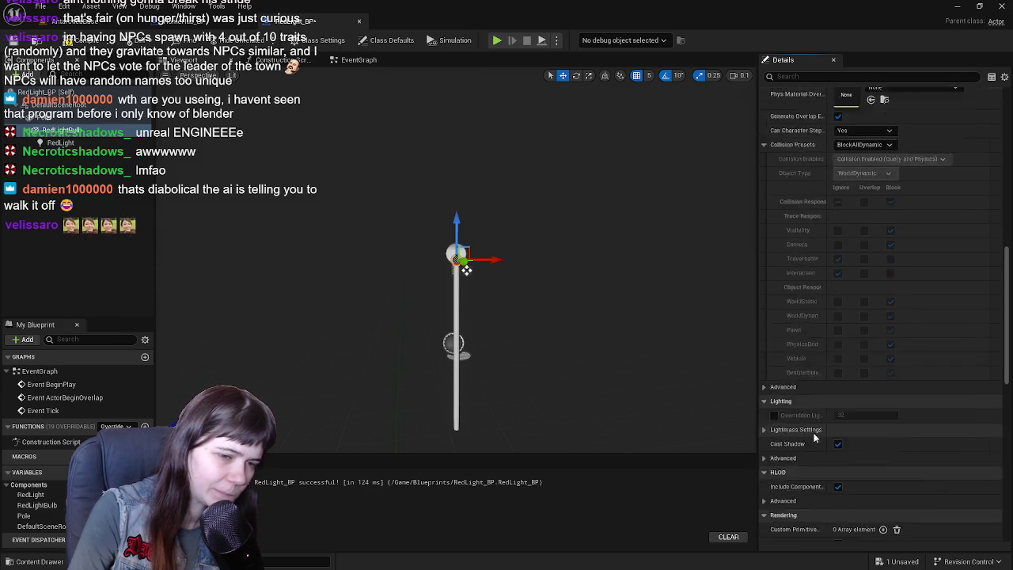
pyautogui.click(764, 357)
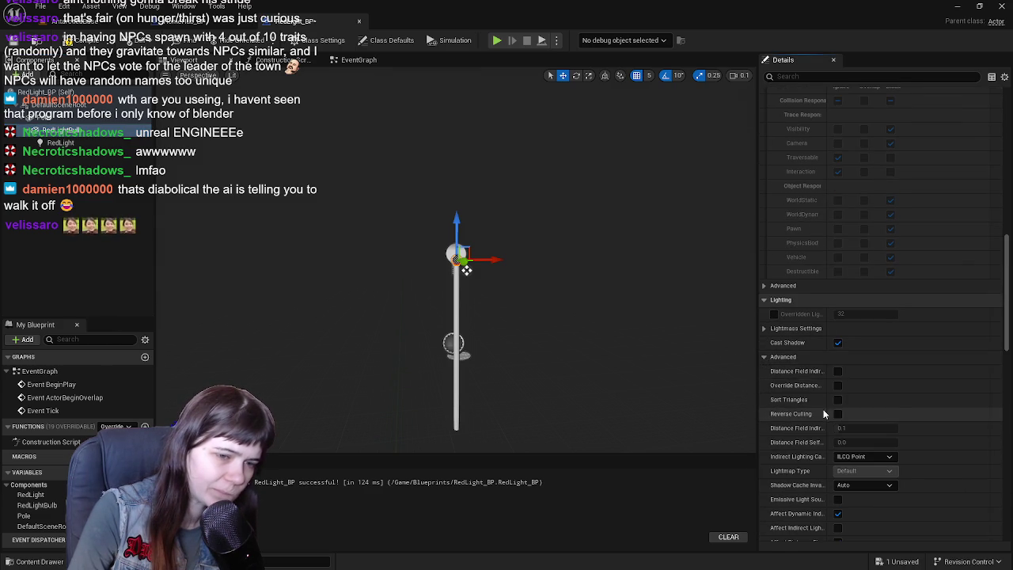
pyautogui.scroll(-5, 815, 396)
pyautogui.scroll(-4, 823, 467)
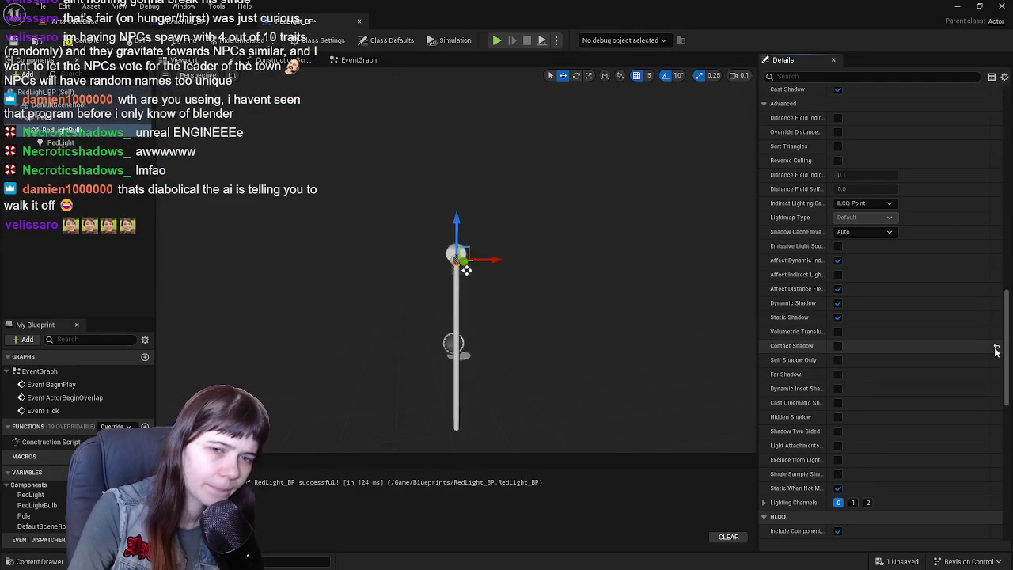
pyautogui.click(995, 346)
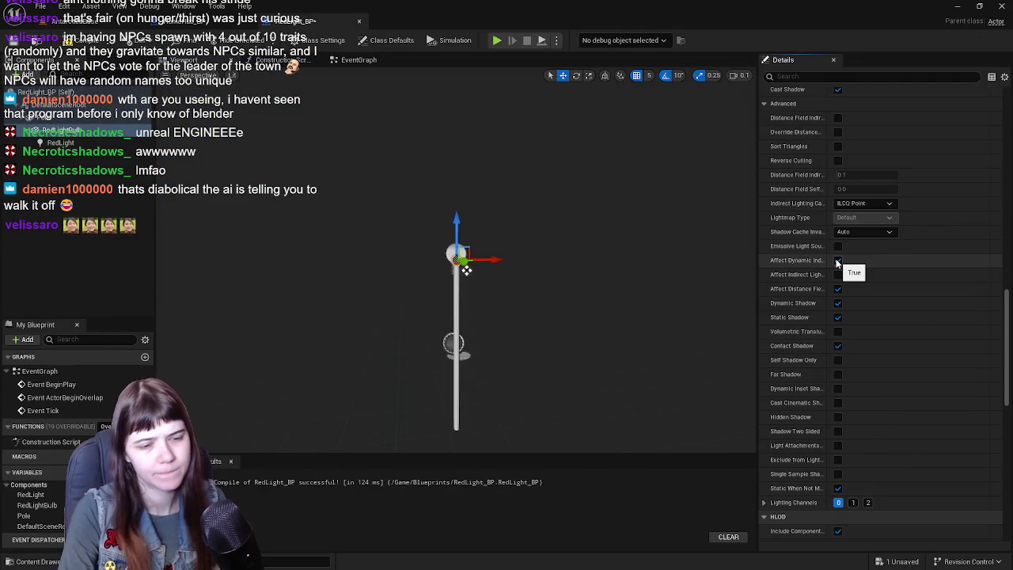
# Re-check Visible on RedLightBulb and start a Play In Editor test of the level
pyautogui.scroll(-4, 885, 396)
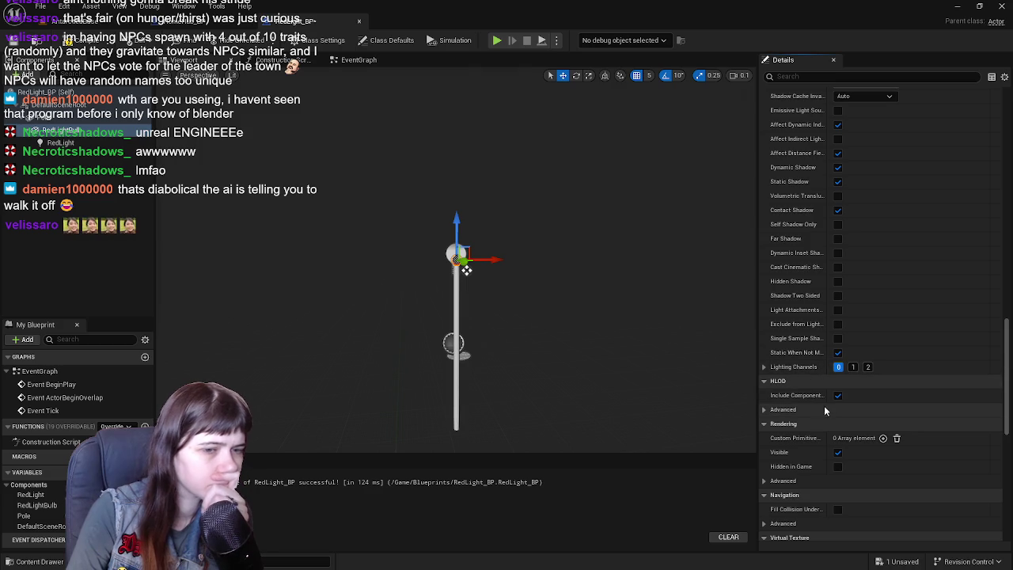
pyautogui.scroll(-3, 827, 407)
pyautogui.scroll(-4, 830, 411)
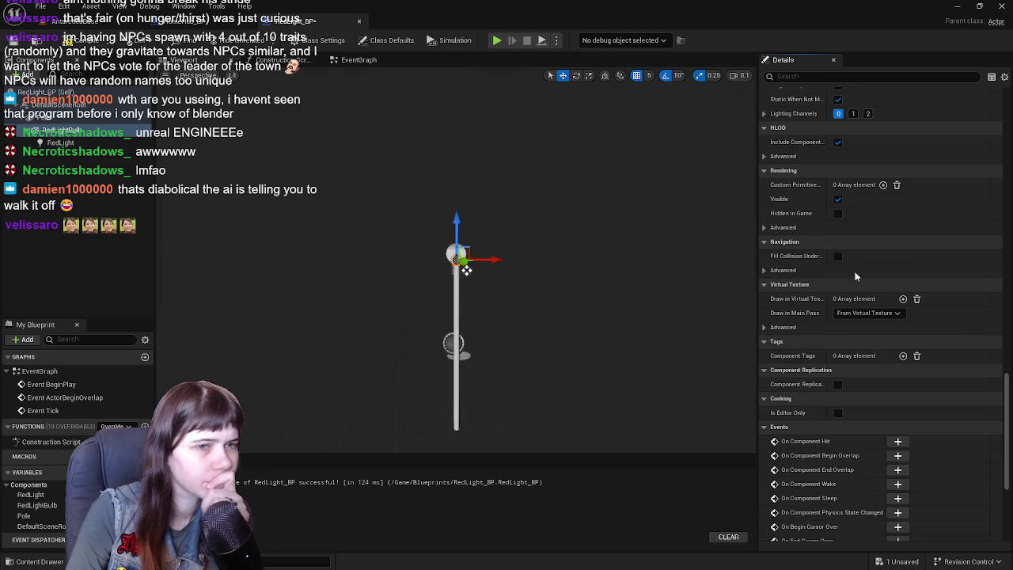
pyautogui.click(103, 22)
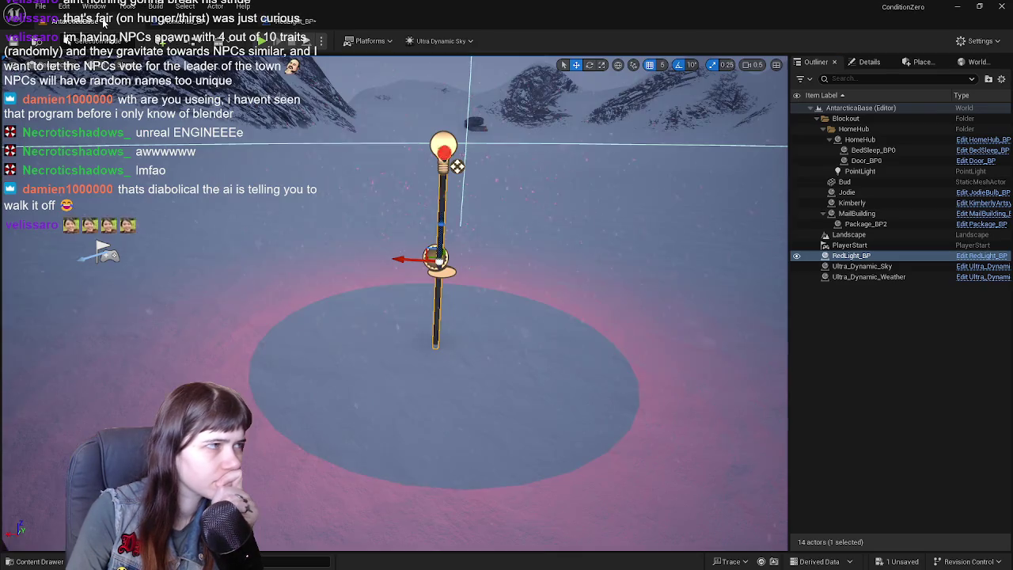
pyautogui.click(308, 22)
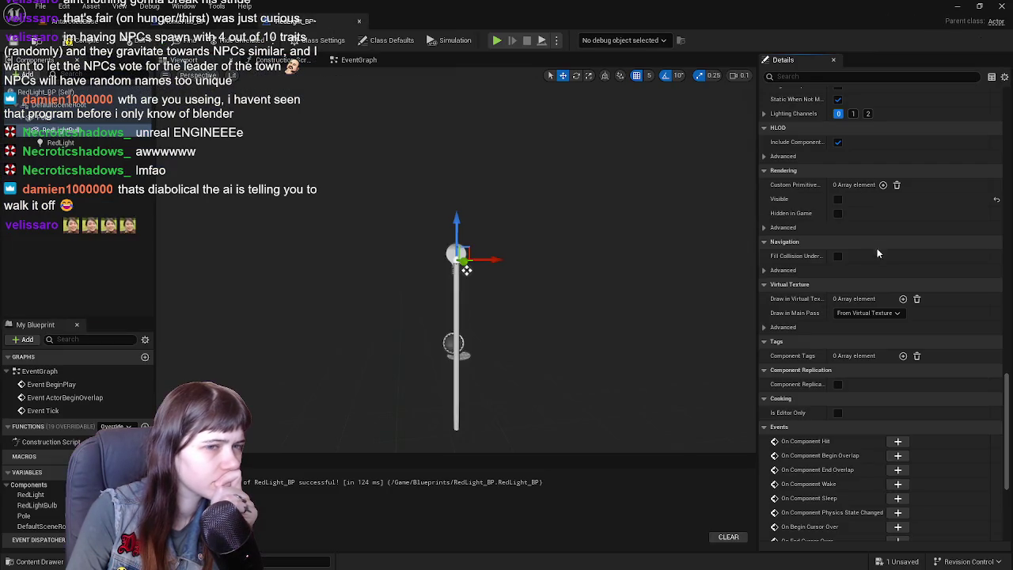
pyautogui.click(838, 199)
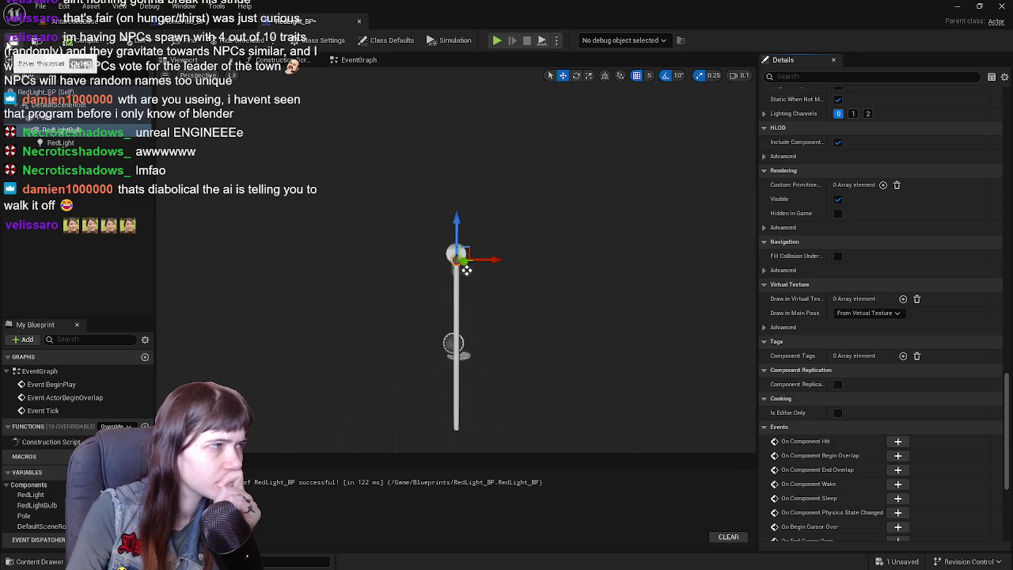
pyautogui.click(80, 24)
pyautogui.hotkey('alt', 'p')
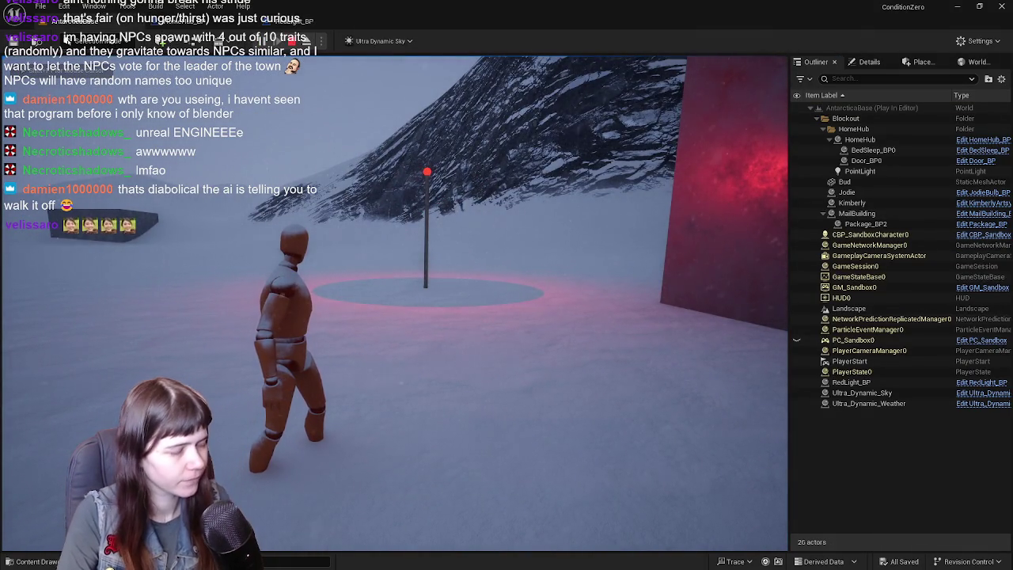
# Stop the playtest and toggle Affects World on the RedLight component in RedLight_BP
pyautogui.press('Escape')
pyautogui.click(303, 21)
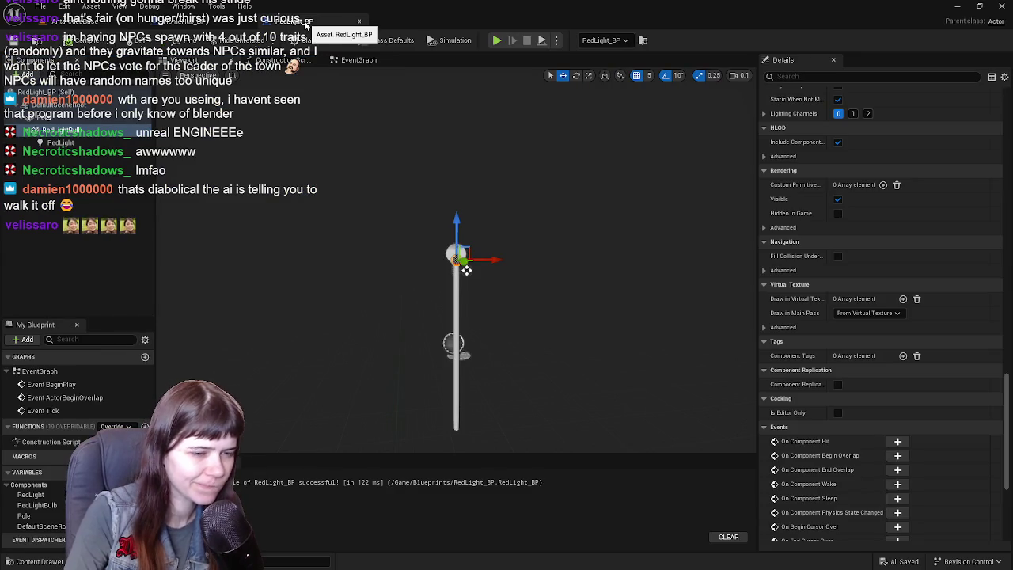
pyautogui.scroll(15, 903, 380)
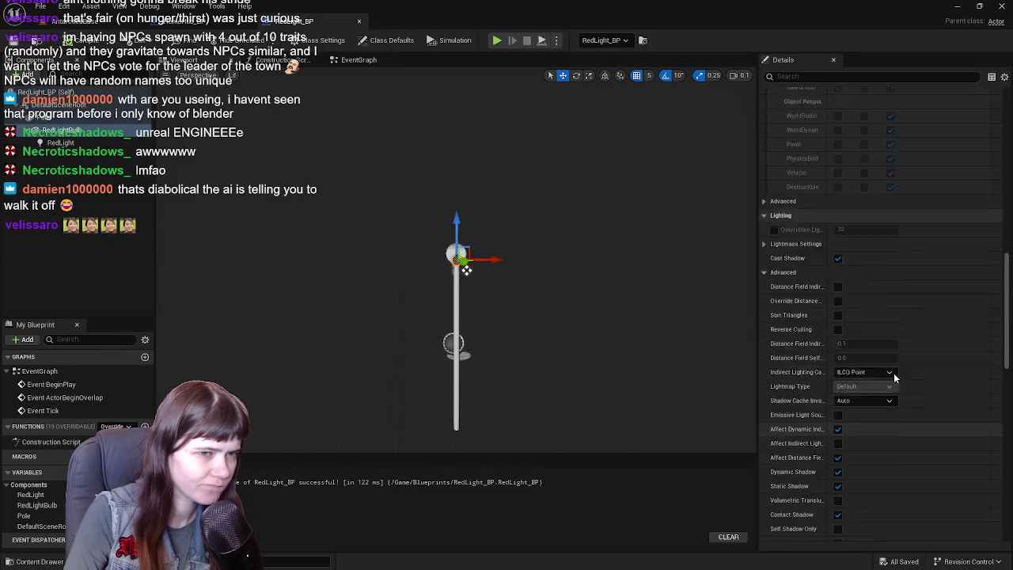
pyautogui.scroll(10, 893, 373)
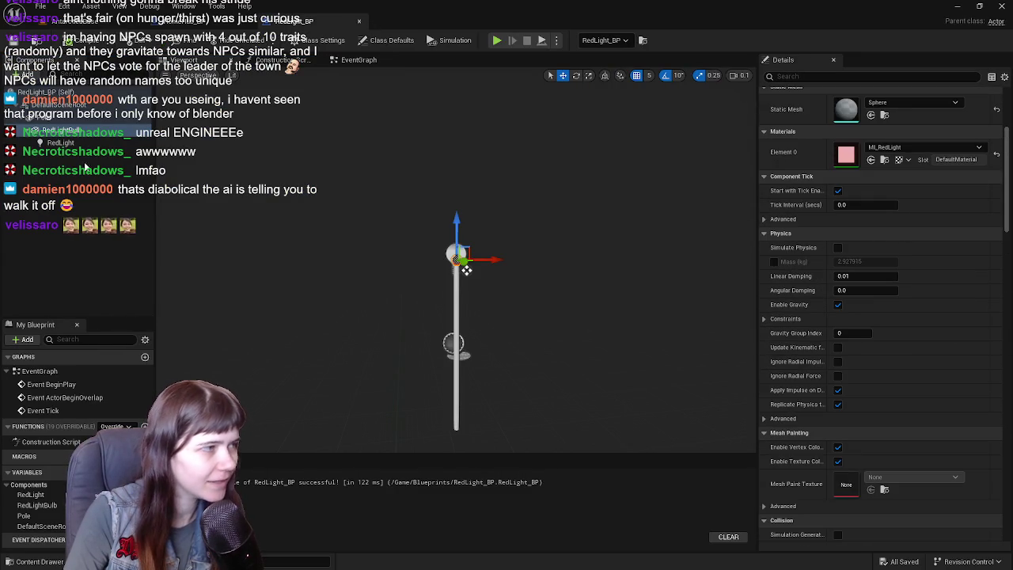
pyautogui.click(59, 142)
pyautogui.scroll(-5, 870, 356)
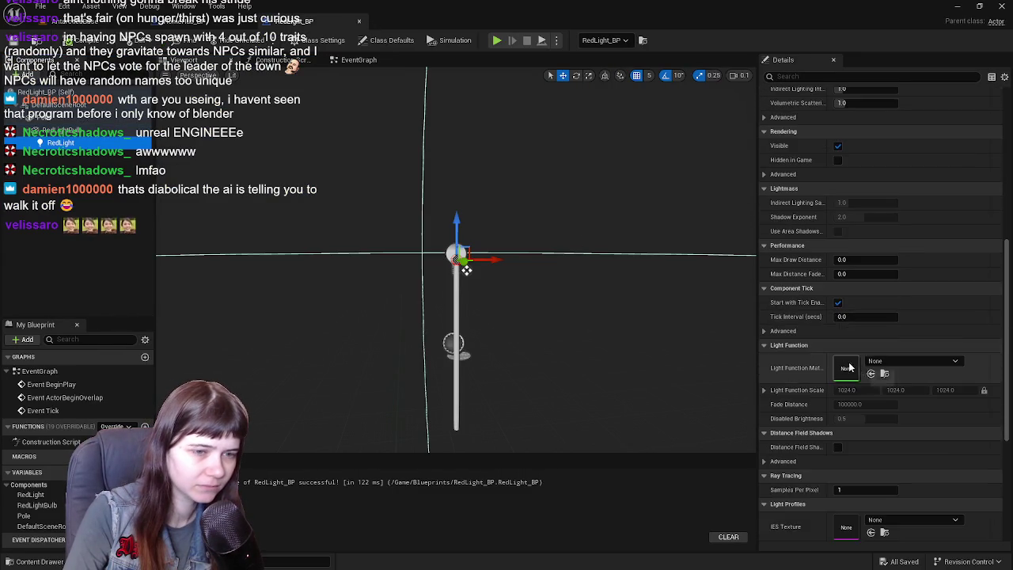
pyautogui.scroll(6, 841, 356)
pyautogui.click(838, 330)
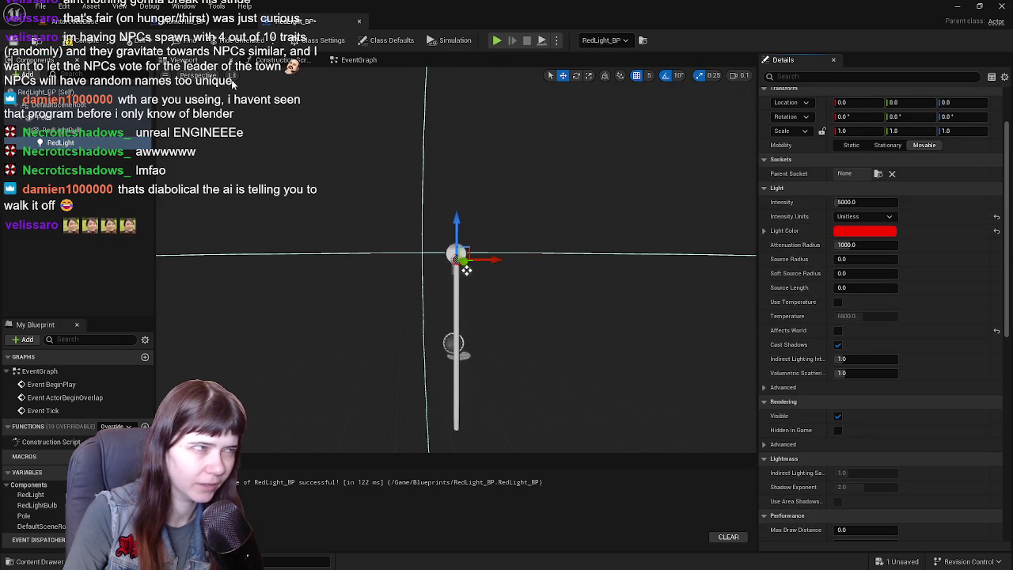
# Return to the AntarcticaBase level and frame the red lamp-post up close
pyautogui.click(91, 22)
pyautogui.click(332, 24)
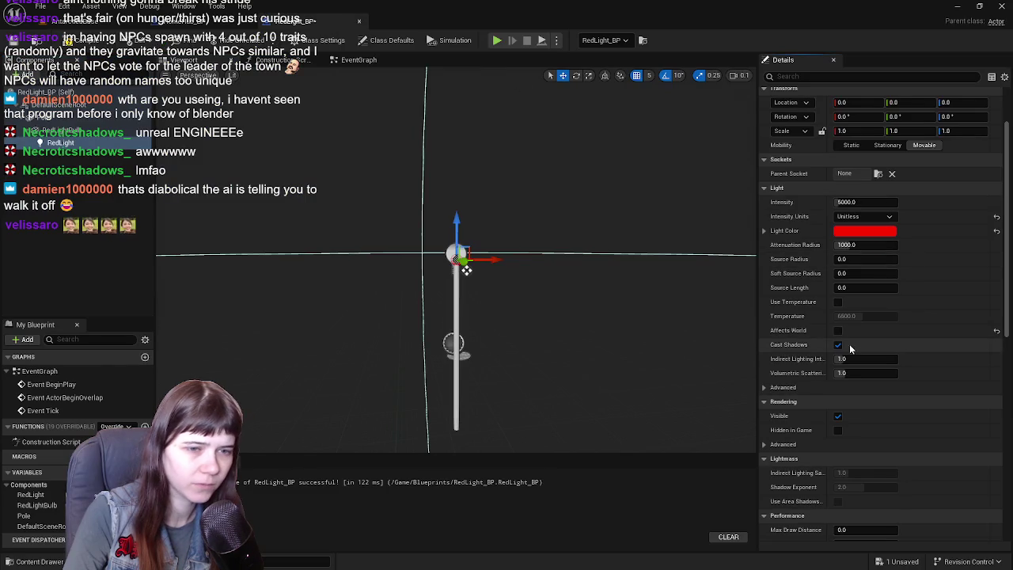
pyautogui.click(68, 21)
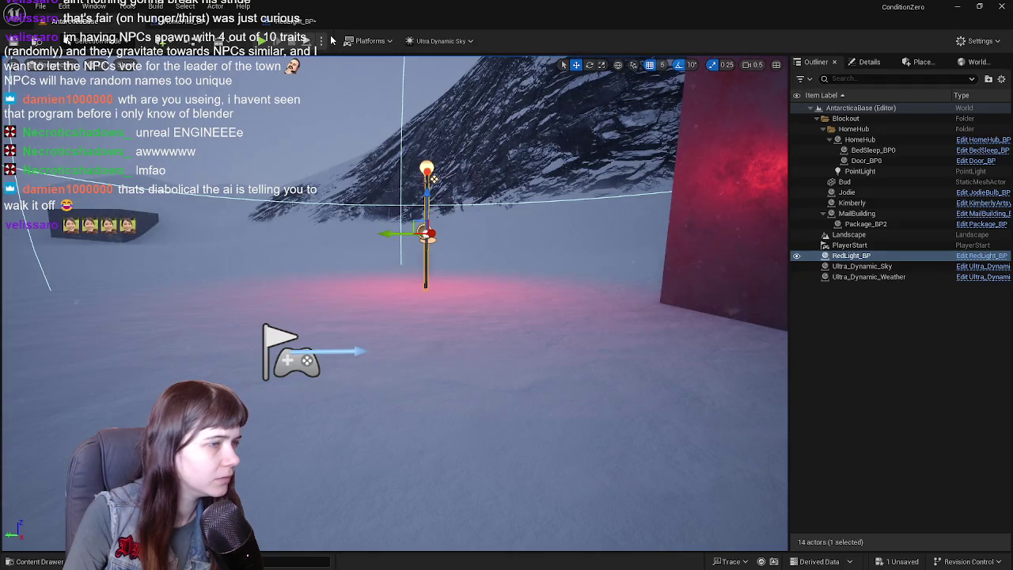
pyautogui.click(297, 21)
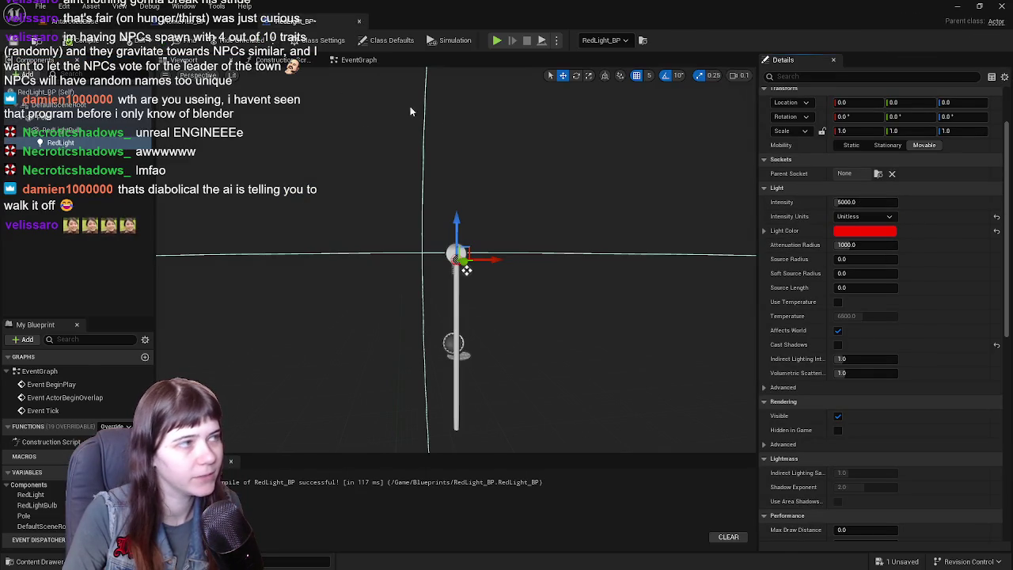
pyautogui.click(68, 21)
pyautogui.moveTo(502, 201)
pyautogui.mouseDown()
pyautogui.moveTo(487, 311)
pyautogui.moveTo(506, 306)
pyautogui.mouseUp()
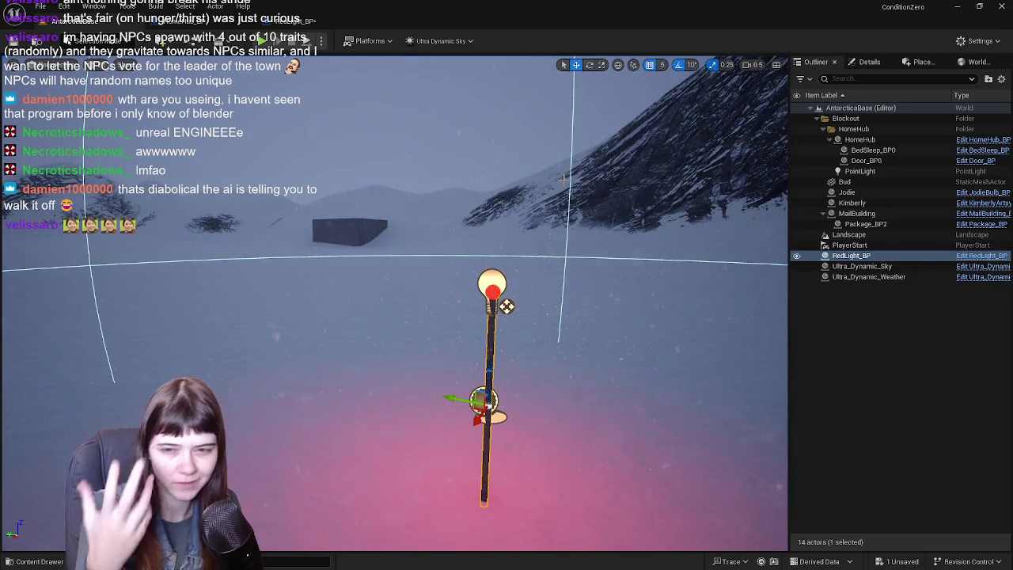
pyautogui.moveTo(506, 307)
pyautogui.mouseDown()
pyautogui.moveTo(508, 294)
pyautogui.moveTo(515, 300)
pyautogui.moveTo(470, 303)
pyautogui.moveTo(452, 292)
pyautogui.moveTo(498, 285)
pyautogui.moveTo(501, 253)
pyautogui.moveTo(443, 277)
pyautogui.moveTo(269, 296)
pyautogui.mouseUp()
pyautogui.press('f')
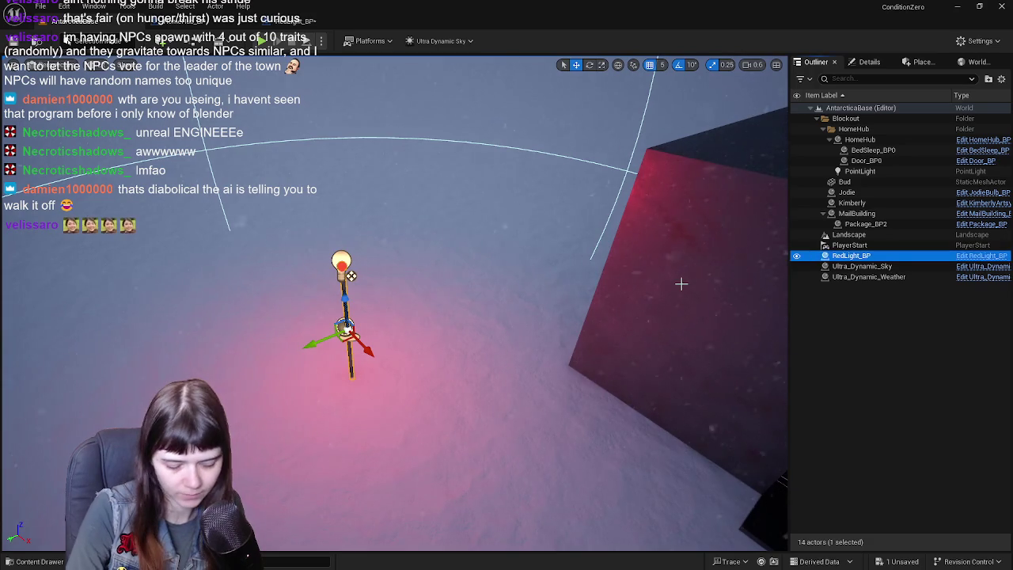
# Delete the RedLight_BP actor from the level and open the HomeHub_BP blueprint
pyautogui.press('Delete')
pyautogui.click(617, 306)
pyautogui.press('f')
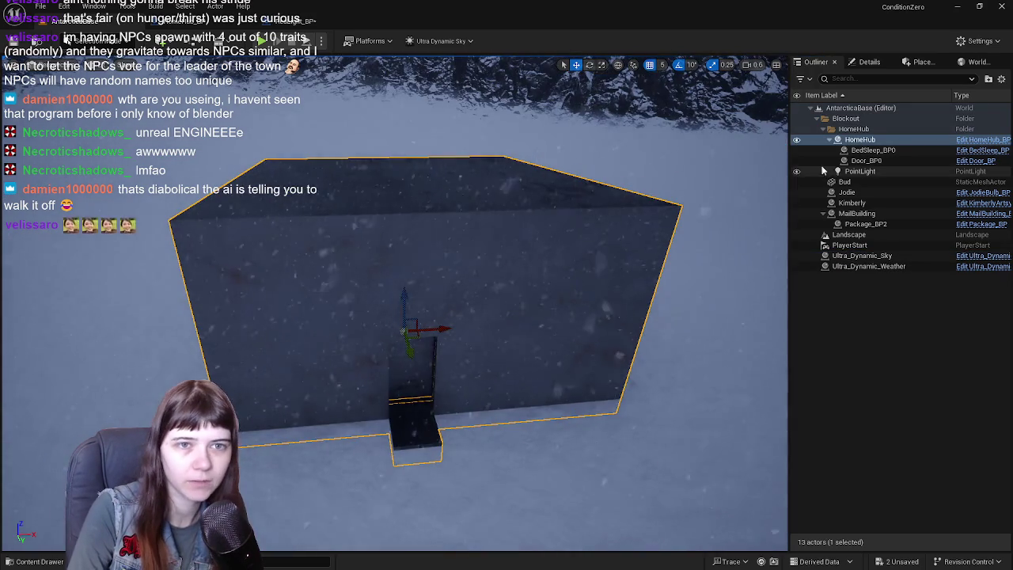
pyautogui.click(983, 139)
# Add RedLight_BP from the Blueprints folder as a HomeHub_BP component under SnowMelt_BoxCollision
pyautogui.moveTo(635, 247)
pyautogui.mouseDown()
pyautogui.moveTo(617, 277)
pyautogui.moveTo(609, 265)
pyautogui.mouseUp()
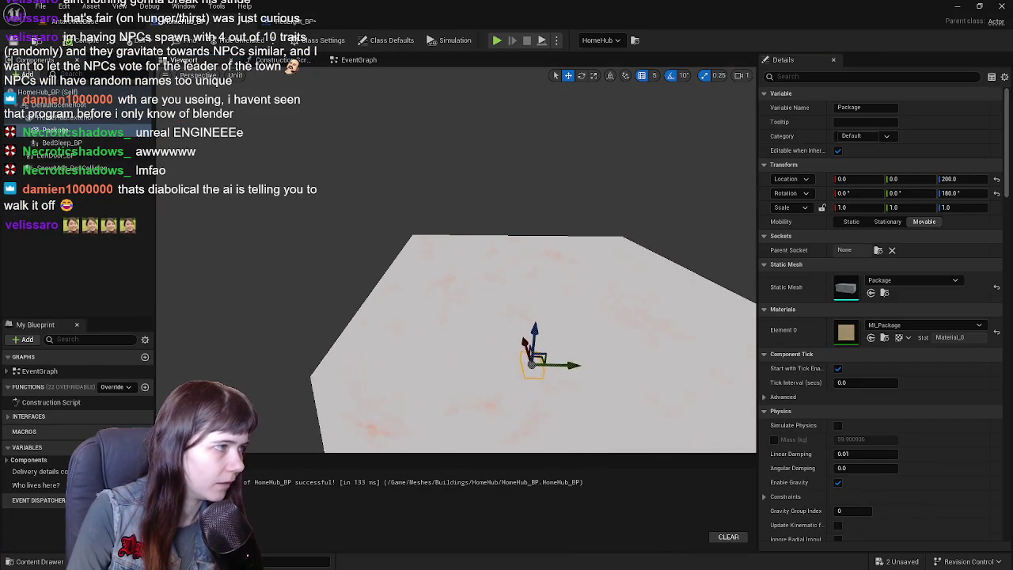
pyautogui.hotkey('ctrl', 'space')
pyautogui.click(245, 372)
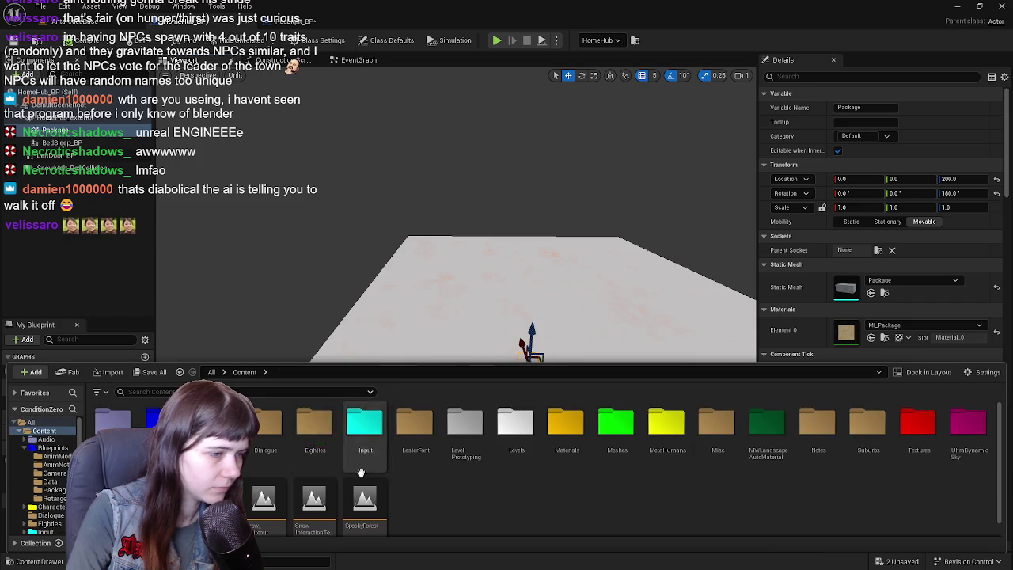
pyautogui.doubleClick(209, 423)
pyautogui.moveTo(735, 449)
pyautogui.mouseDown()
pyautogui.moveTo(178, 255)
pyautogui.moveTo(63, 138)
pyautogui.mouseUp()
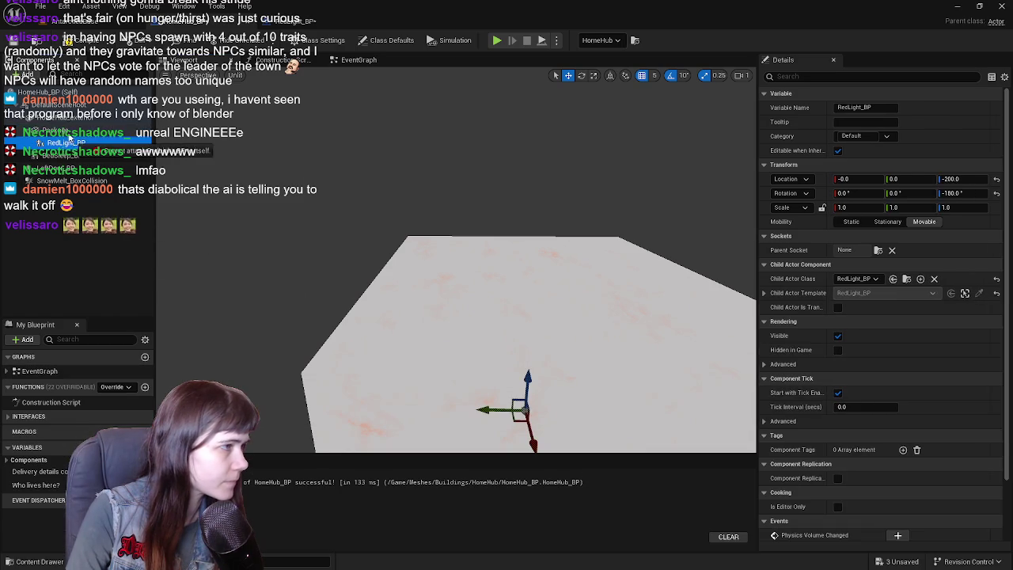
pyautogui.moveTo(56, 181); pyautogui.dragTo(59, 151)
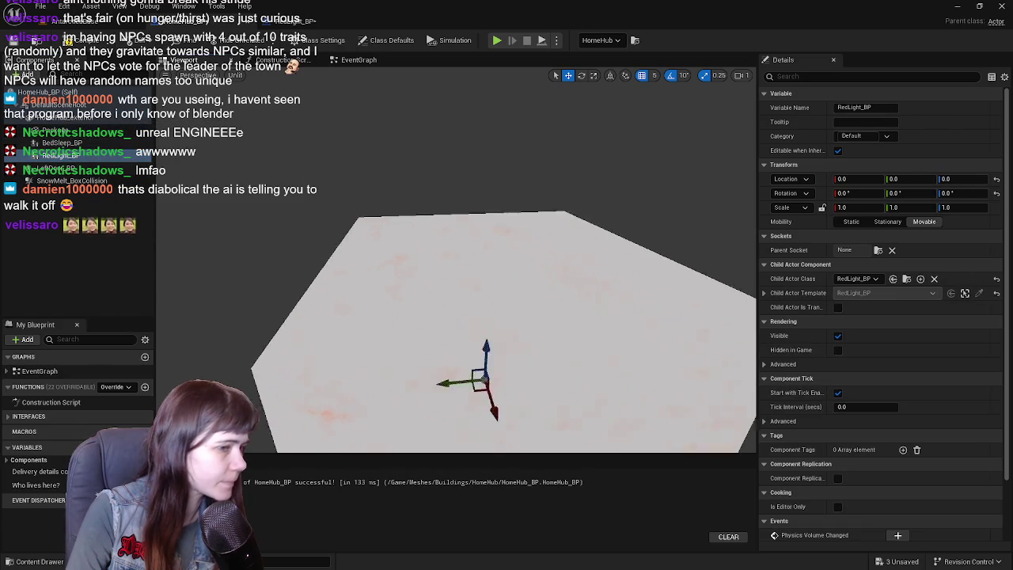
# Raise the lamp post onto the roof at Z 700
pyautogui.press('f')
pyautogui.scroll(-5, 481, 282)
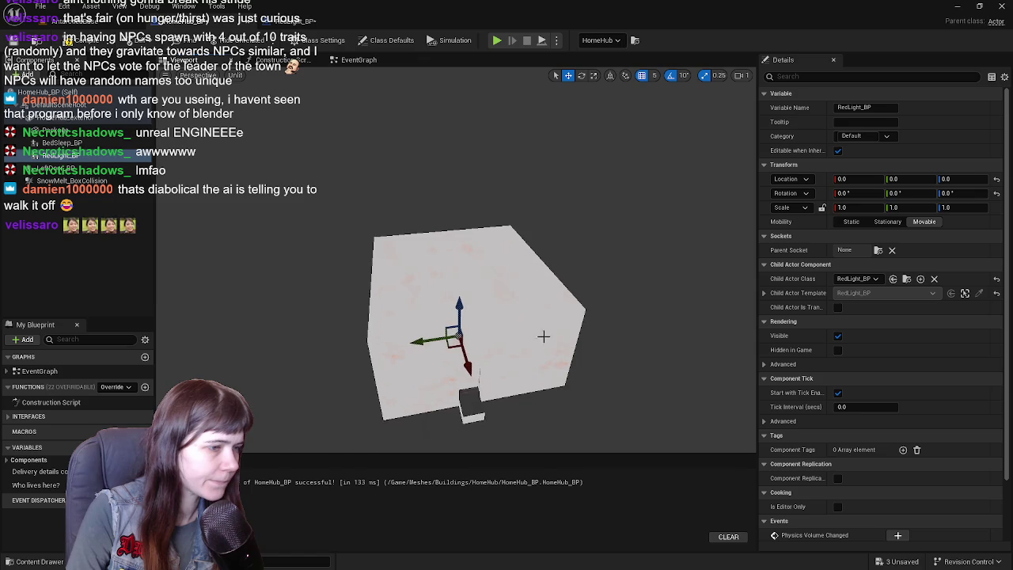
pyautogui.moveTo(455, 288); pyautogui.dragTo(455, 170)
pyautogui.scroll(6, 454, 238)
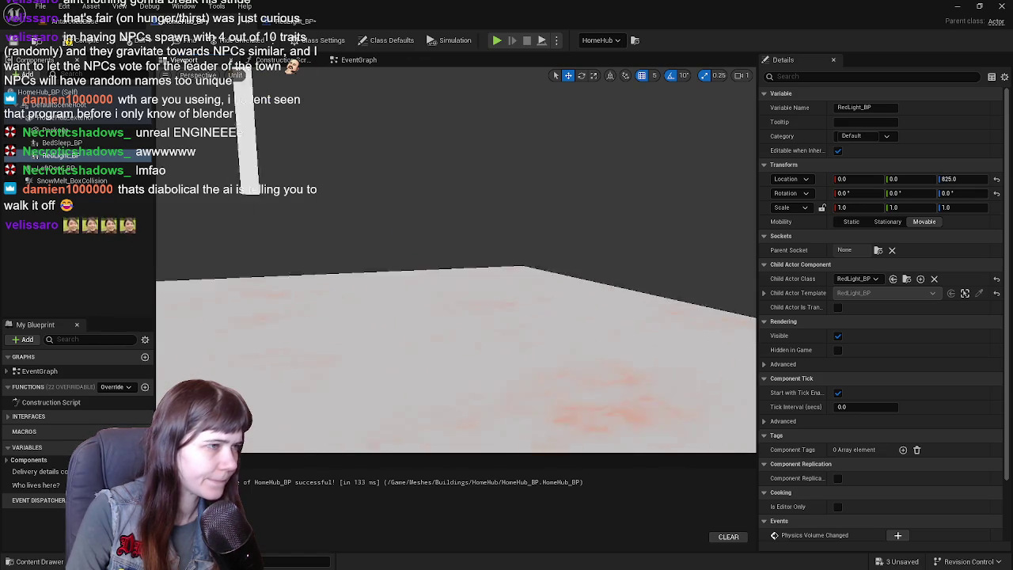
pyautogui.scroll(-5, 455, 238)
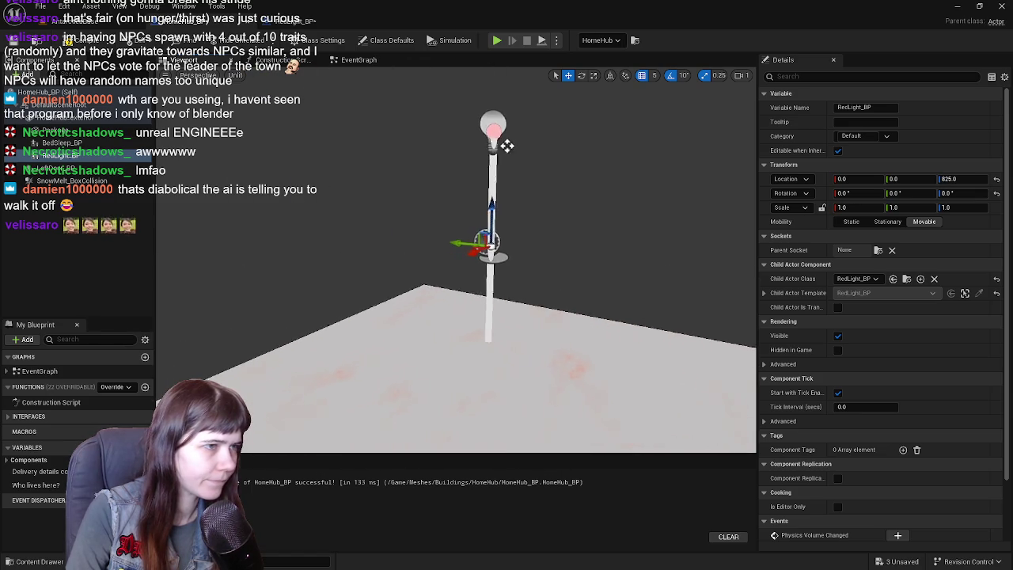
pyautogui.moveTo(451, 209)
pyautogui.mouseDown()
pyautogui.moveTo(456, 303)
pyautogui.moveTo(461, 295)
pyautogui.mouseUp()
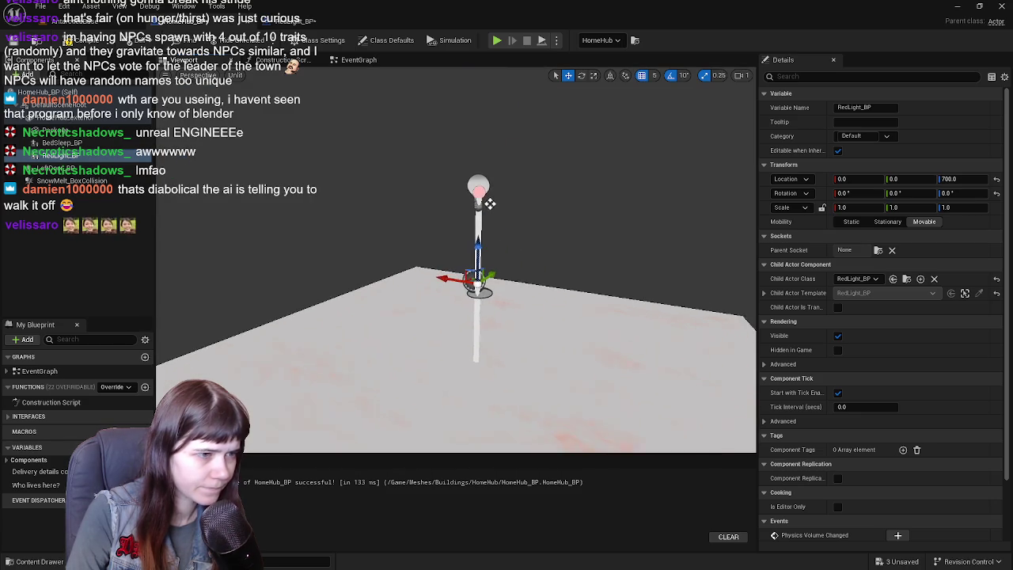
pyautogui.moveTo(479, 199)
pyautogui.mouseDown()
pyautogui.moveTo(479, 102)
pyautogui.moveTo(434, 73)
pyautogui.moveTo(473, 250)
pyautogui.mouseUp()
pyautogui.moveTo(456, 120); pyautogui.dragTo(458, 128)
# Centre the lamp post at Y 0 and view the hub and lamp in the level
pyautogui.moveTo(594, 265)
pyautogui.mouseDown()
pyautogui.moveTo(546, 348)
pyautogui.moveTo(514, 316)
pyautogui.moveTo(499, 277)
pyautogui.moveTo(252, 301)
pyautogui.mouseUp()
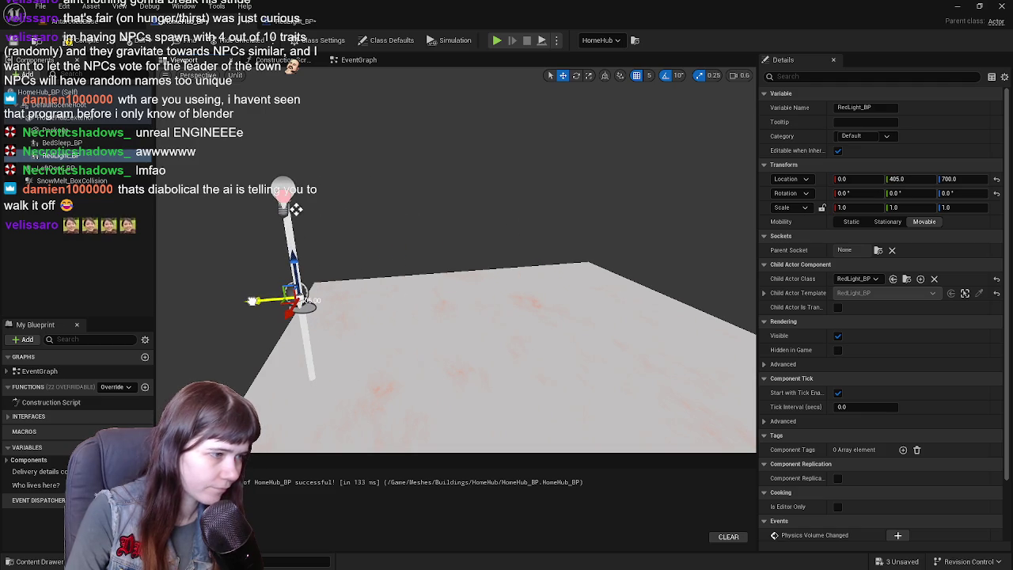
pyautogui.moveTo(378, 299); pyautogui.dragTo(420, 285)
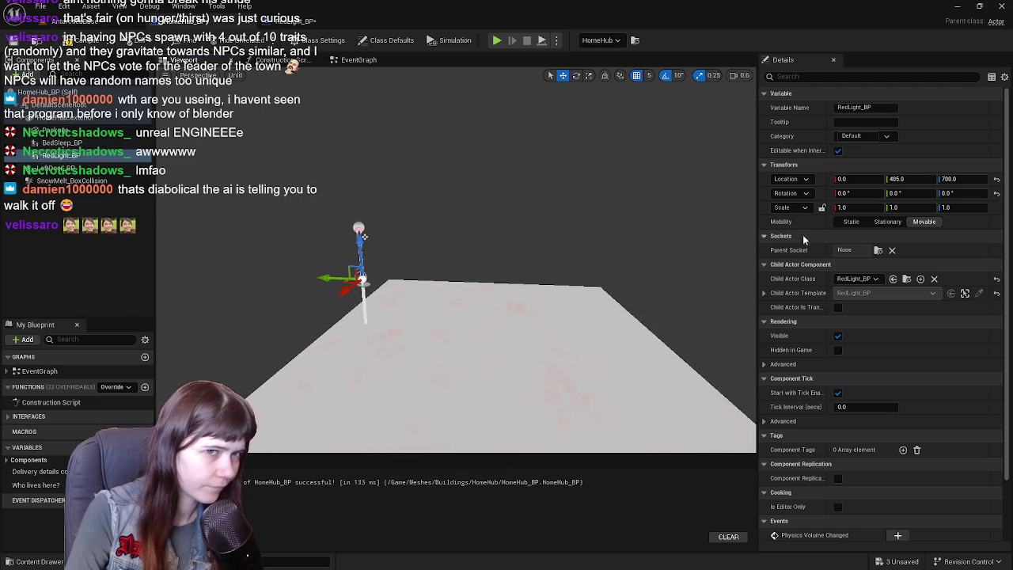
pyautogui.write('0')
pyautogui.press('Return')
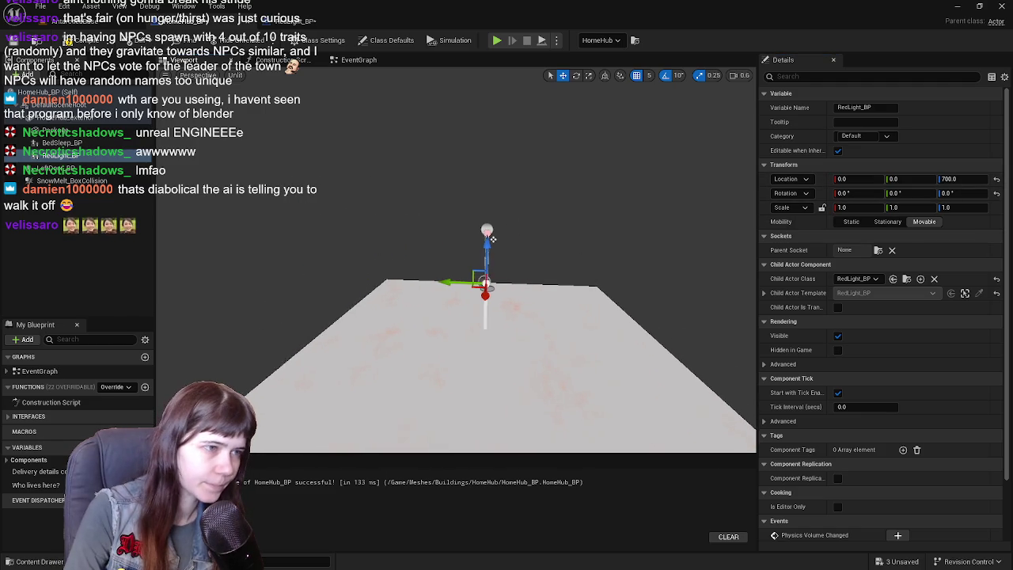
pyautogui.moveTo(538, 253); pyautogui.dragTo(558, 240)
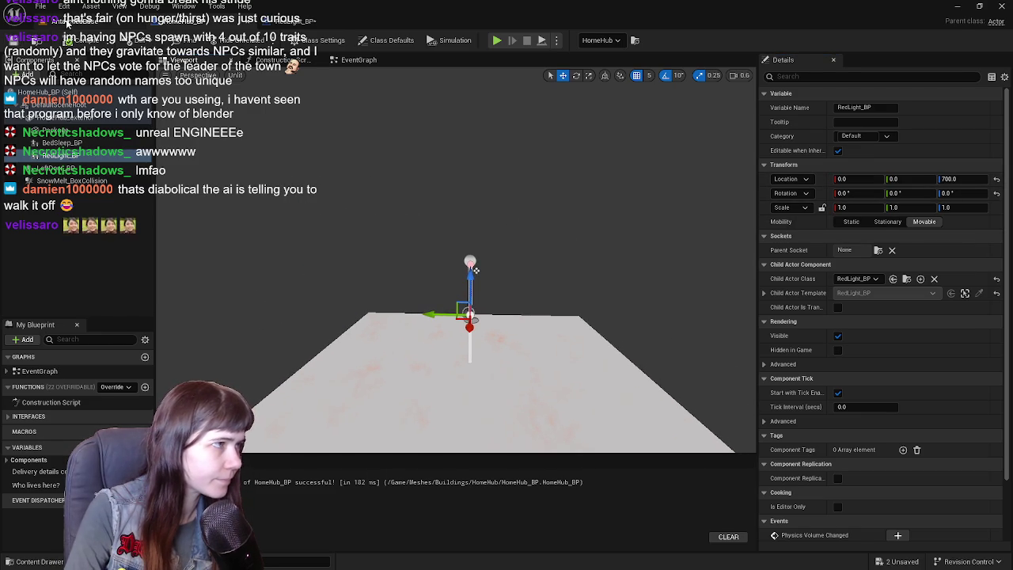
pyautogui.click(68, 24)
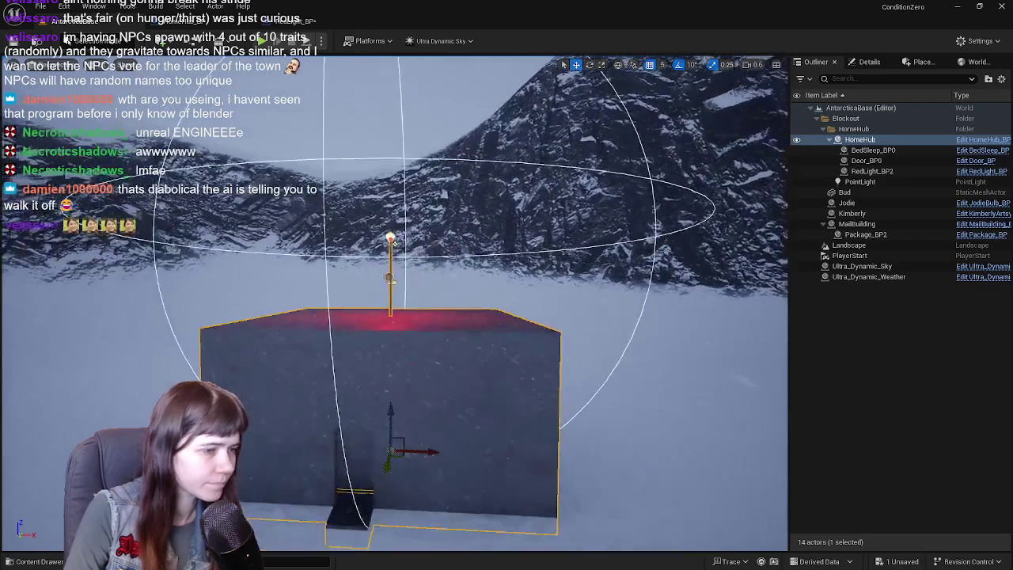
pyautogui.moveTo(390, 277); pyautogui.dragTo(424, 269)
pyautogui.click(879, 355)
pyautogui.moveTo(396, 317); pyautogui.dragTo(364, 285)
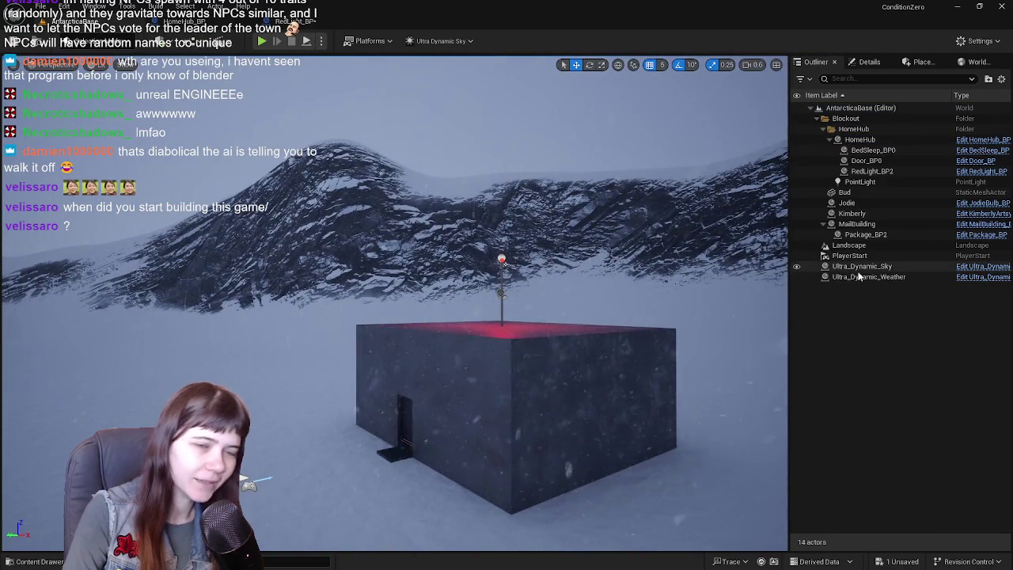
# Open RedLight_BP and set the Pole's Z scale to 5
pyautogui.hotkey('ctrl', 'space')
pyautogui.doubleClick(734, 435)
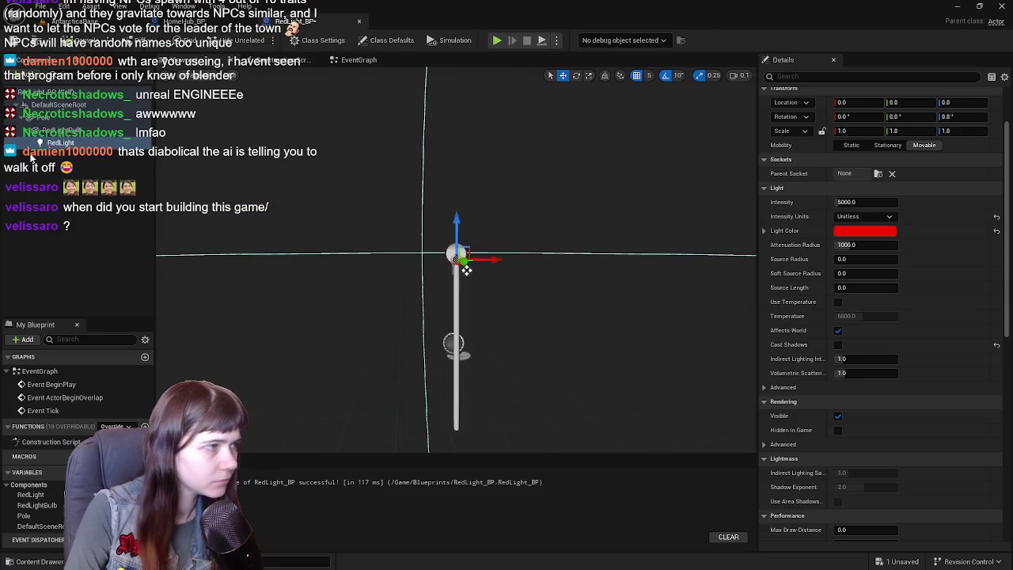
pyautogui.press('Up')
pyautogui.press('Up')
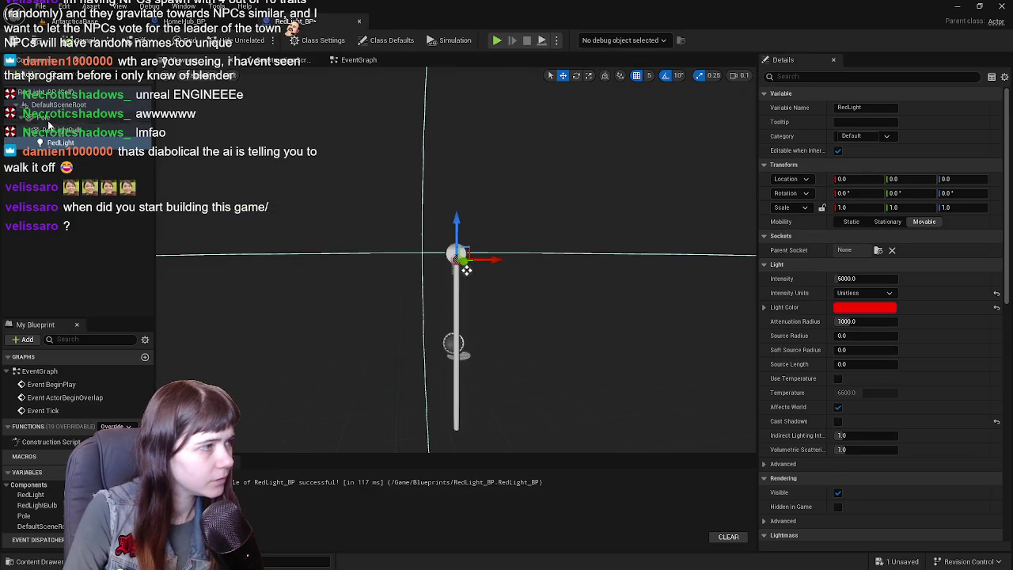
pyautogui.click(970, 207)
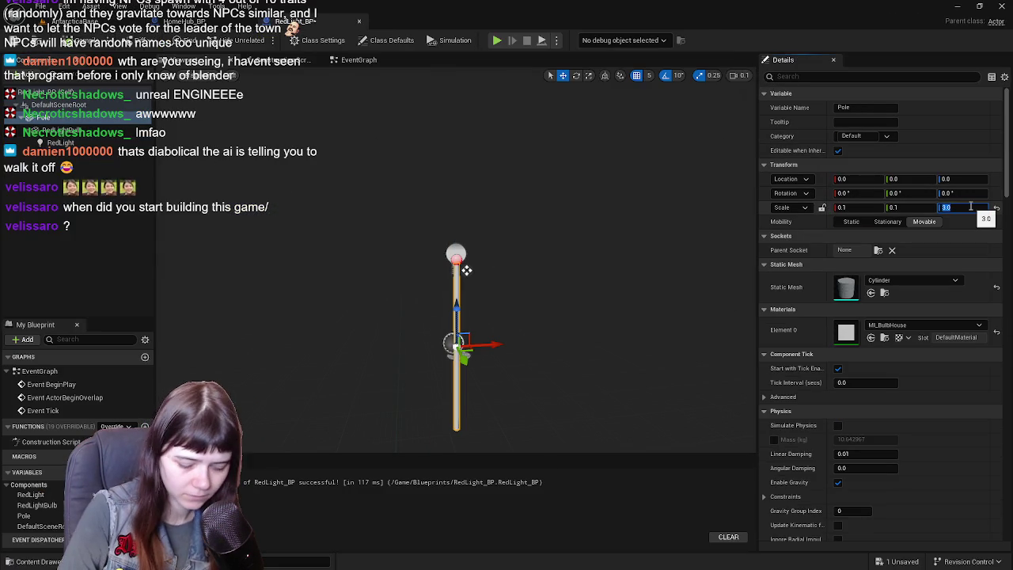
pyautogui.write('5')
pyautogui.press('Return')
# Undo the bulb's Z scale change of 2 and move RedLightBulb directly under DefaultSceneRoot
pyautogui.press('Down')
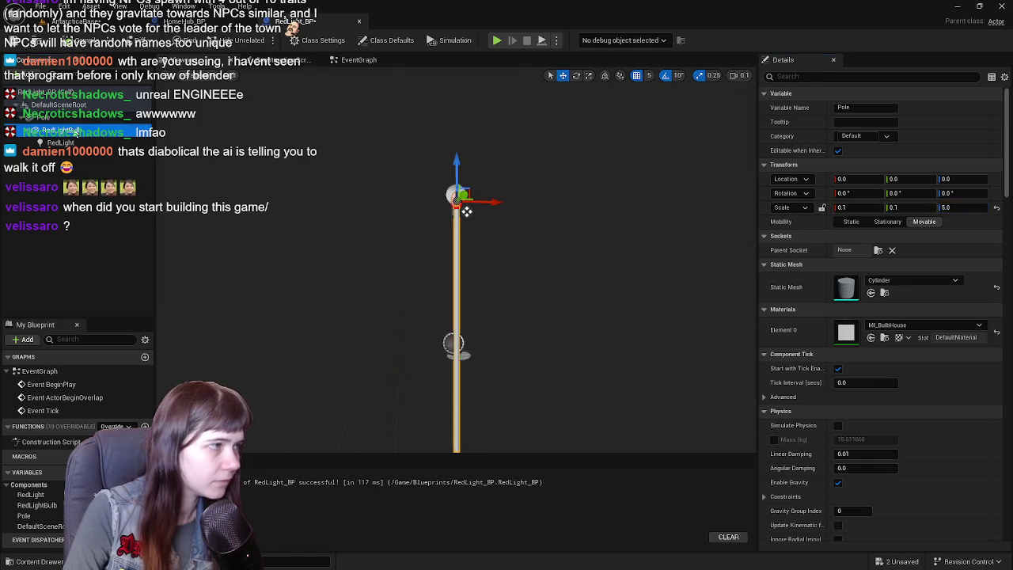
pyautogui.click(969, 207)
pyautogui.write('2')
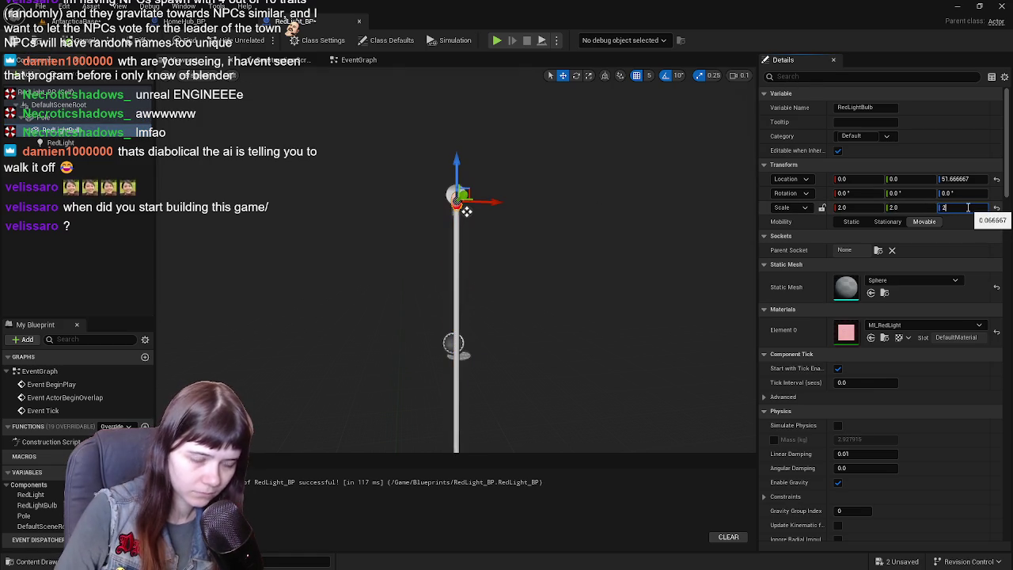
pyautogui.press('Return')
pyautogui.rightClick(489, 266)
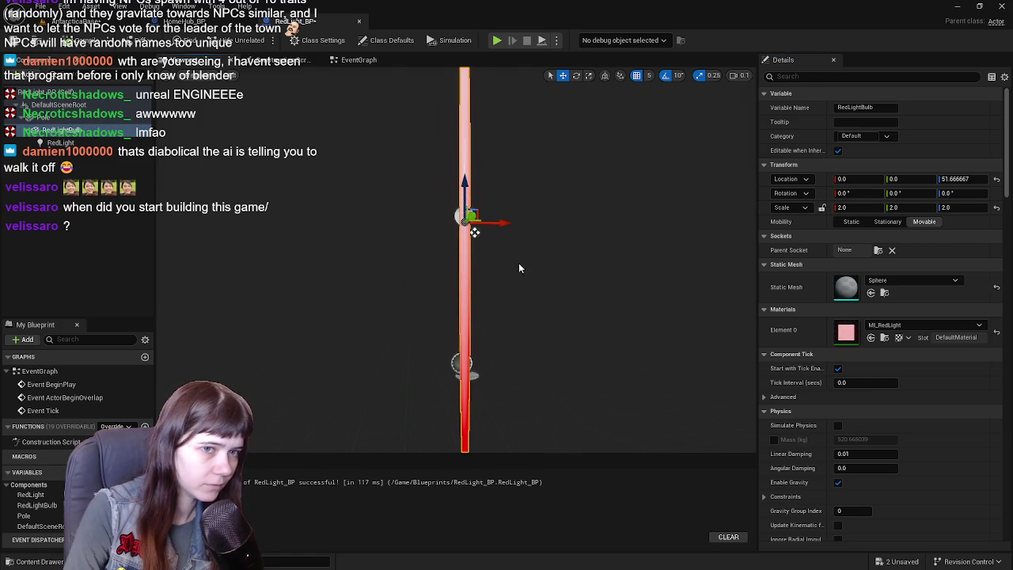
pyautogui.hotkey('ctrl', 'z')
pyautogui.moveTo(61, 130)
pyautogui.mouseDown()
pyautogui.moveTo(136, 210)
pyautogui.moveTo(94, 226)
pyautogui.mouseUp()
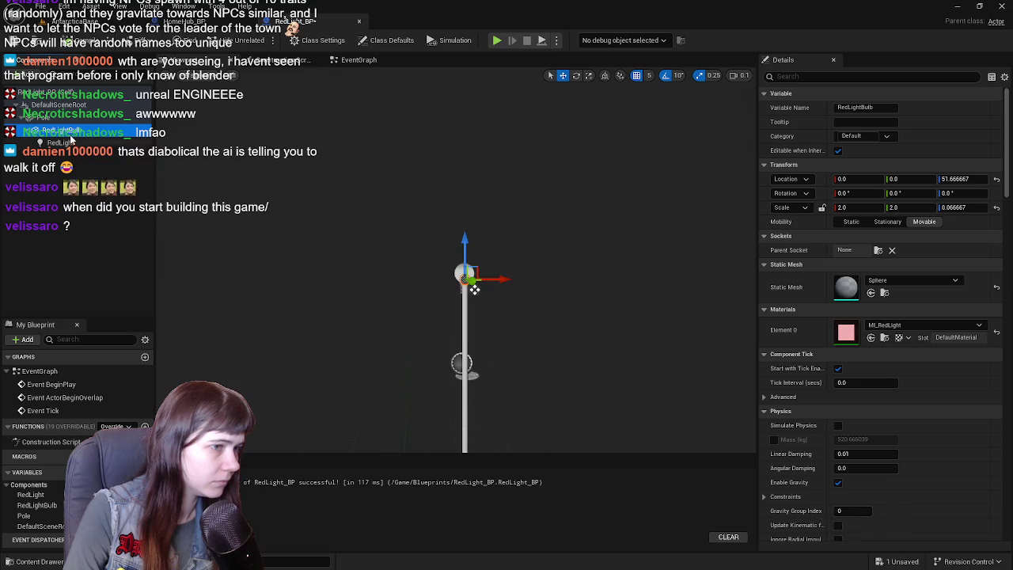
pyautogui.moveTo(67, 127); pyautogui.dragTo(57, 105)
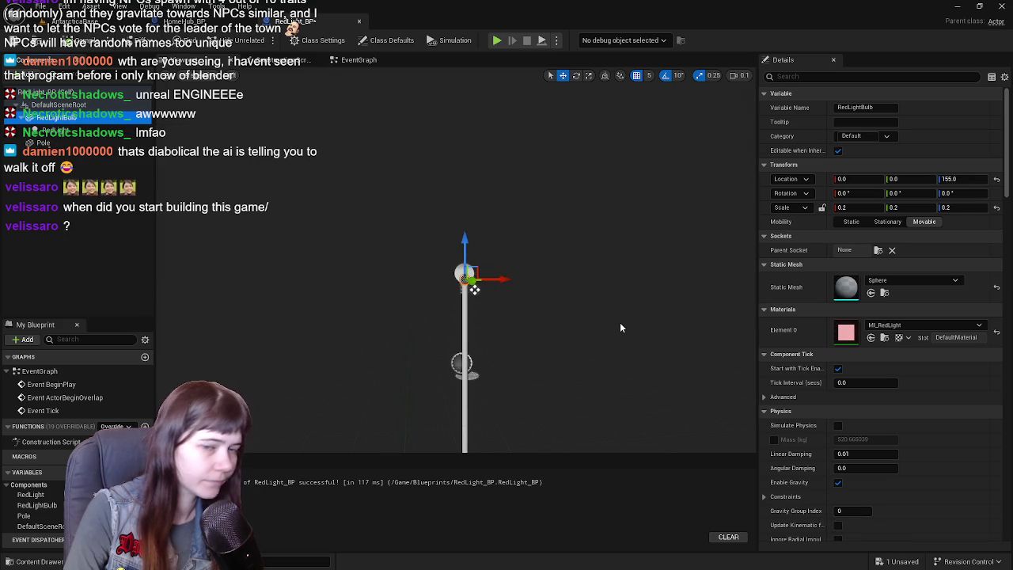
pyautogui.click(43, 142)
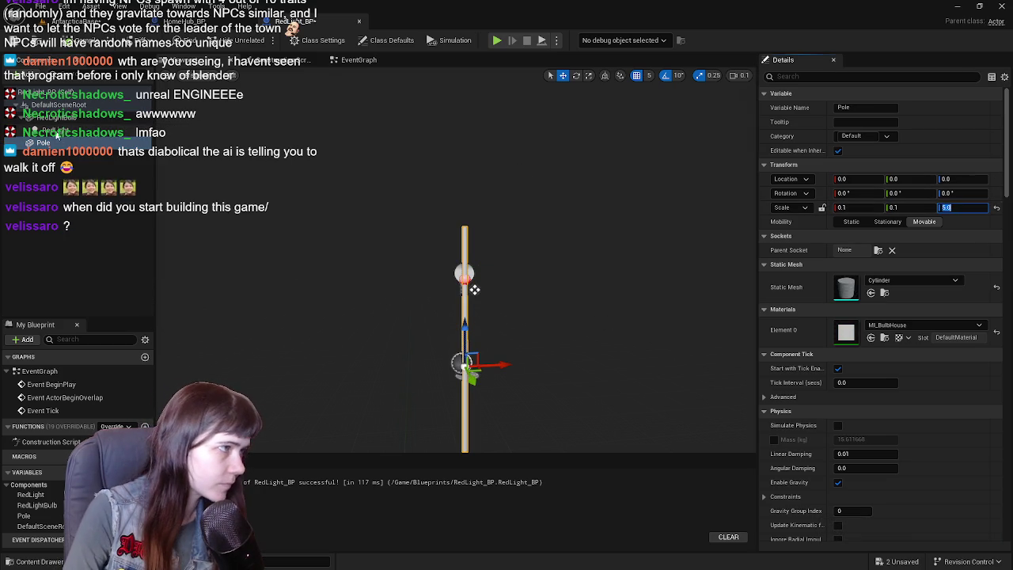
pyautogui.click(63, 130)
pyautogui.moveTo(474, 290)
pyautogui.mouseDown()
pyautogui.moveTo(480, 277)
pyautogui.moveTo(466, 293)
pyautogui.moveTo(452, 107)
pyautogui.moveTo(451, 154)
pyautogui.moveTo(468, 101)
pyautogui.moveTo(468, 203)
pyautogui.moveTo(571, 200)
pyautogui.mouseUp()
pyautogui.scroll(4, 479, 301)
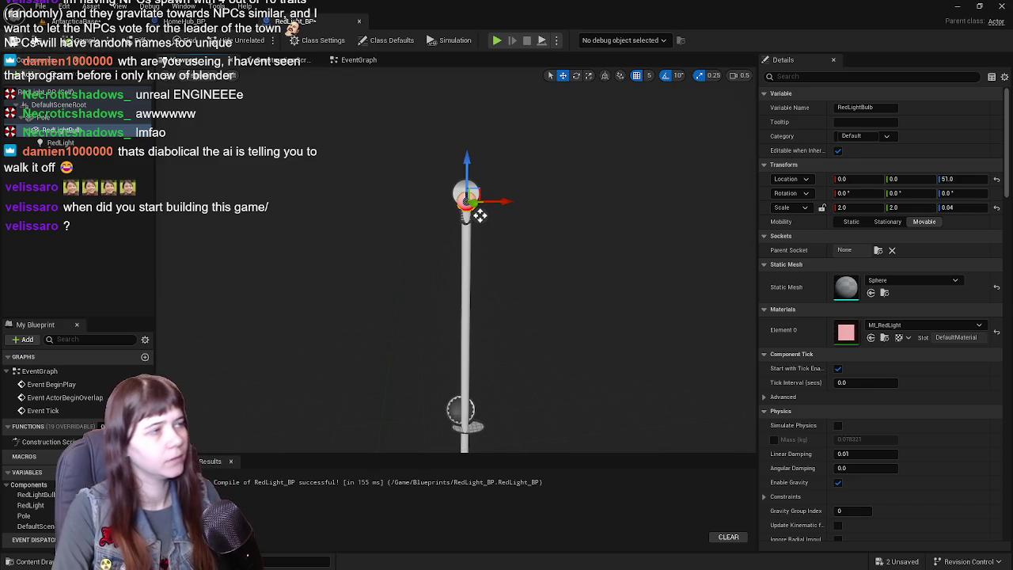
# Save all changes and go back to the HomeHub_BP blueprint
pyautogui.click(75, 22)
pyautogui.hotkey('ctrl', 's')
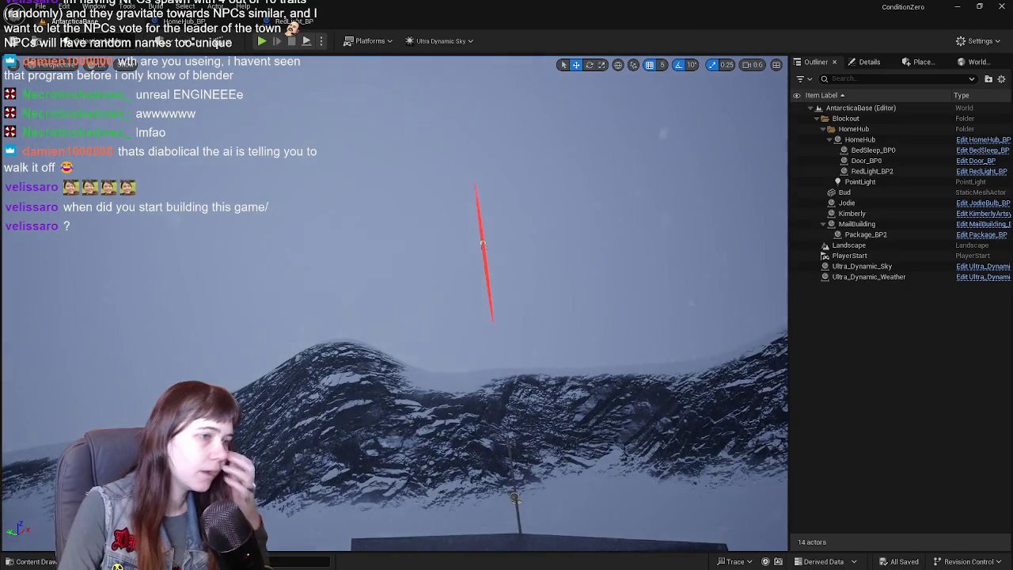
pyautogui.click(292, 22)
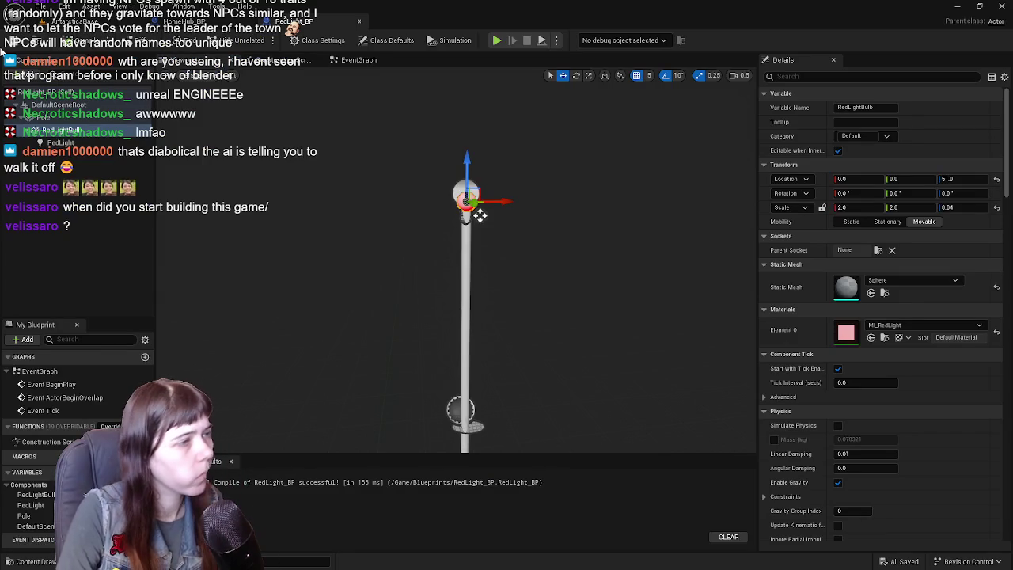
pyautogui.click(190, 22)
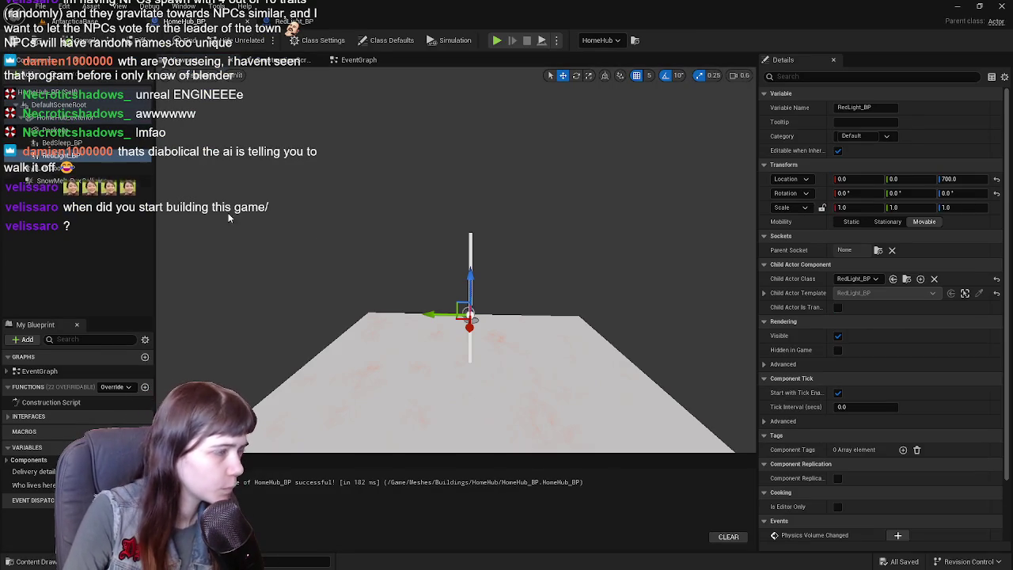
# Reset the roof Child Actor Class to None, then search 'red' and reassign RedLight_BP
pyautogui.moveTo(620, 265); pyautogui.dragTo(633, 313)
pyautogui.click(996, 282)
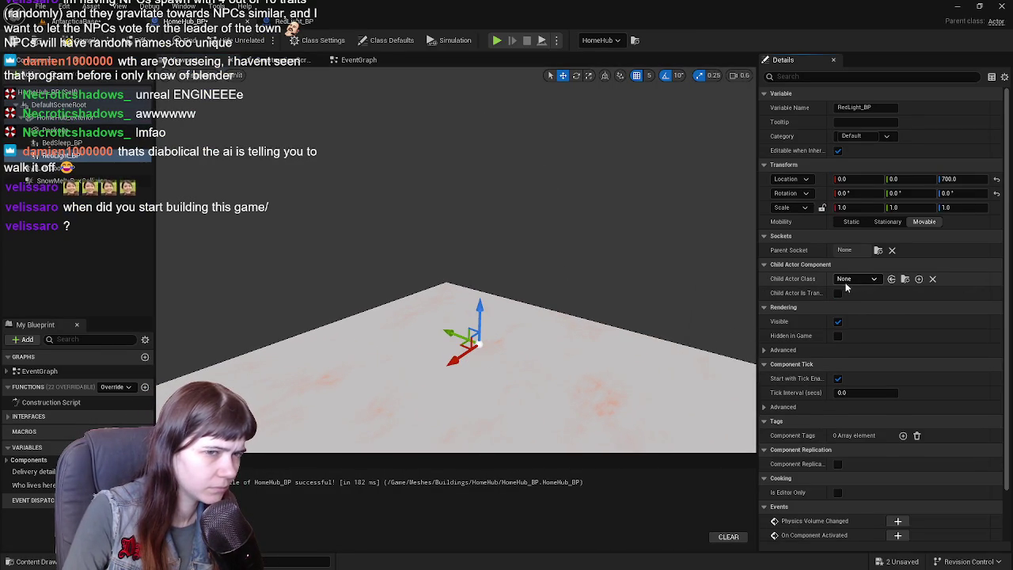
pyautogui.click(848, 282)
pyautogui.write('red')
pyautogui.click(904, 340)
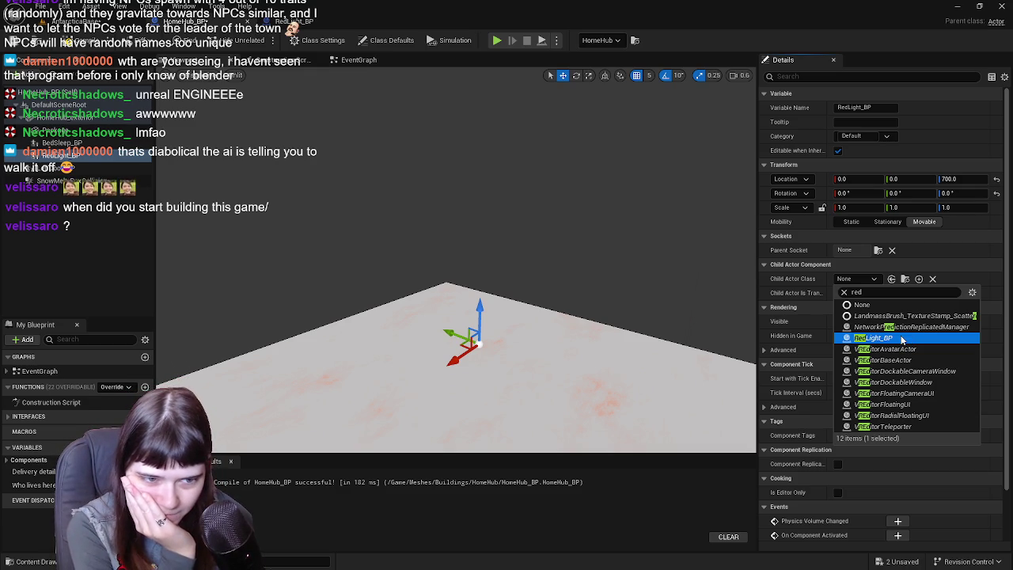
pyautogui.hotkey('alt', 'Tab')
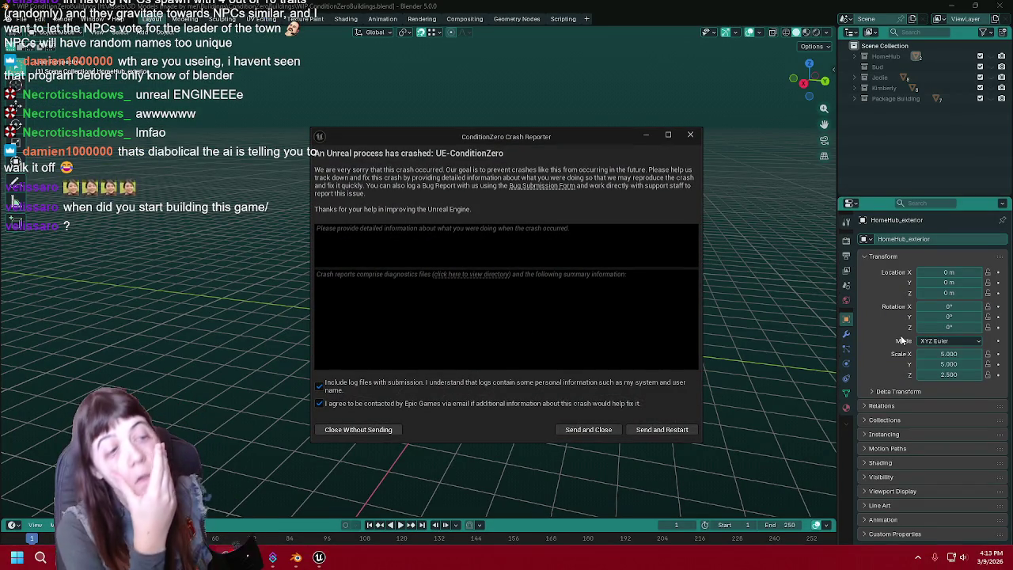
# Send the crash report and restart Unreal Engine from the Crash Reporter
pyautogui.click(658, 429)
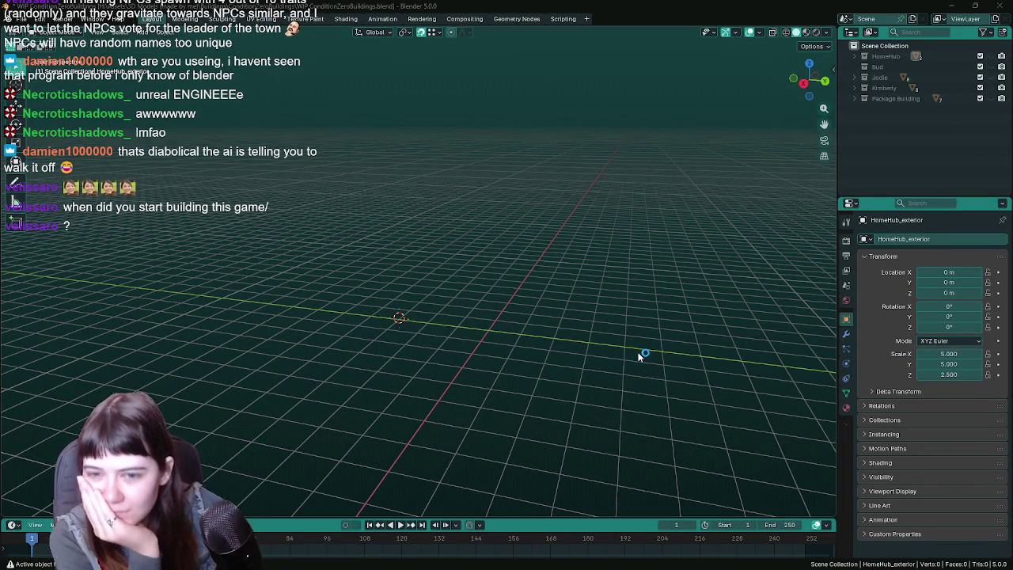
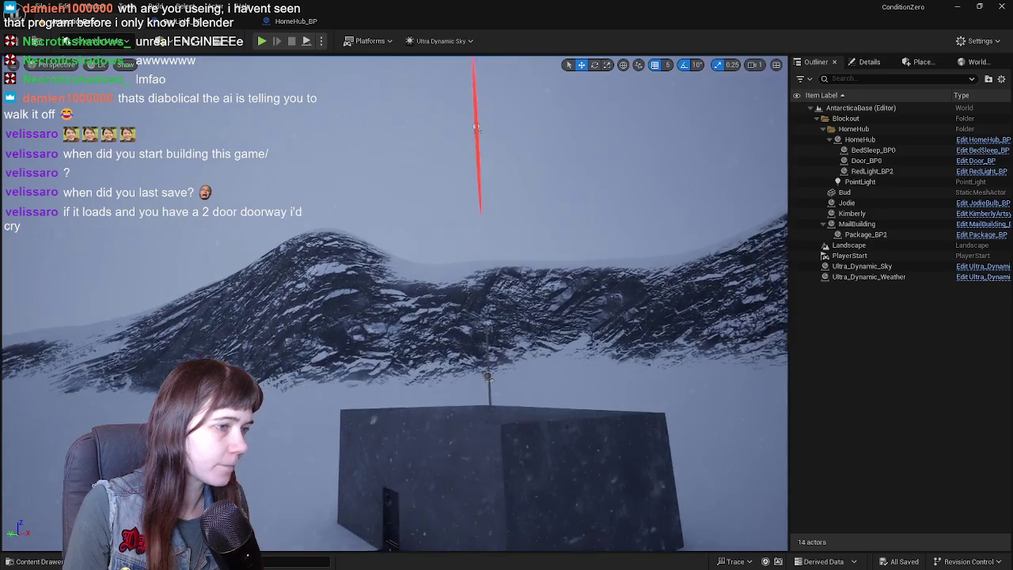
# Open HomeHub_BP's Viewport preview and orbit to see the slab and red-light pole
pyautogui.moveTo(336, 237); pyautogui.dragTo(336, 165)
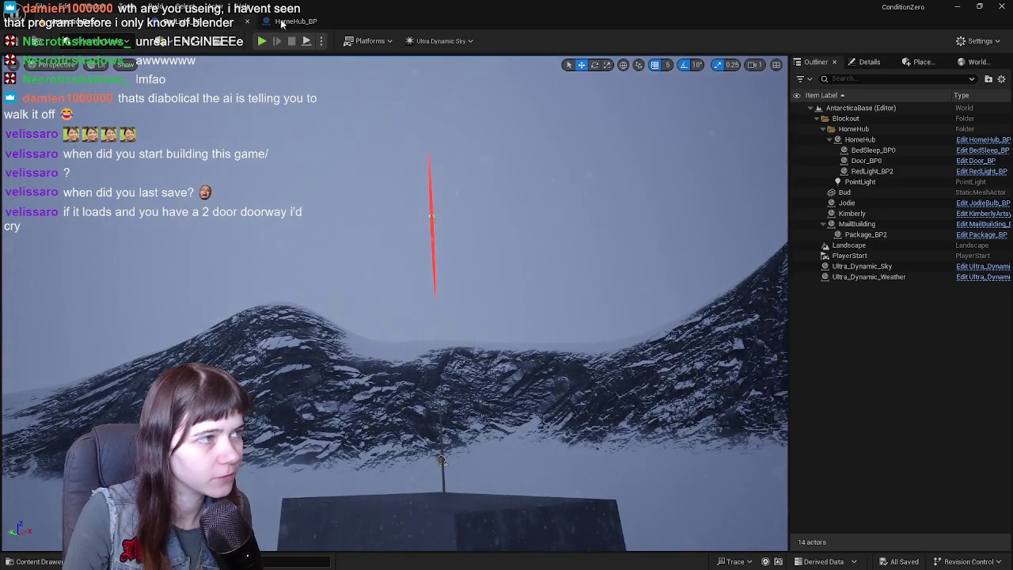
pyautogui.click(281, 23)
pyautogui.click(198, 60)
pyautogui.moveTo(430, 182)
pyautogui.mouseDown()
pyautogui.moveTo(481, 129)
pyautogui.moveTo(477, 167)
pyautogui.mouseUp()
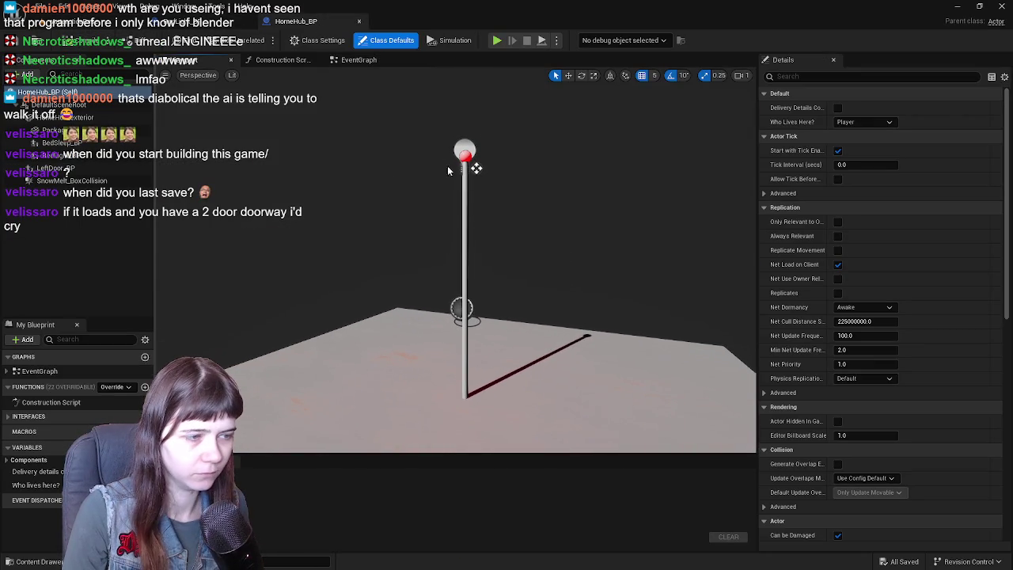
# Compare the Blueprint with the snowy level, then select the RedLight_BP component at 0, 0, 700
pyautogui.click(147, 28)
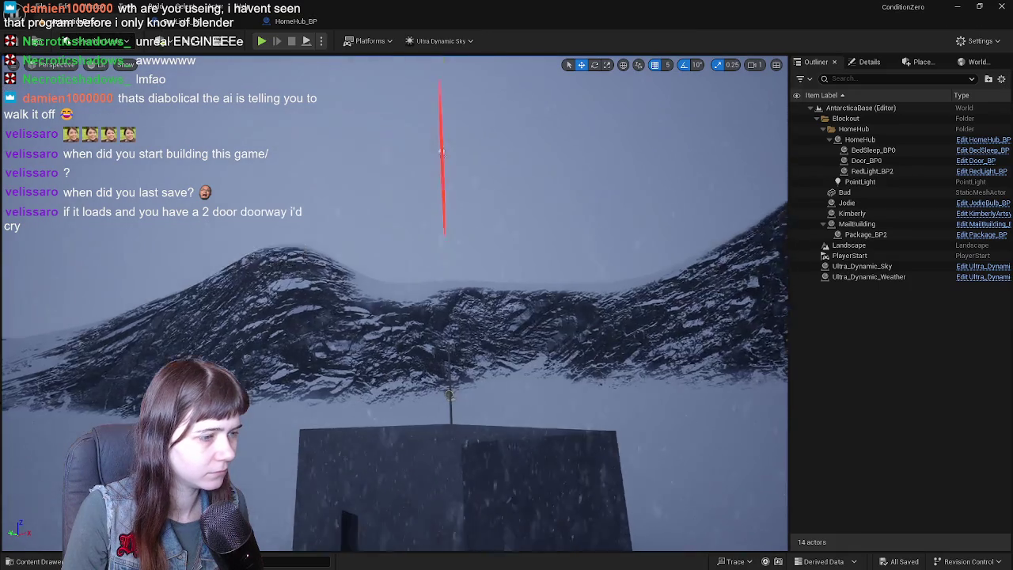
pyautogui.click(297, 21)
pyautogui.click(148, 21)
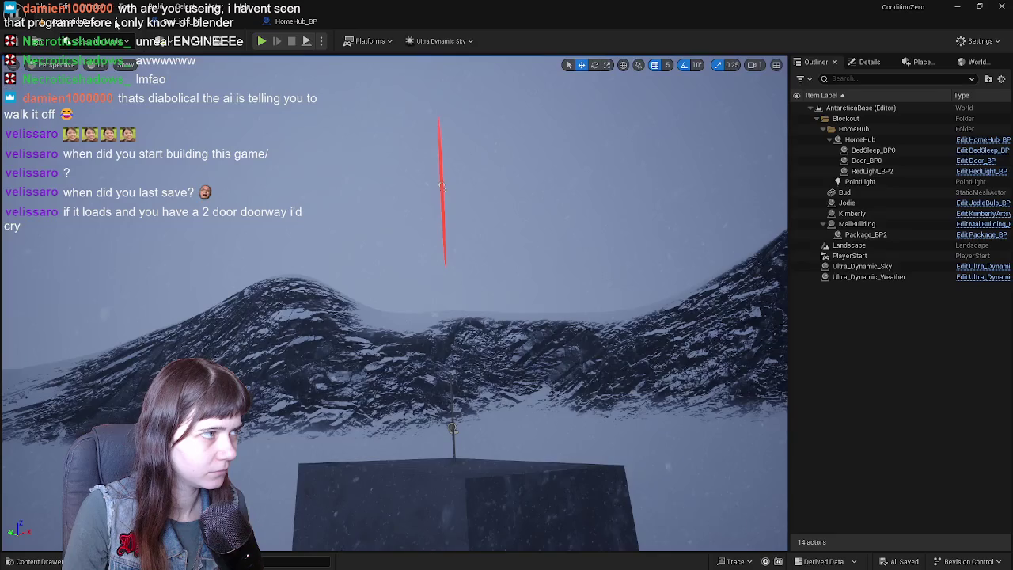
pyautogui.click(316, 24)
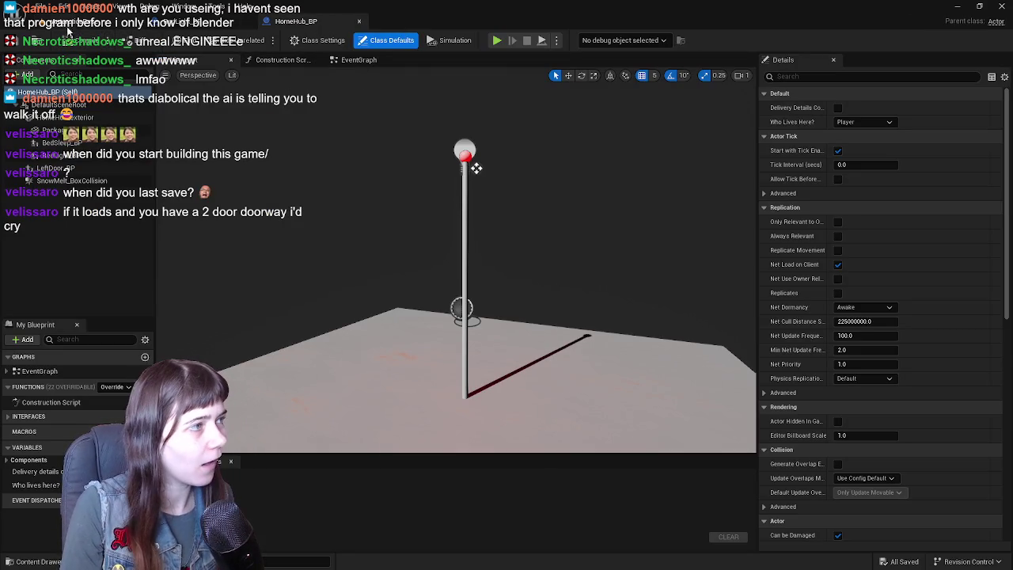
pyautogui.click(106, 30)
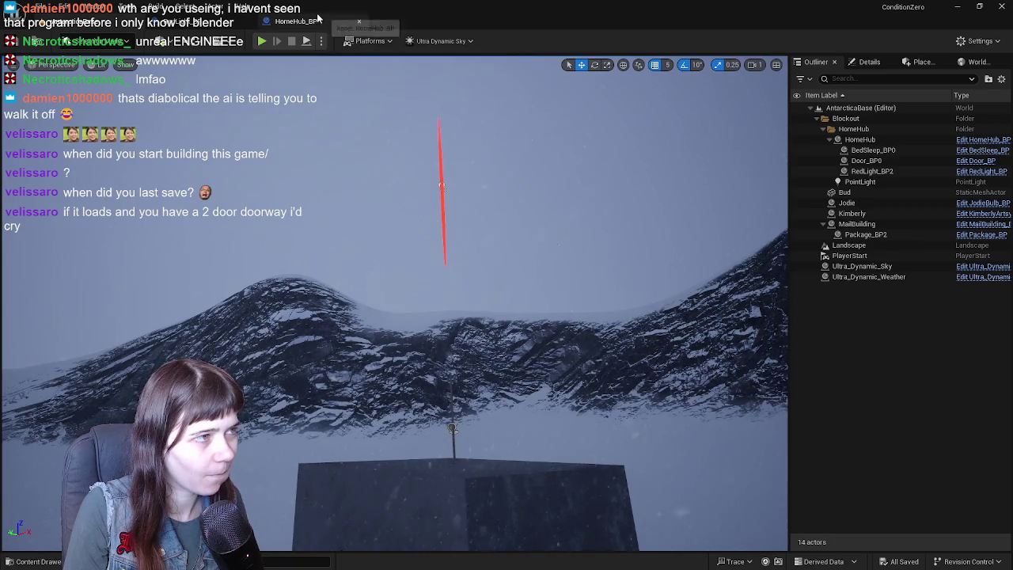
pyautogui.click(297, 22)
pyautogui.click(467, 204)
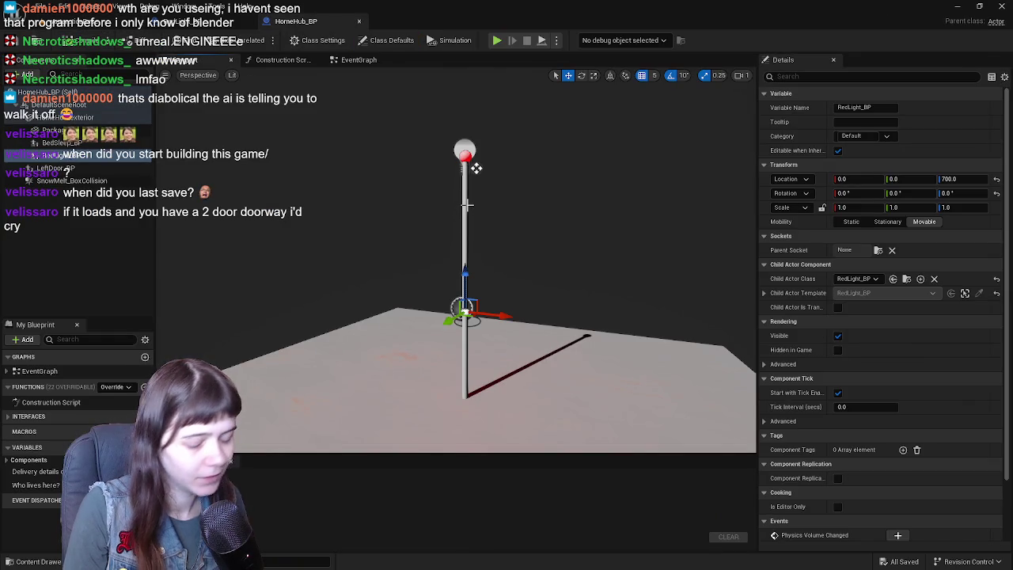
# Delete the old RedLight_BP component and add a fresh RedLight_BP from the Content Drawer
pyautogui.press('Delete')
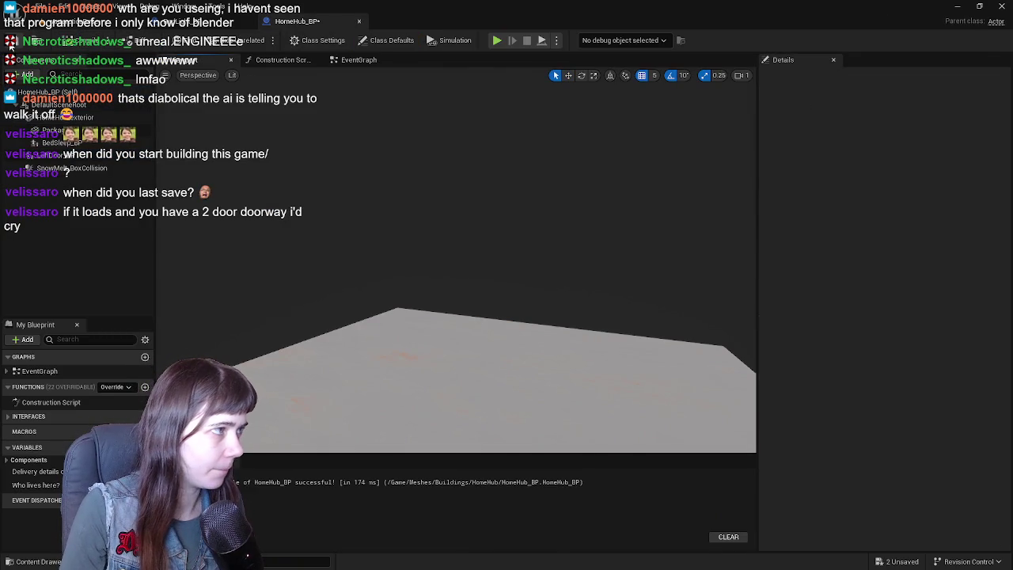
pyautogui.click(198, 22)
pyautogui.click(266, 24)
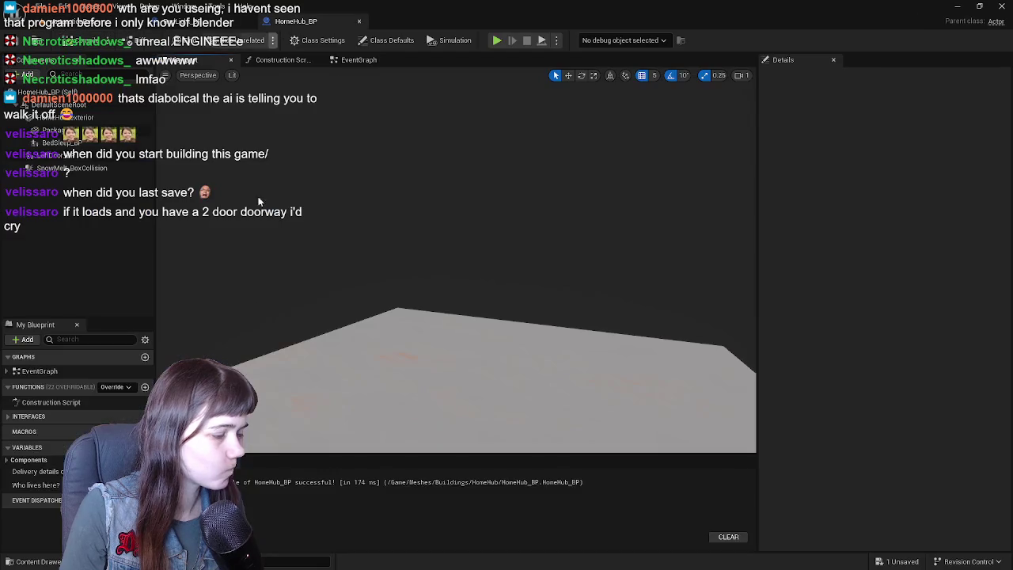
pyautogui.hotkey('ctrl', 'space')
pyautogui.moveTo(733, 423)
pyautogui.mouseDown()
pyautogui.moveTo(119, 252)
pyautogui.moveTo(67, 158)
pyautogui.moveTo(72, 119)
pyautogui.mouseUp()
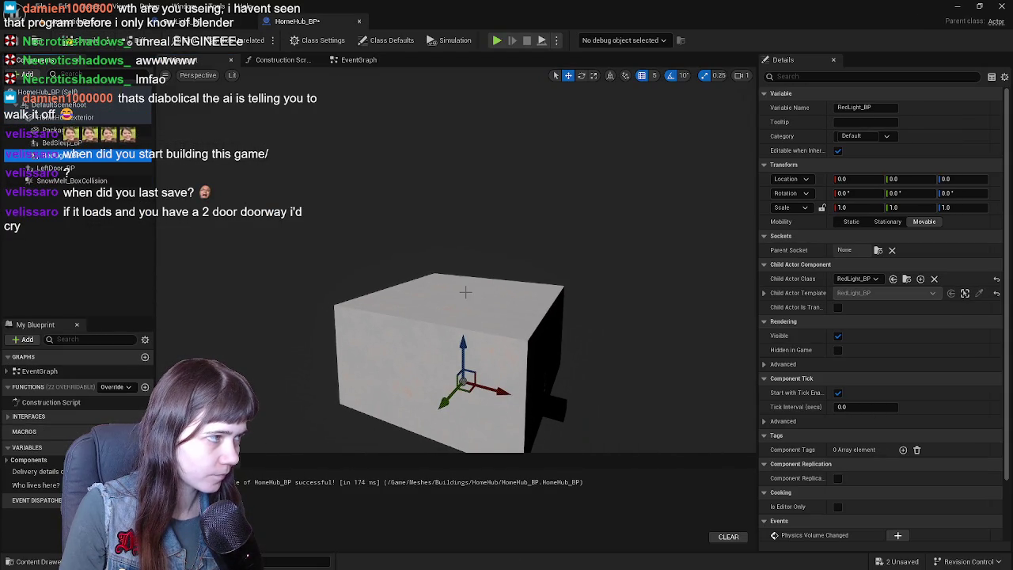
# Raise the new red light above the box to Location Z 800
pyautogui.moveTo(464, 340)
pyautogui.mouseDown()
pyautogui.moveTo(461, 225)
pyautogui.moveTo(441, 207)
pyautogui.mouseUp()
pyautogui.write('700')
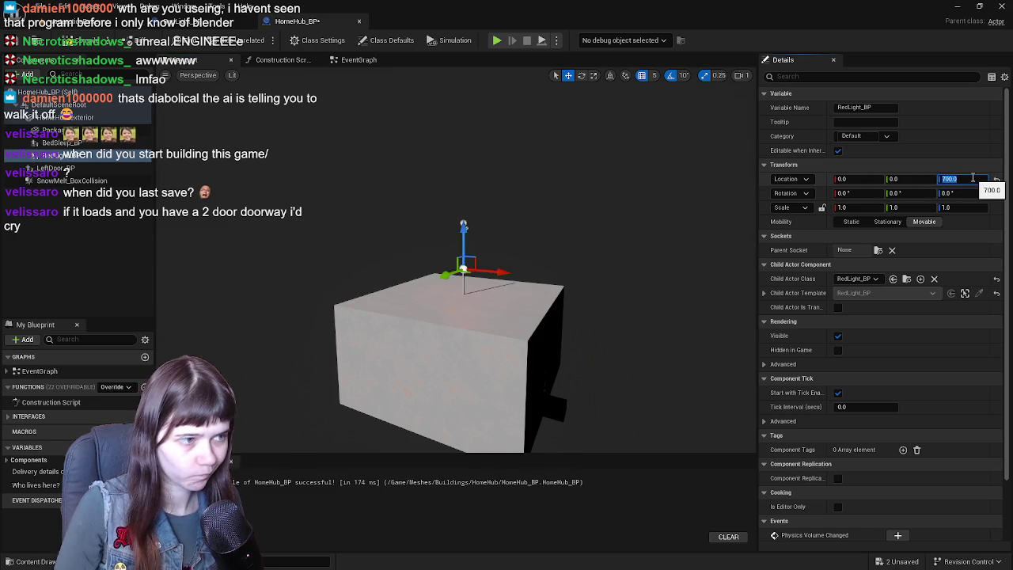
pyautogui.press('Return')
pyautogui.scroll(5, 654, 204)
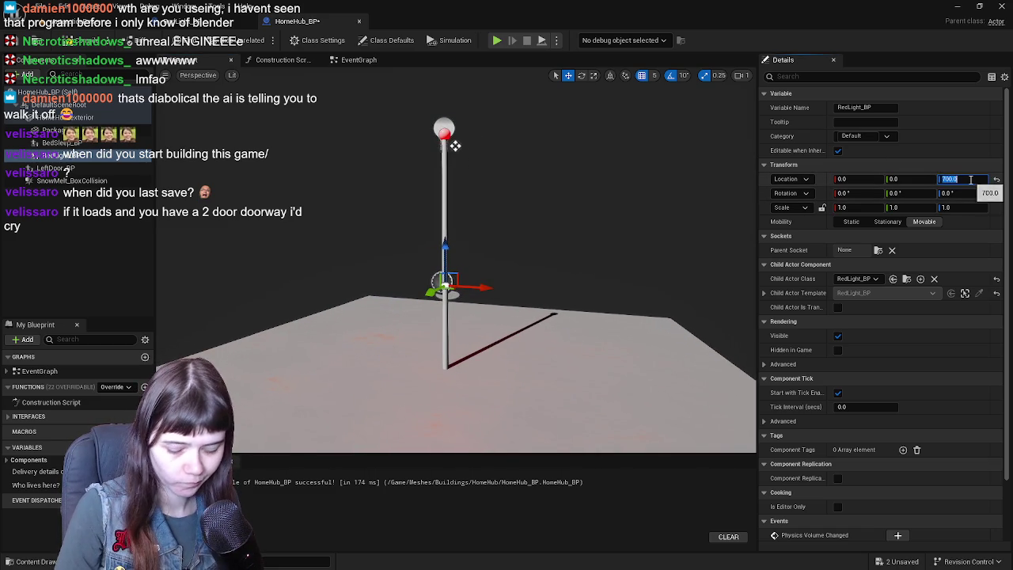
pyautogui.write('800')
pyautogui.press('Return')
pyautogui.scroll(5, 465, 238)
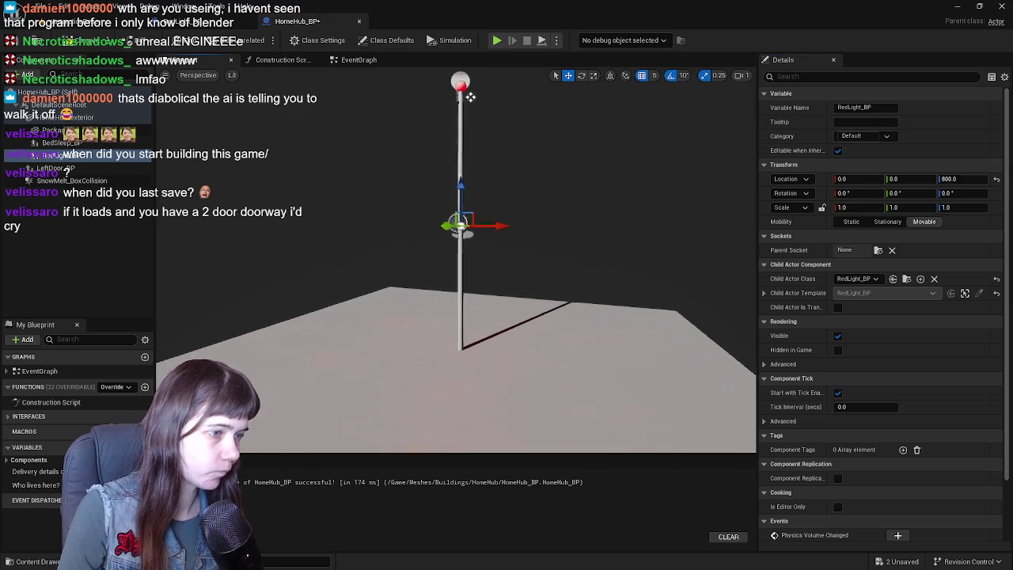
pyautogui.scroll(3, 464, 68)
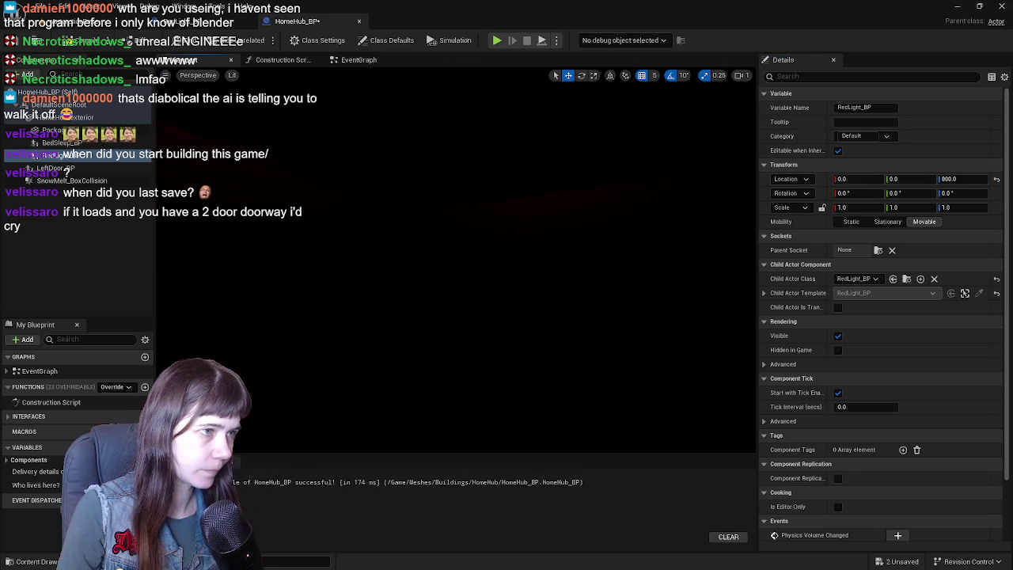
# Switch the Blueprint preview to Unlit shading and return to the level
pyautogui.click(231, 76)
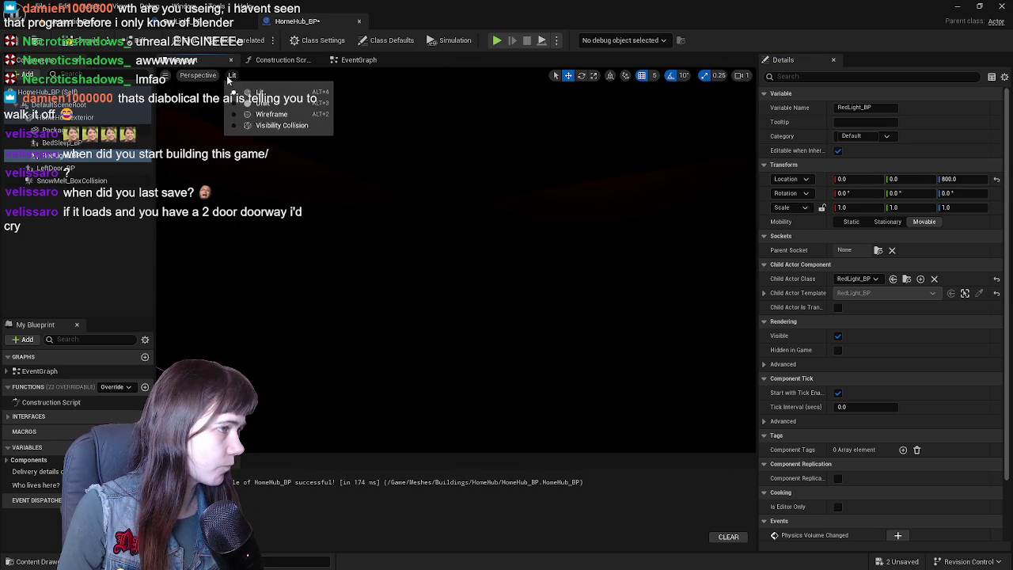
pyautogui.click(255, 102)
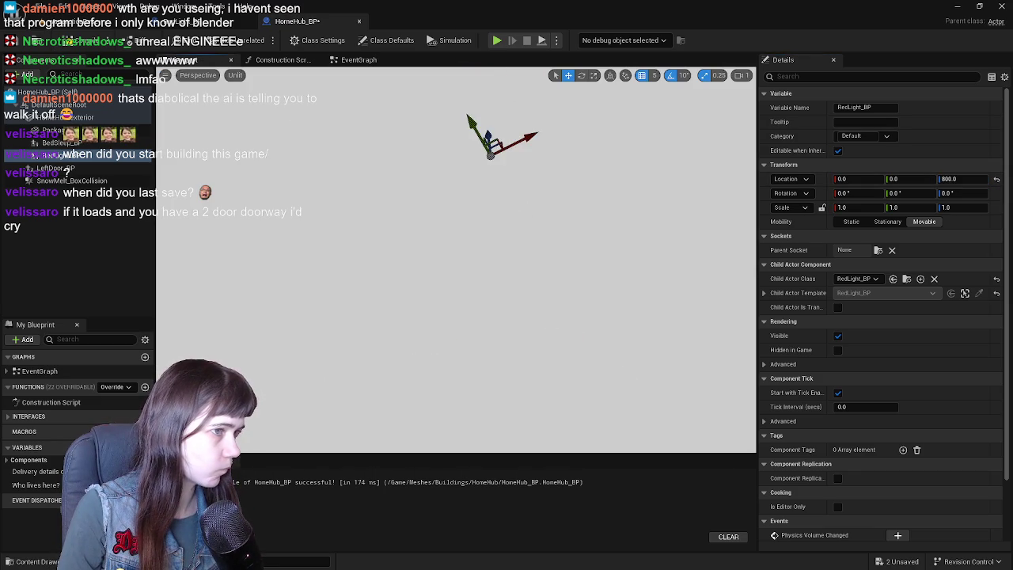
pyautogui.scroll(-5, 471, 114)
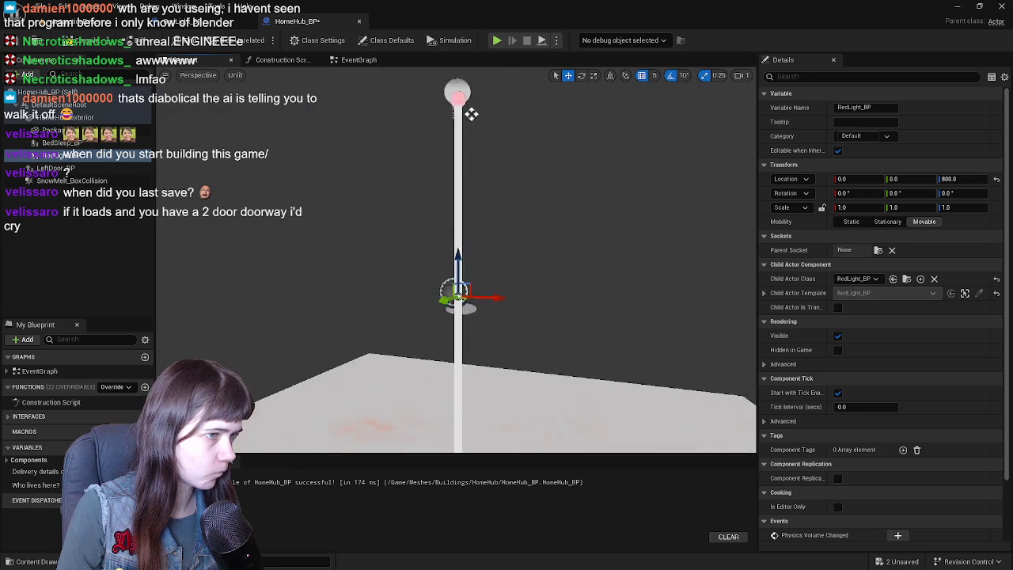
pyautogui.scroll(-5, 471, 114)
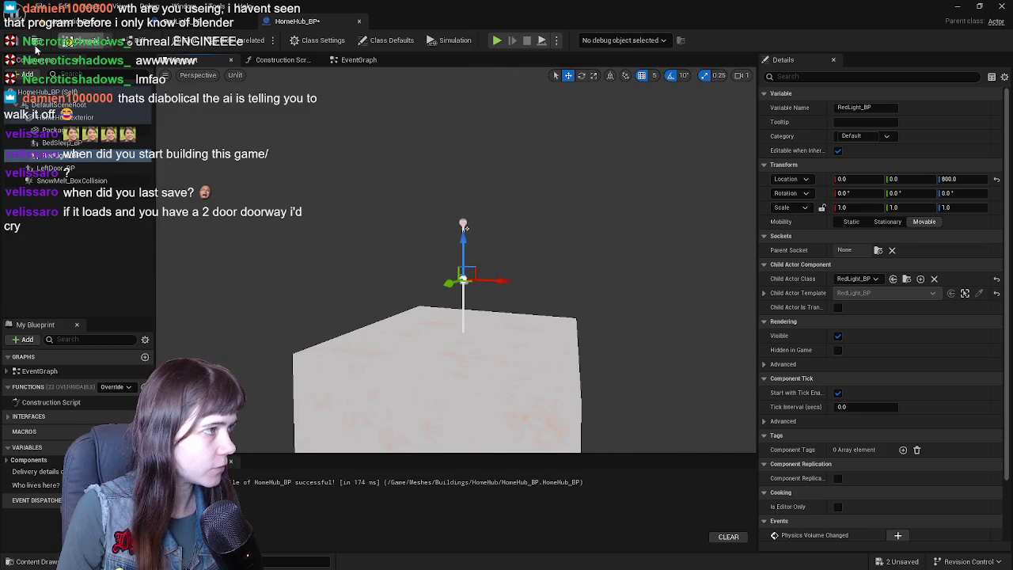
pyautogui.click(92, 30)
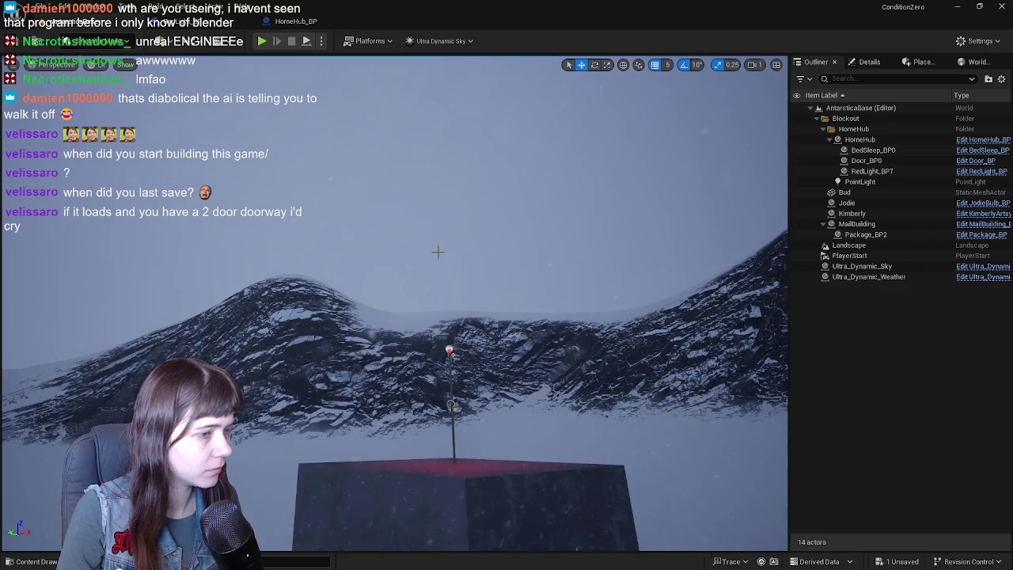
# Orbit the building, play-test by walking the mannequin toward it, then reopen HomeHub_BP
pyautogui.scroll(-10, 438, 251)
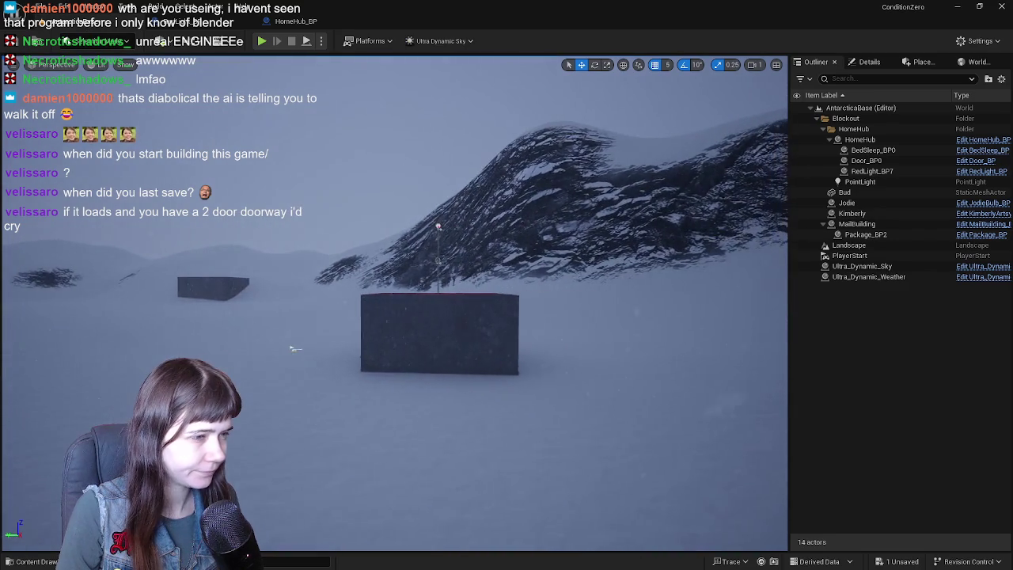
pyautogui.scroll(10, 293, 348)
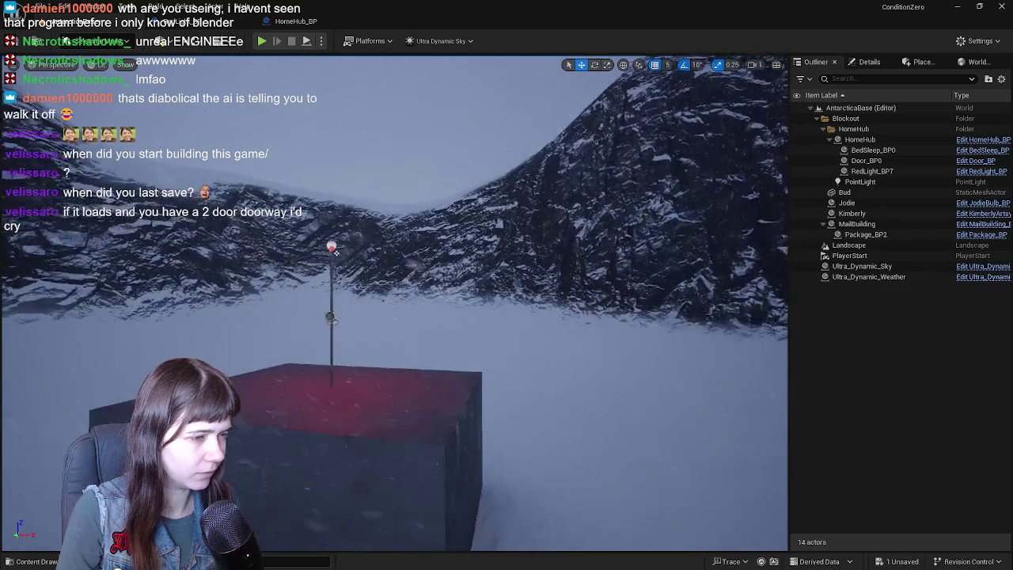
pyautogui.moveTo(334, 251)
pyautogui.mouseDown()
pyautogui.moveTo(340, 273)
pyautogui.moveTo(344, 253)
pyautogui.moveTo(396, 253)
pyautogui.mouseUp()
pyautogui.hotkey('alt', 'p')
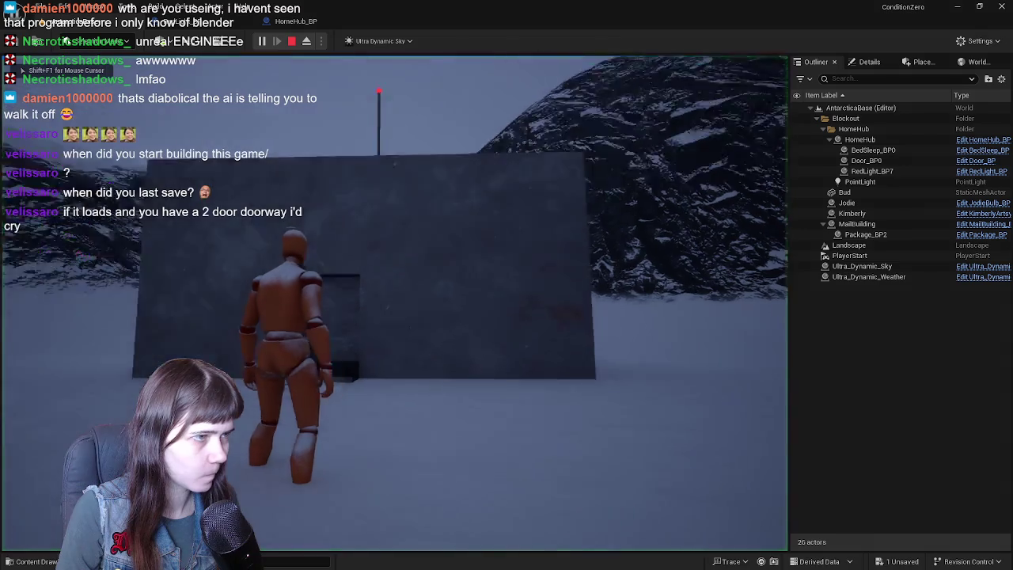
pyautogui.press('w')
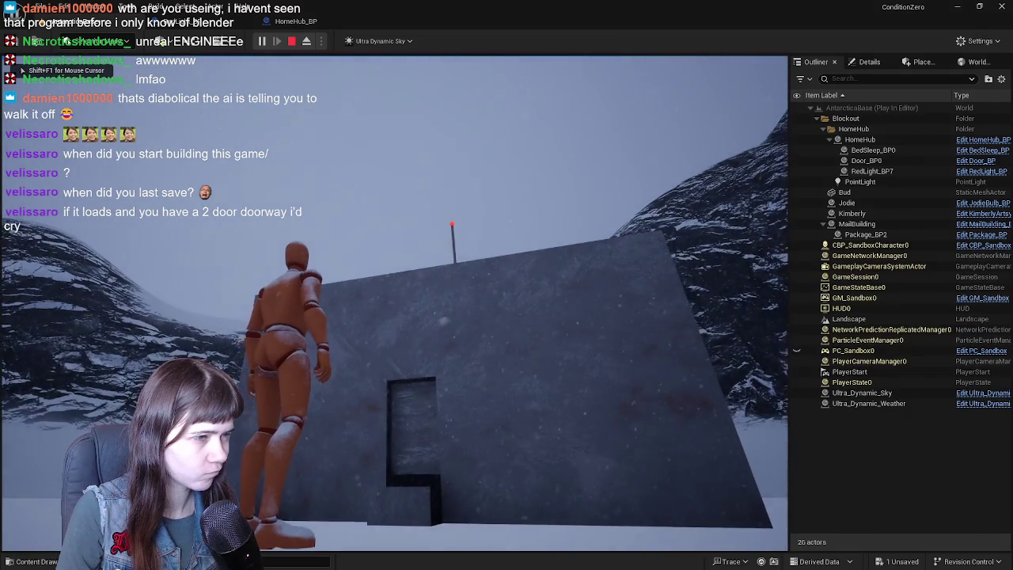
pyautogui.press('Escape')
pyautogui.click(296, 21)
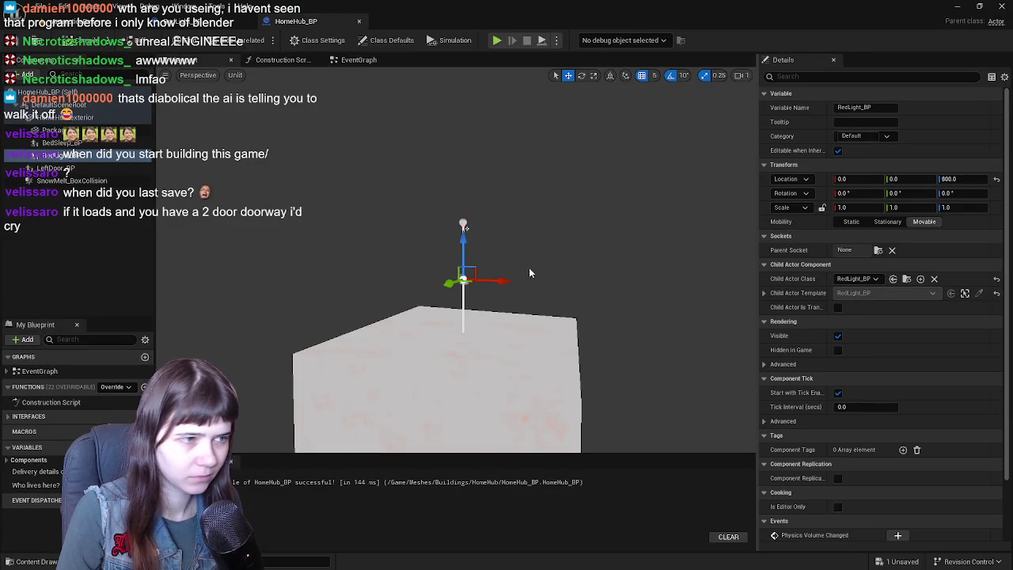
# Delete the red light from HomeHub_BP, open RedLight_BP and inspect the Pole's vertical scale
pyautogui.press('Delete')
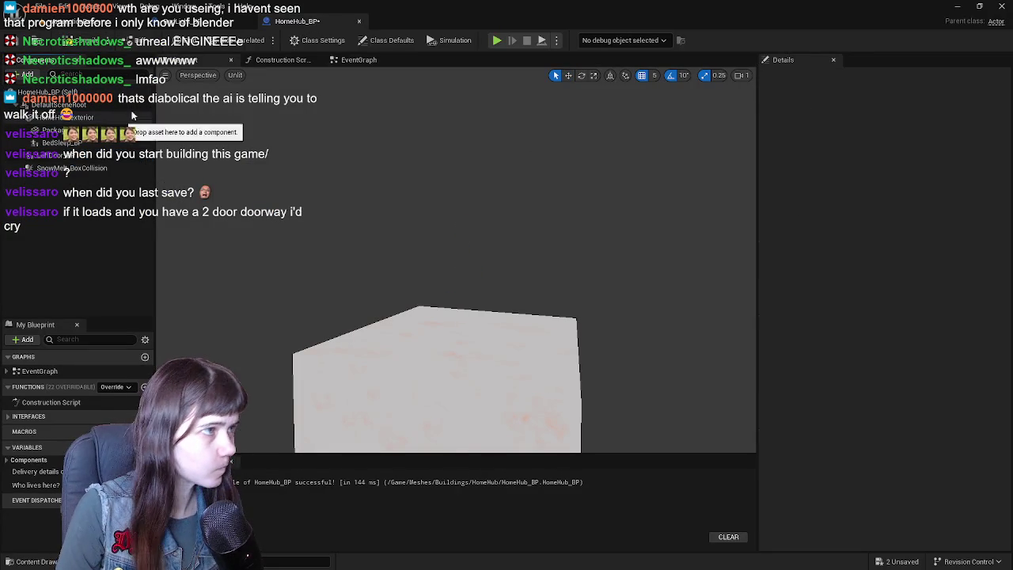
pyautogui.click(198, 21)
pyautogui.click(198, 59)
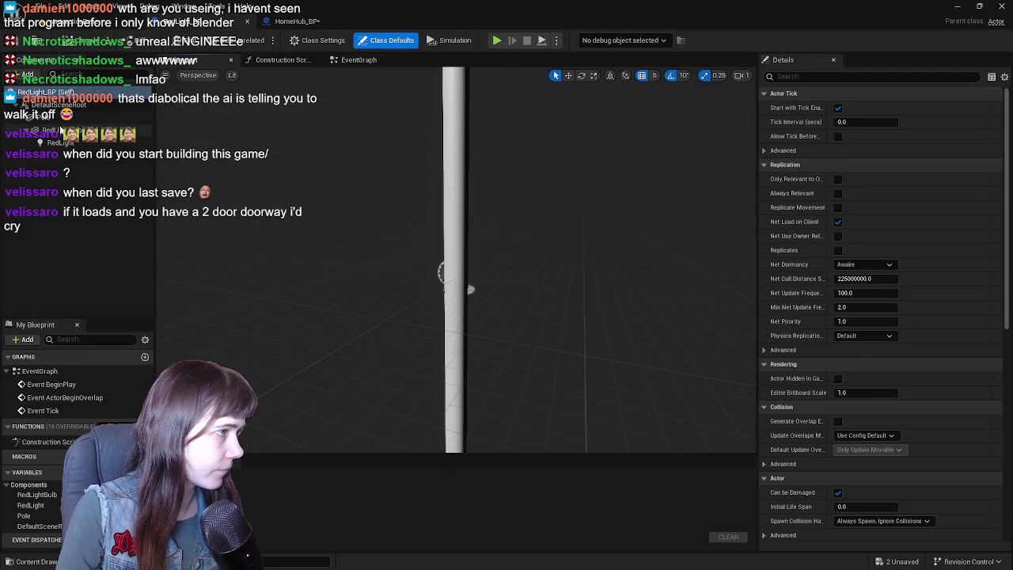
pyautogui.click(52, 117)
pyautogui.scroll(-3, 476, 176)
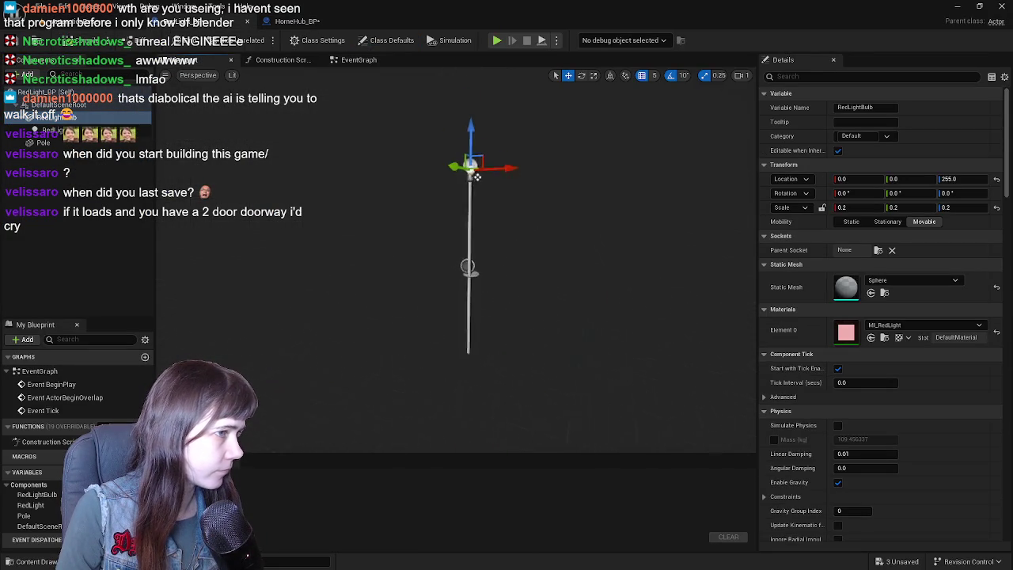
pyautogui.click(470, 205)
pyautogui.click(966, 211)
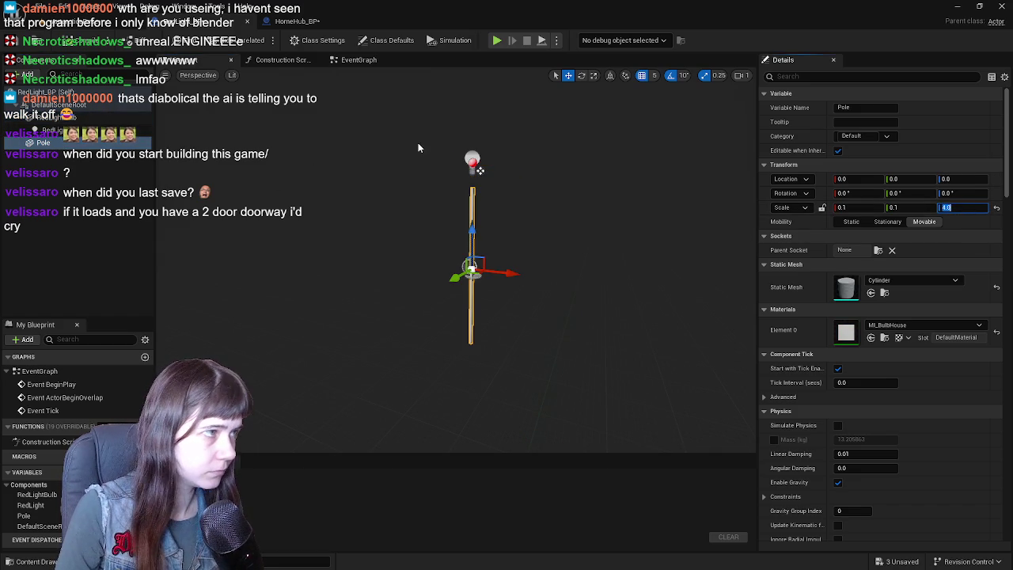
# Lower the RedLight onto the pole at Location Z 51
pyautogui.click(49, 117)
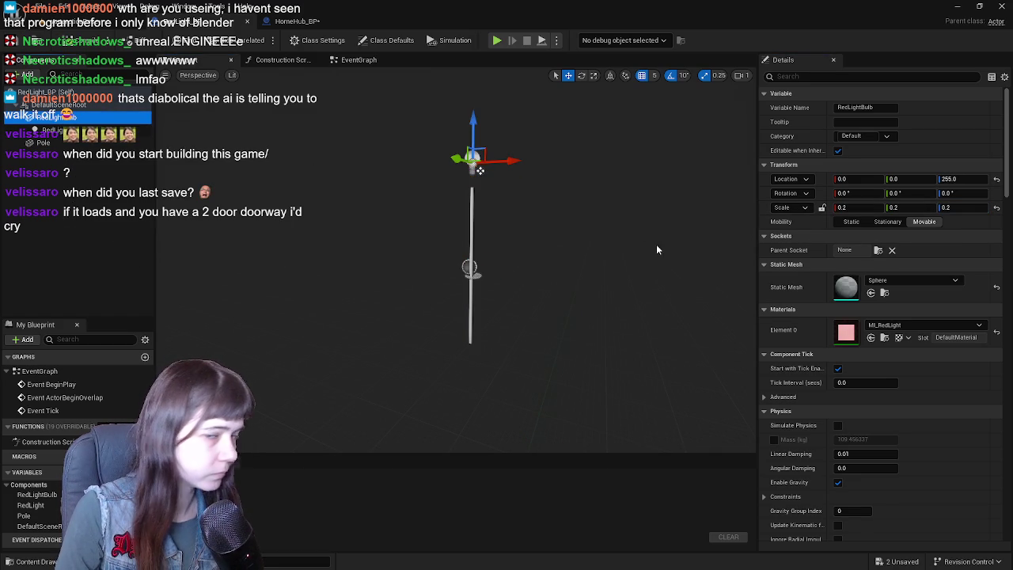
pyautogui.moveTo(552, 182); pyautogui.dragTo(546, 202)
pyautogui.click(71, 129)
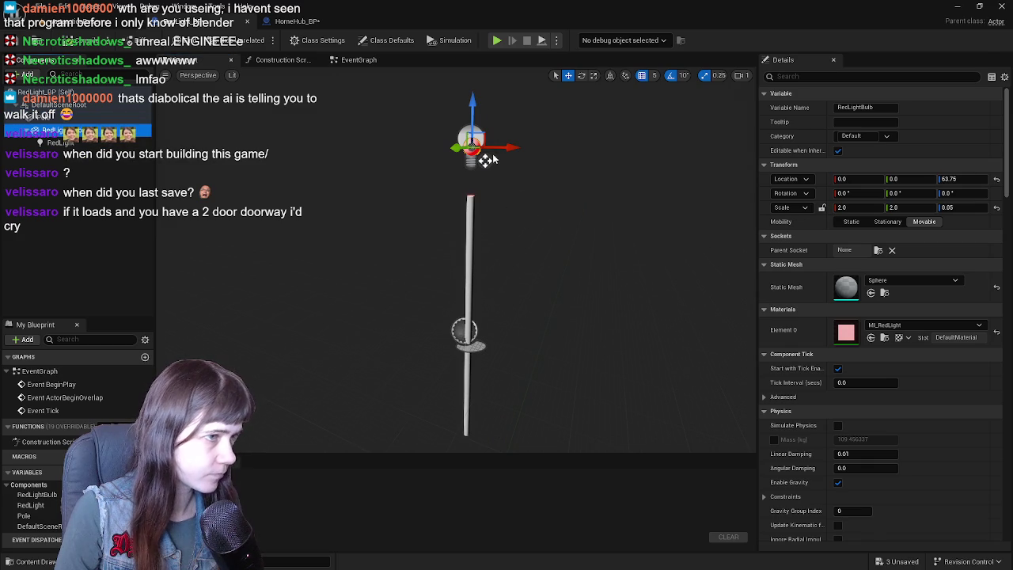
pyautogui.moveTo(473, 99); pyautogui.dragTo(477, 139)
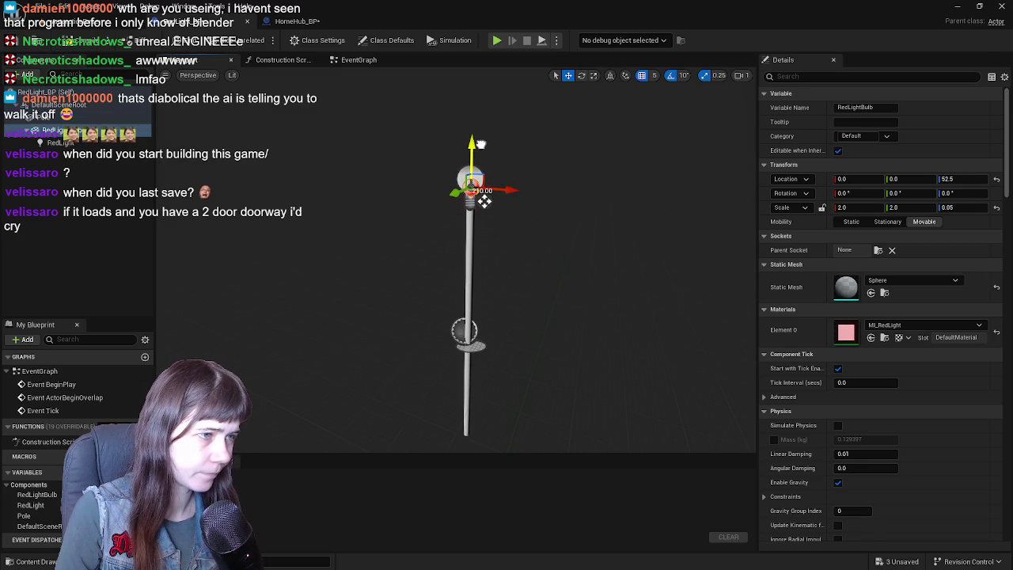
pyautogui.press('f')
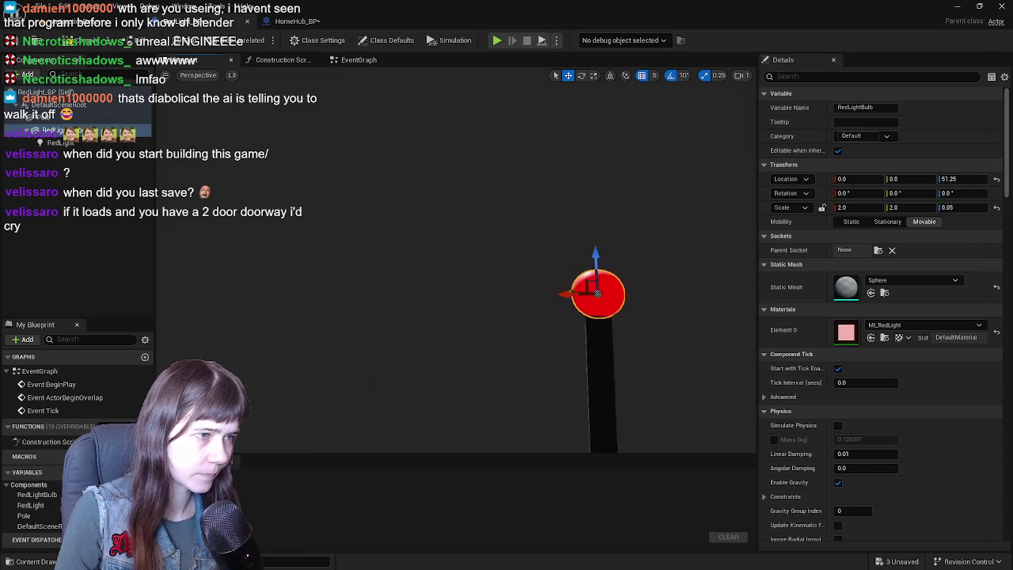
pyautogui.click(958, 179)
pyautogui.write('51')
pyautogui.press('Return')
# Return to the snowy level and start a play test
pyautogui.click(83, 39)
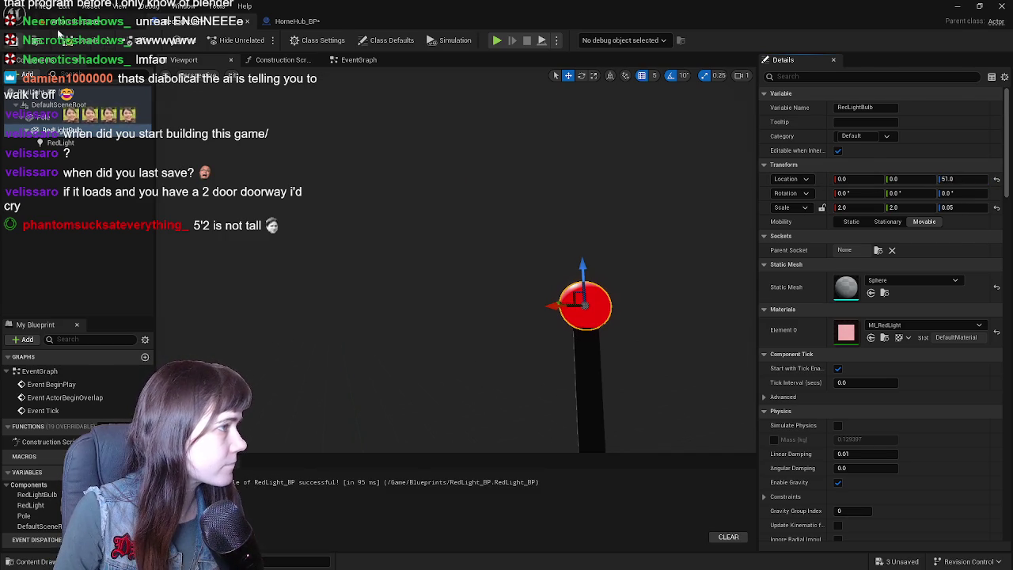
pyautogui.click(202, 21)
pyautogui.hotkey('alt', 'p')
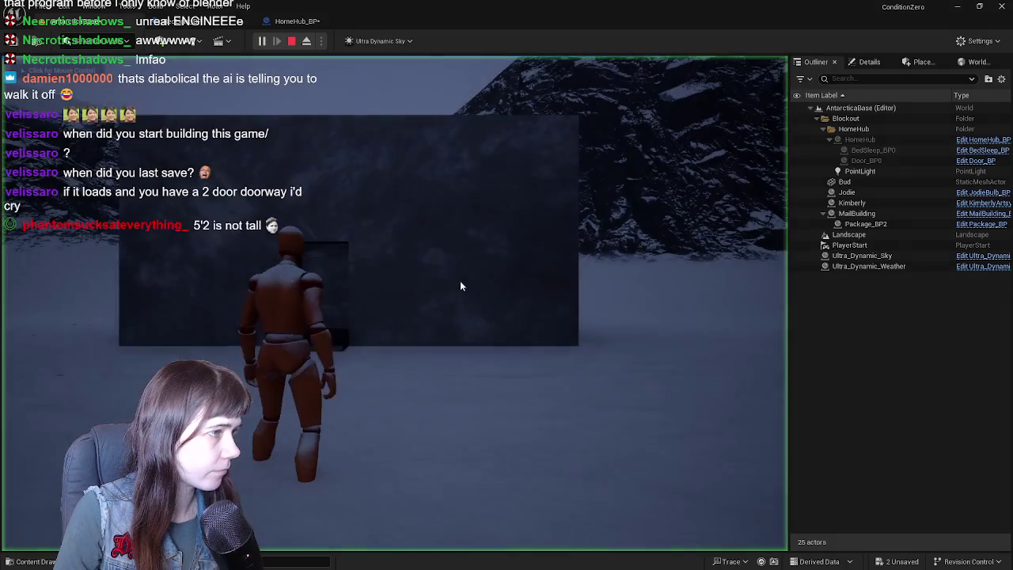
# Stop the play test and add RedLight_BP from the Blueprints folder to HomeHub_BP's components
pyautogui.press('Escape')
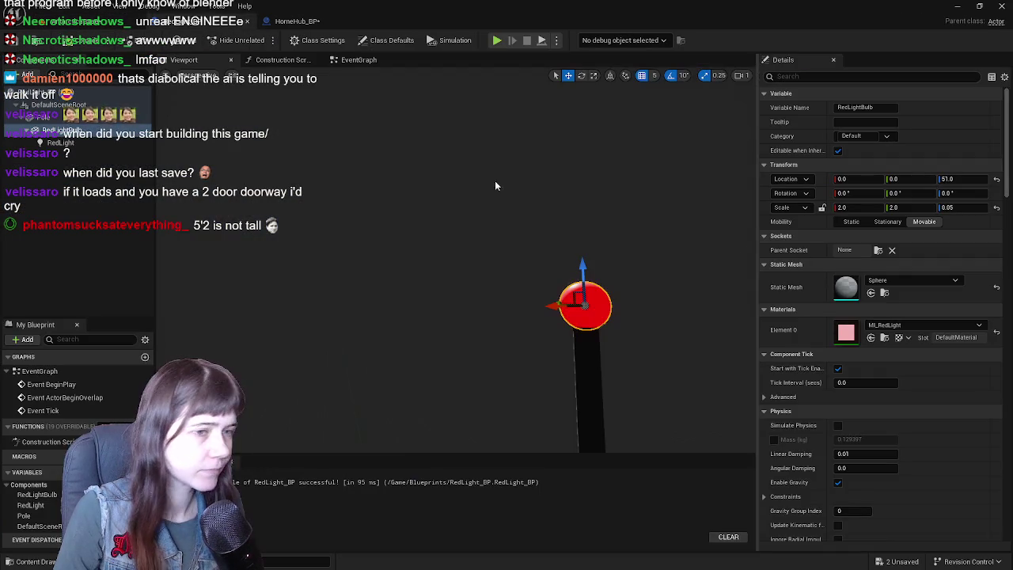
pyautogui.click(317, 26)
pyautogui.hotkey('ctrl', 'space')
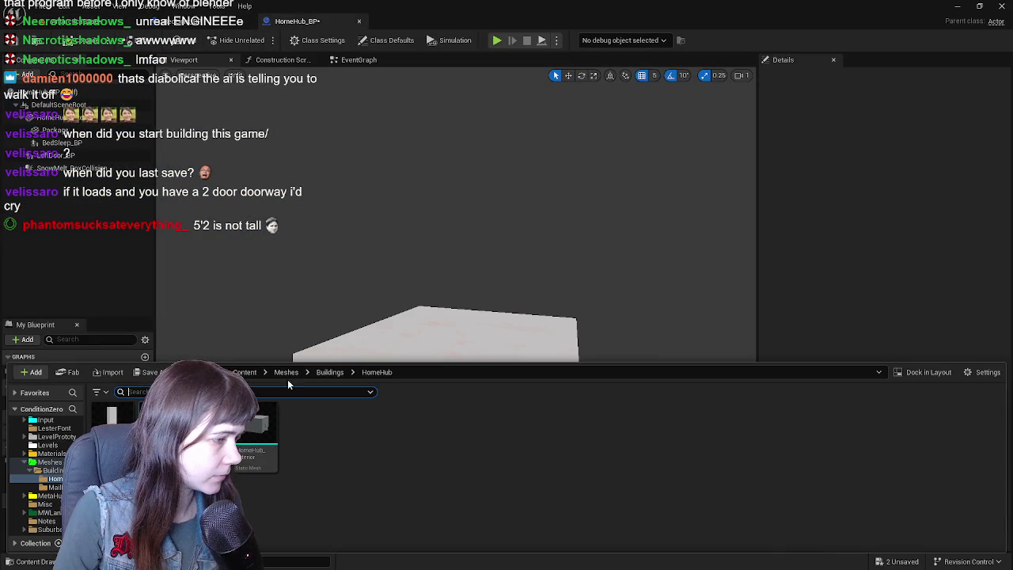
pyautogui.click(244, 372)
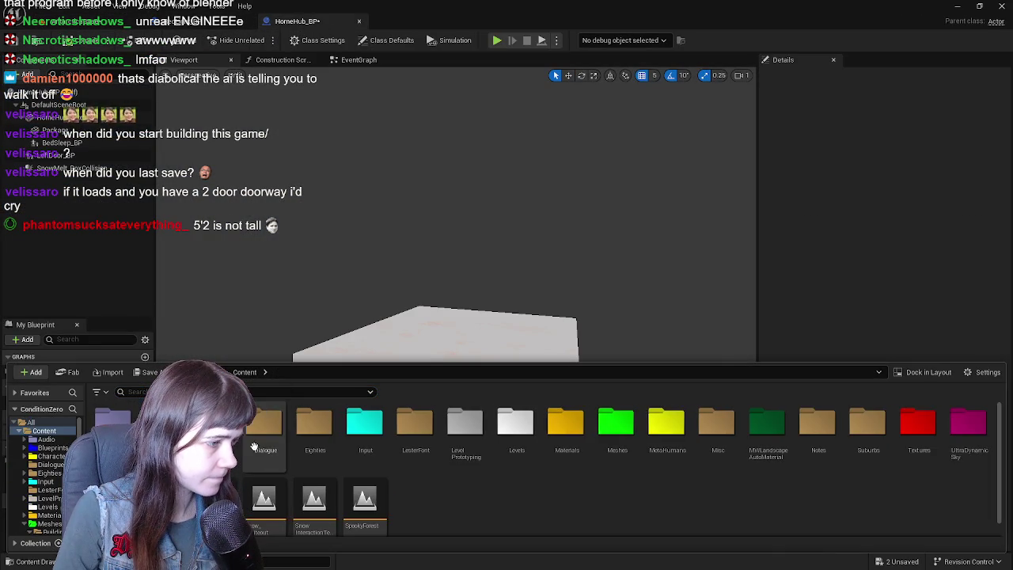
pyautogui.click(53, 447)
pyautogui.moveTo(731, 443)
pyautogui.mouseDown()
pyautogui.moveTo(293, 322)
pyautogui.moveTo(51, 182)
pyautogui.mouseUp()
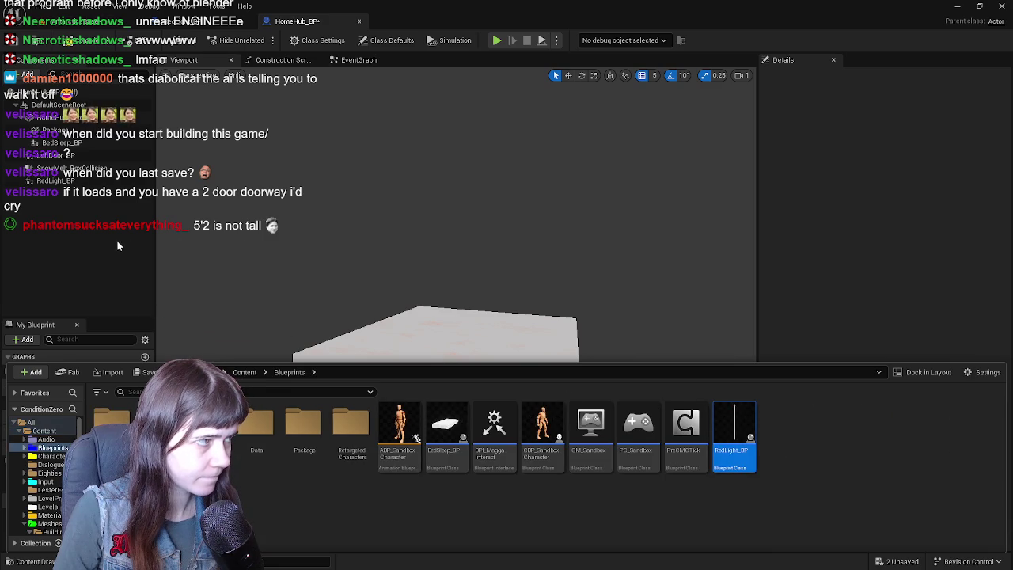
# Reparent RedLight_BP in the hierarchy, set its Location Z to 750, and return to the level
pyautogui.moveTo(405, 278); pyautogui.dragTo(372, 285)
pyautogui.moveTo(51, 181); pyautogui.dragTo(57, 150)
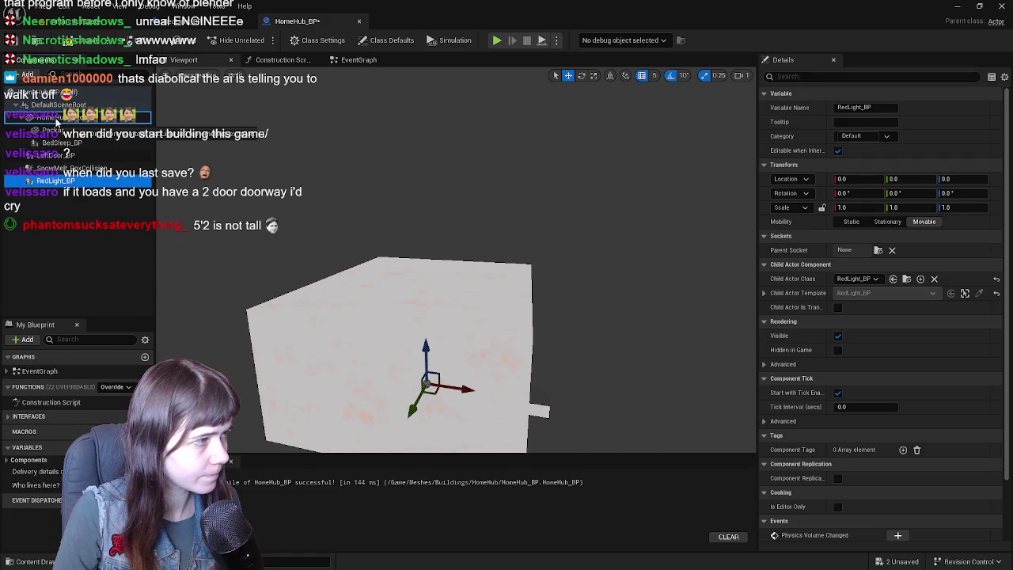
pyautogui.click(963, 181)
pyautogui.write('0')
pyautogui.press('Return')
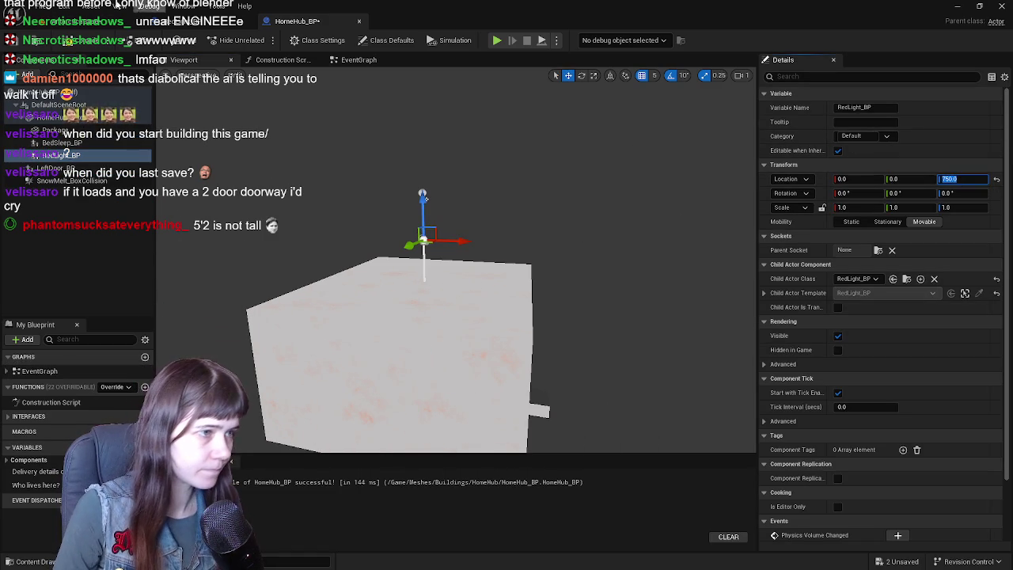
pyautogui.click(48, 21)
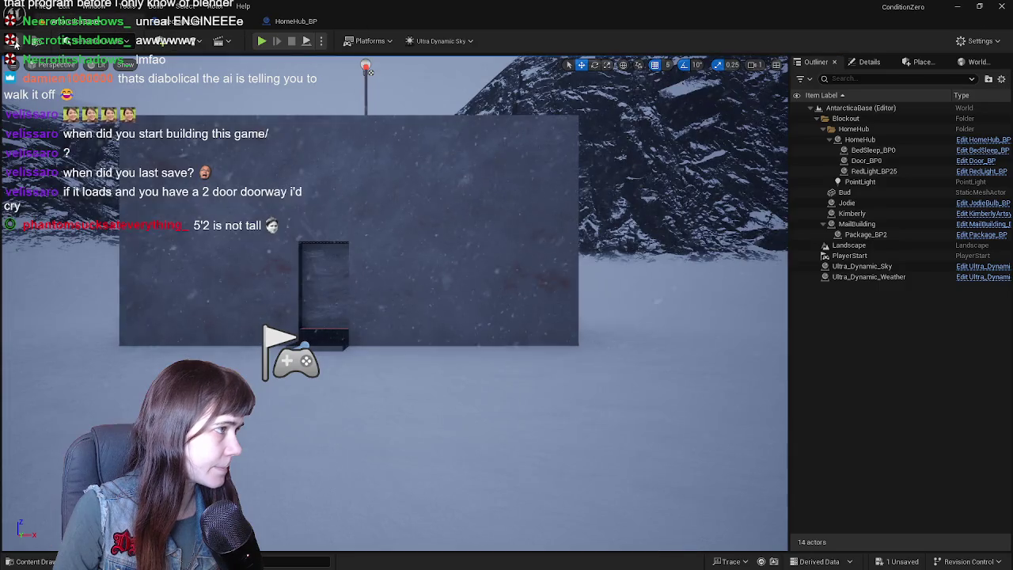
# Run a quick play test of the level, then return to HomeHub_BP
pyautogui.hotkey('alt', 'p')
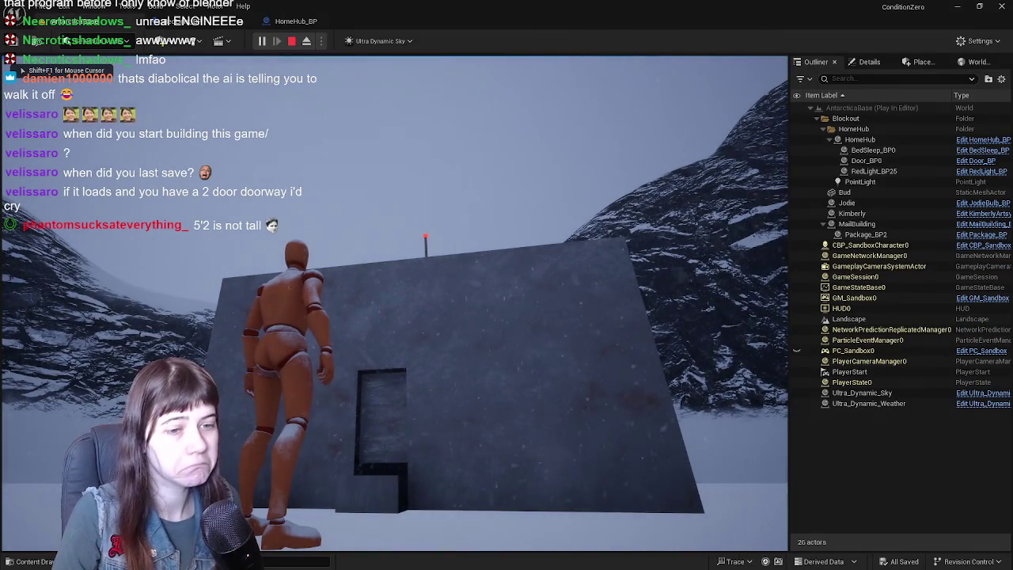
pyautogui.press('Escape')
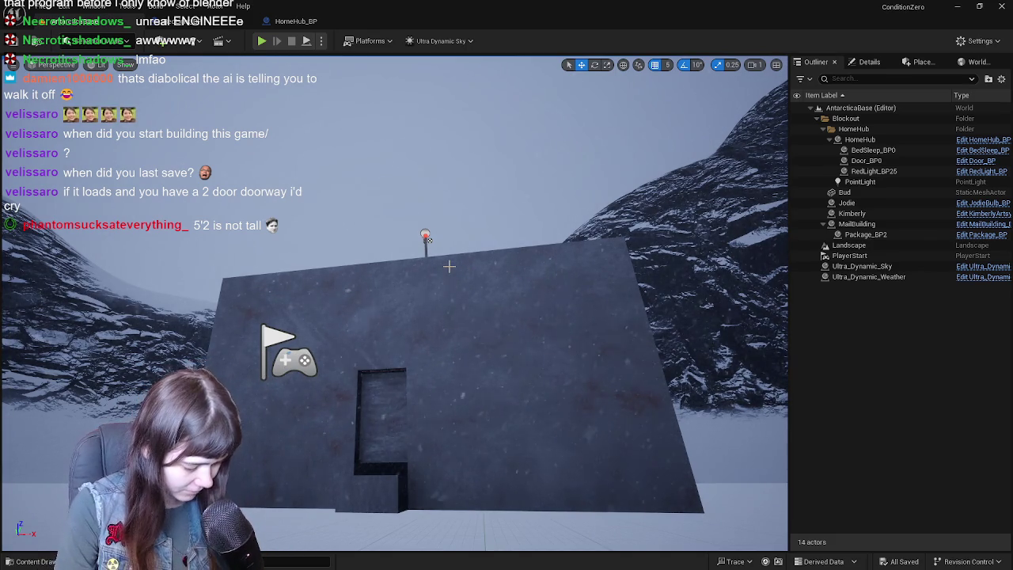
pyautogui.click(296, 20)
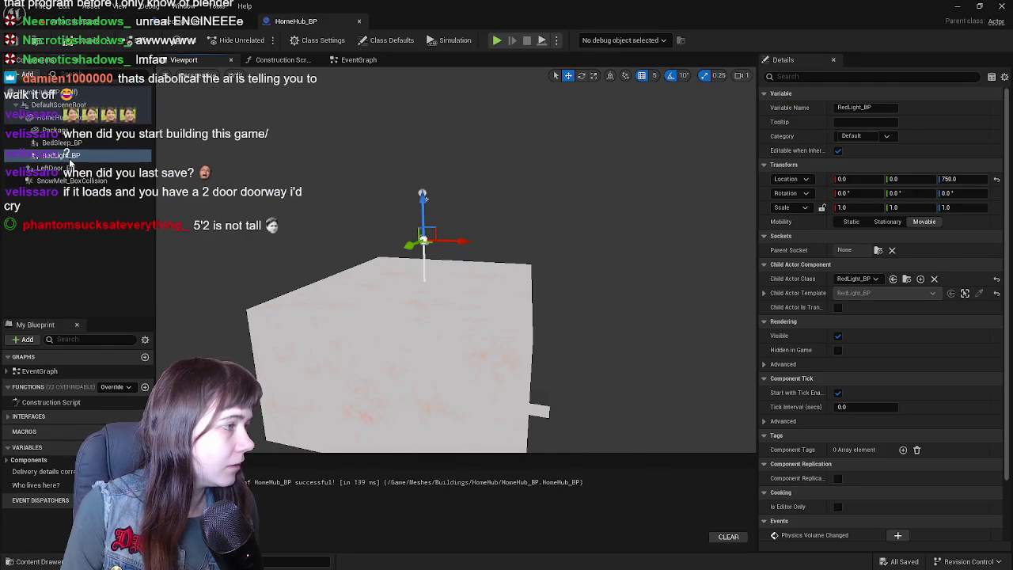
# Open the RedLight_BP Blueprint from HomeHub_BP's child actor component
pyautogui.click(71, 143)
pyautogui.click(76, 159)
pyautogui.doubleClick(77, 158)
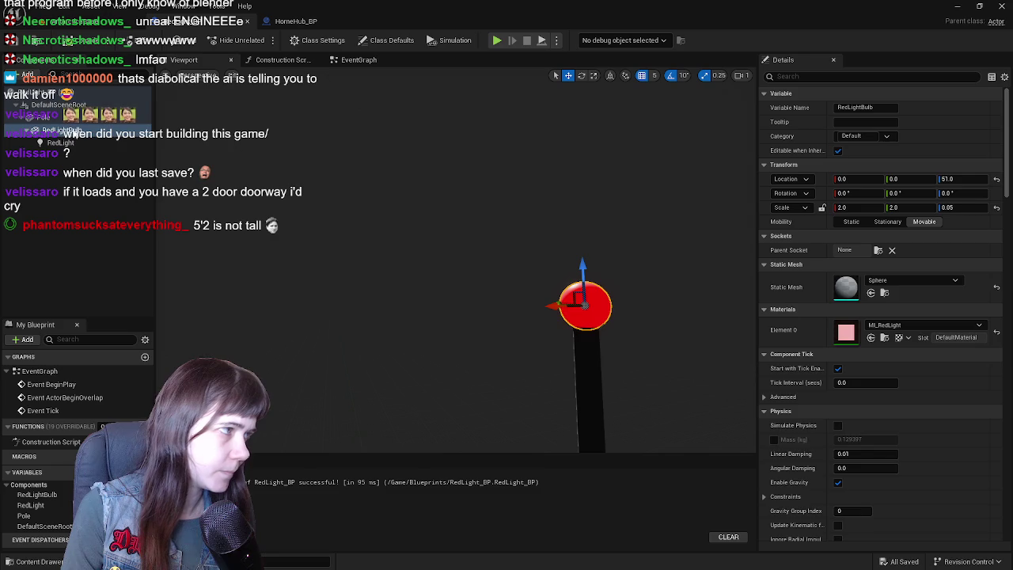
pyautogui.click(295, 21)
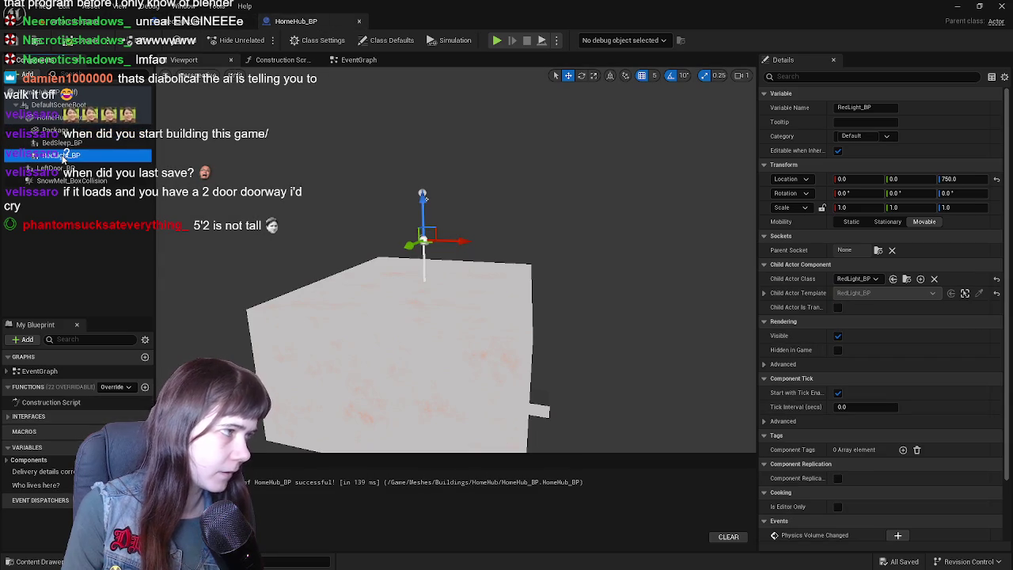
# Remove RedLight_BP from HomeHub_BP's components and select the bulb in RedLight_BP
pyautogui.press('Delete')
pyautogui.click(182, 23)
pyautogui.click(294, 24)
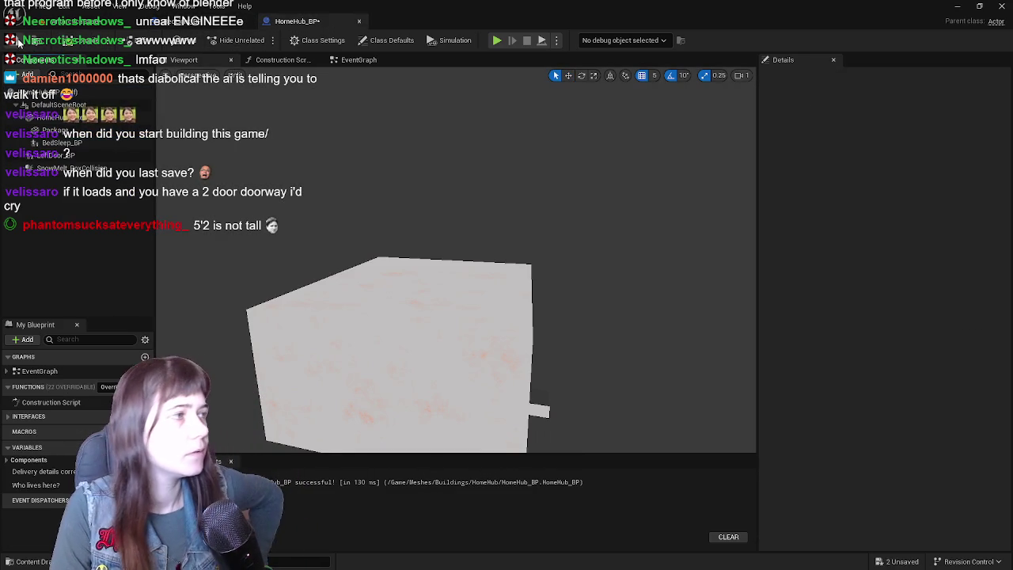
pyautogui.click(163, 27)
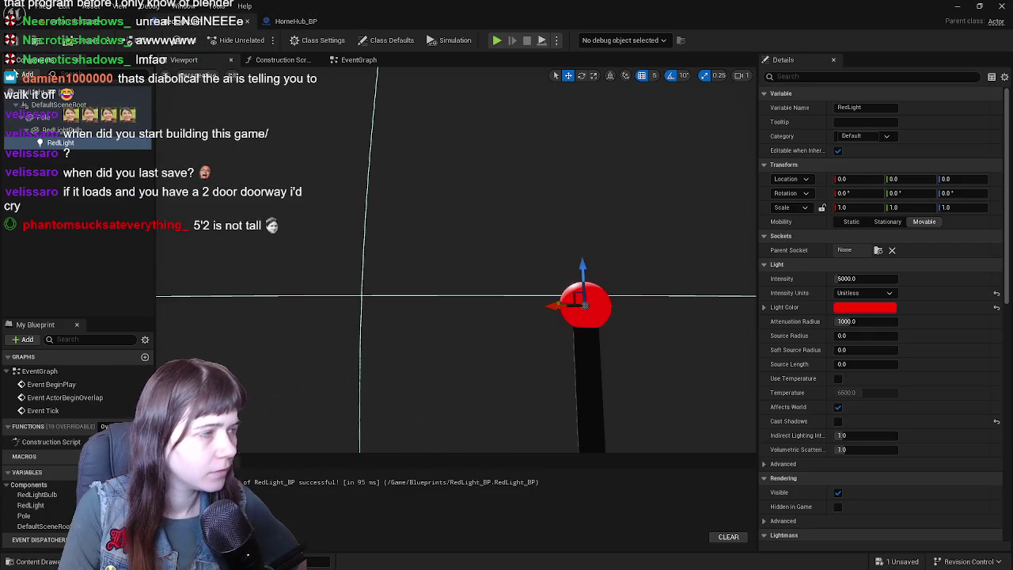
pyautogui.click(65, 129)
# Frame the RedLight point light and try a source radius of 72
pyautogui.click(60, 142)
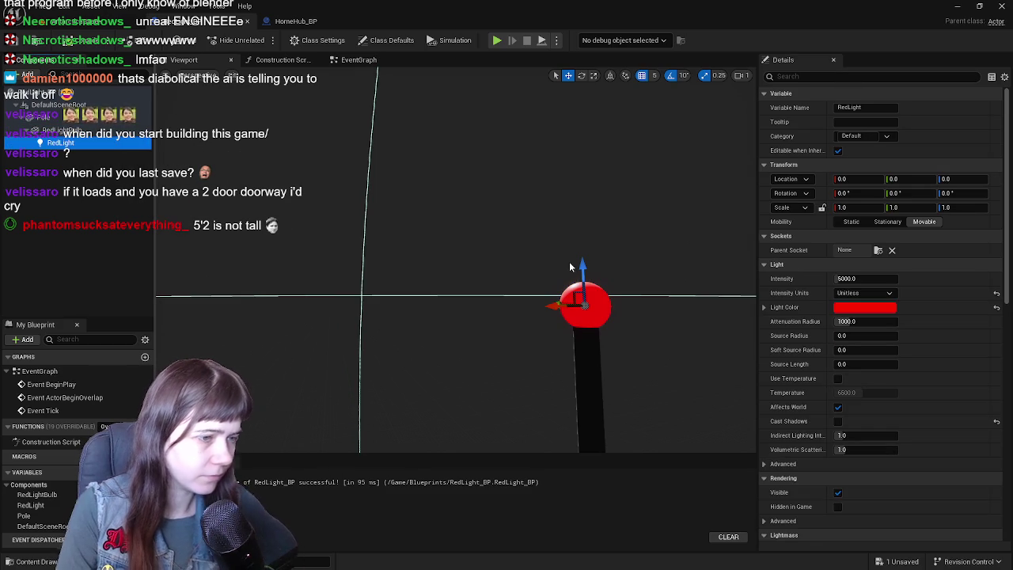
pyautogui.press('f')
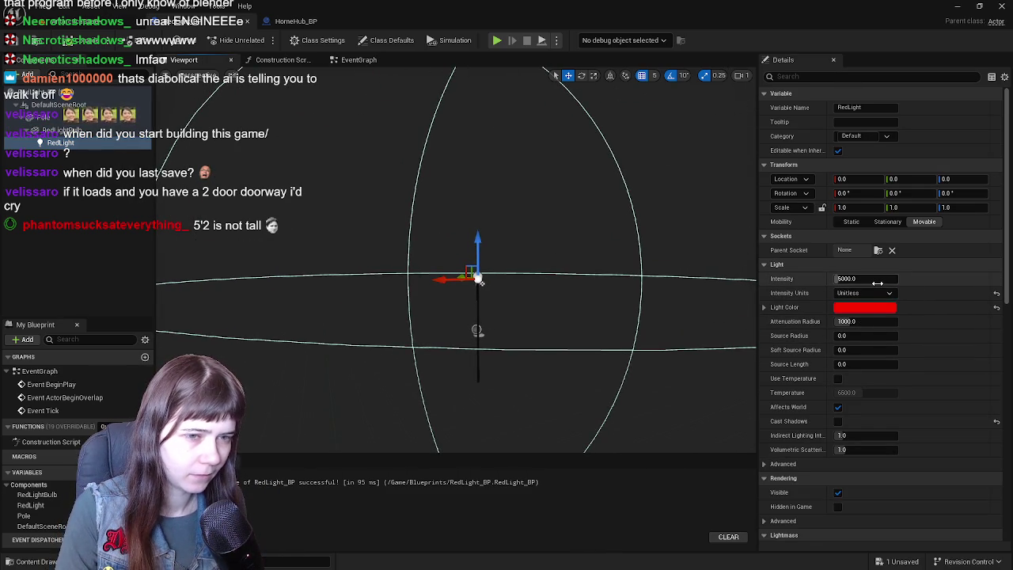
pyautogui.moveTo(862, 336); pyautogui.dragTo(902, 336)
pyautogui.write('72')
pyautogui.press('Return')
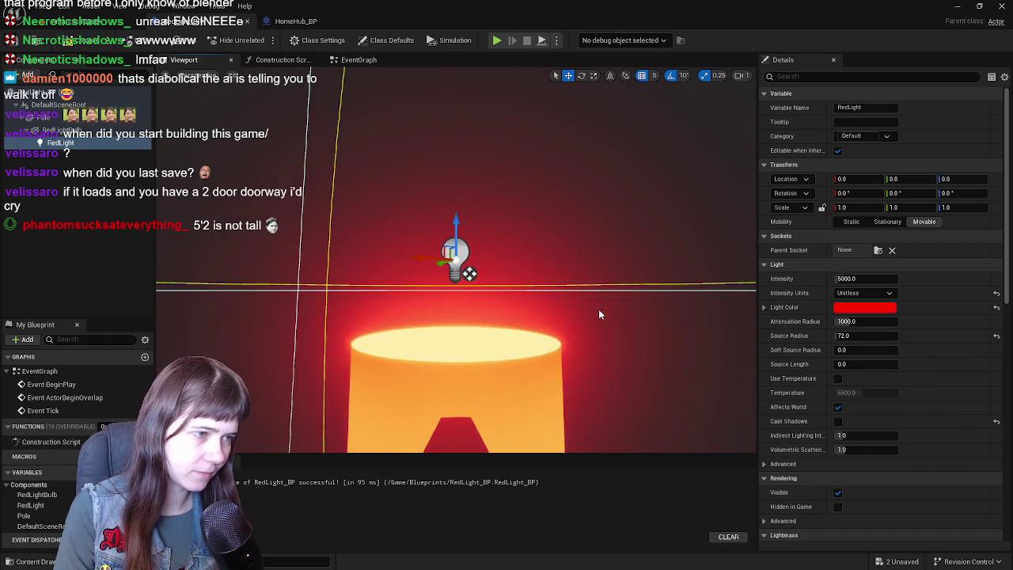
pyautogui.scroll(3, 472, 275)
pyautogui.scroll(-5, 477, 298)
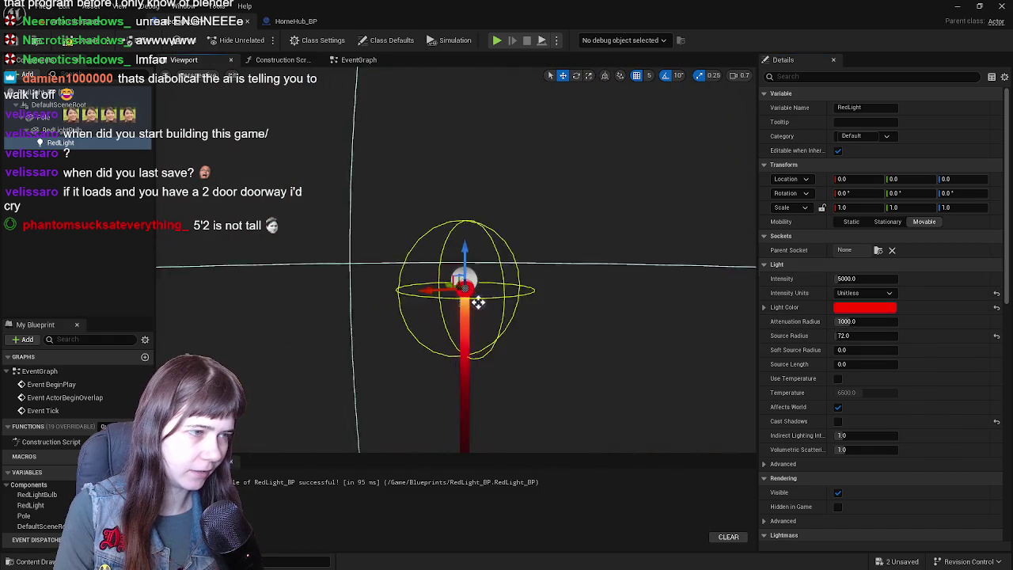
pyautogui.scroll(4, 473, 308)
pyautogui.scroll(-2, 473, 308)
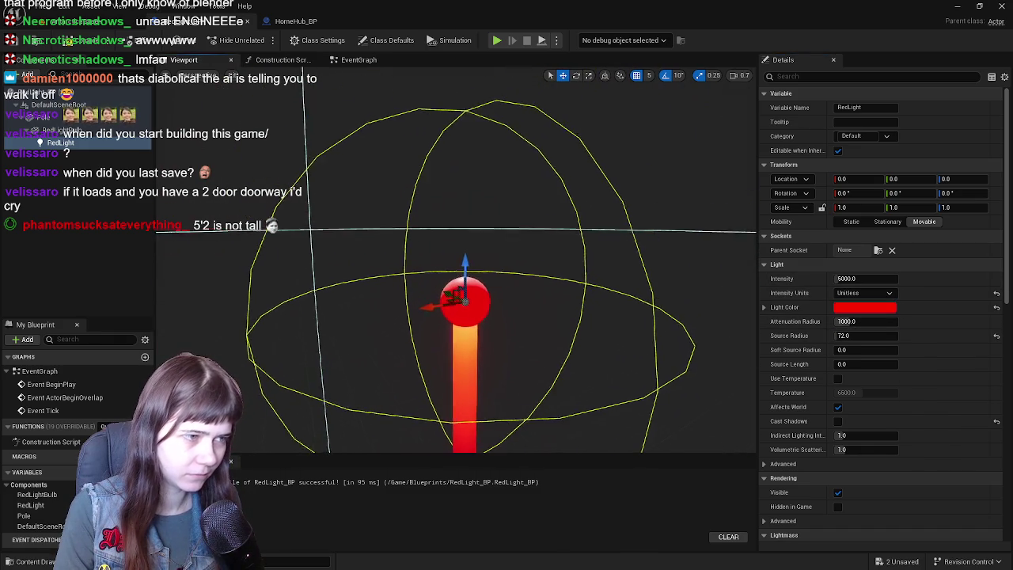
# Restore attenuation radius to 1000 and bring source radius down through 50 and 30 to 15
pyautogui.moveTo(890, 322); pyautogui.dragTo(862, 322)
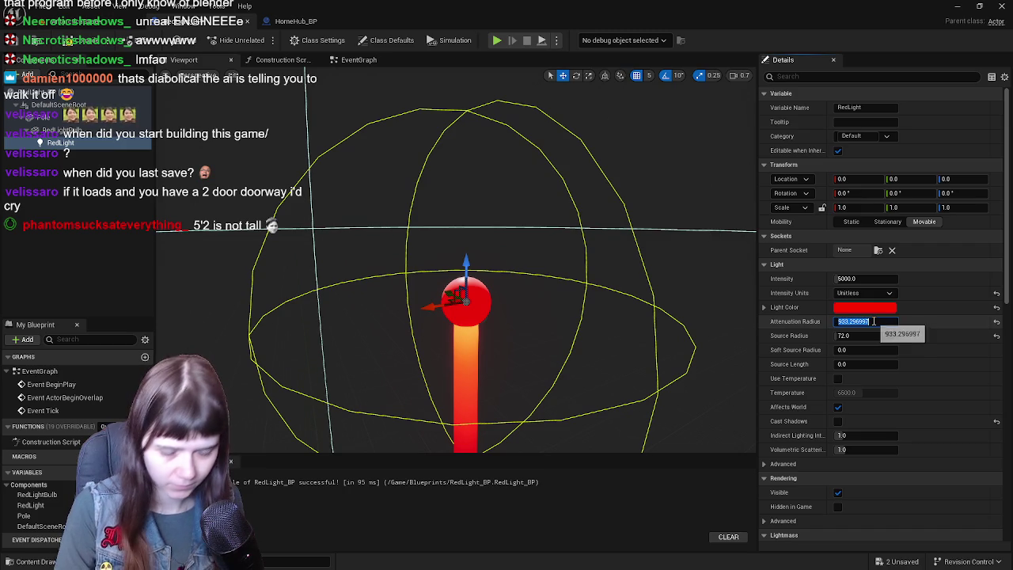
pyautogui.write('1000')
pyautogui.press('Return')
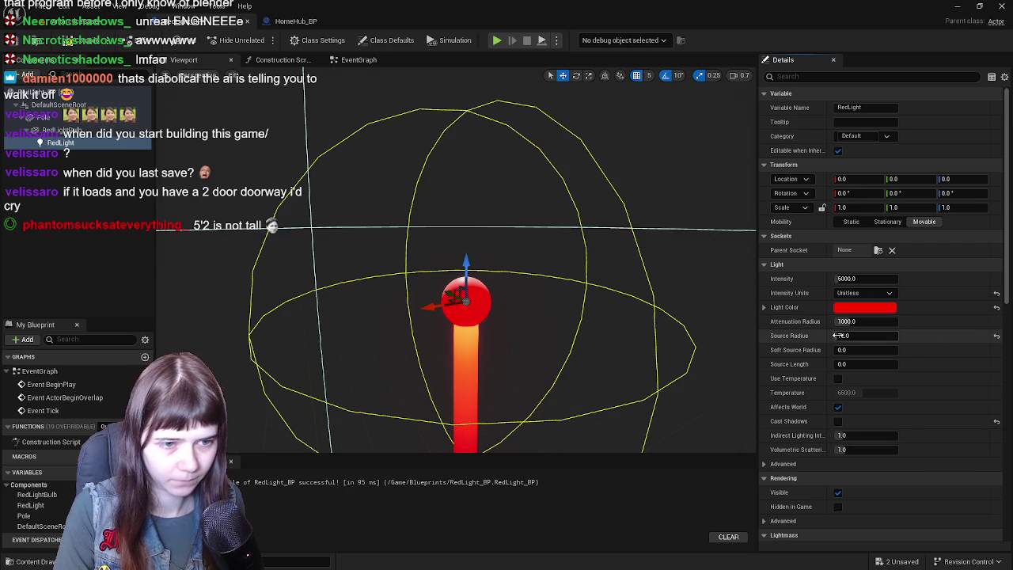
pyautogui.write('50')
pyautogui.press('Return')
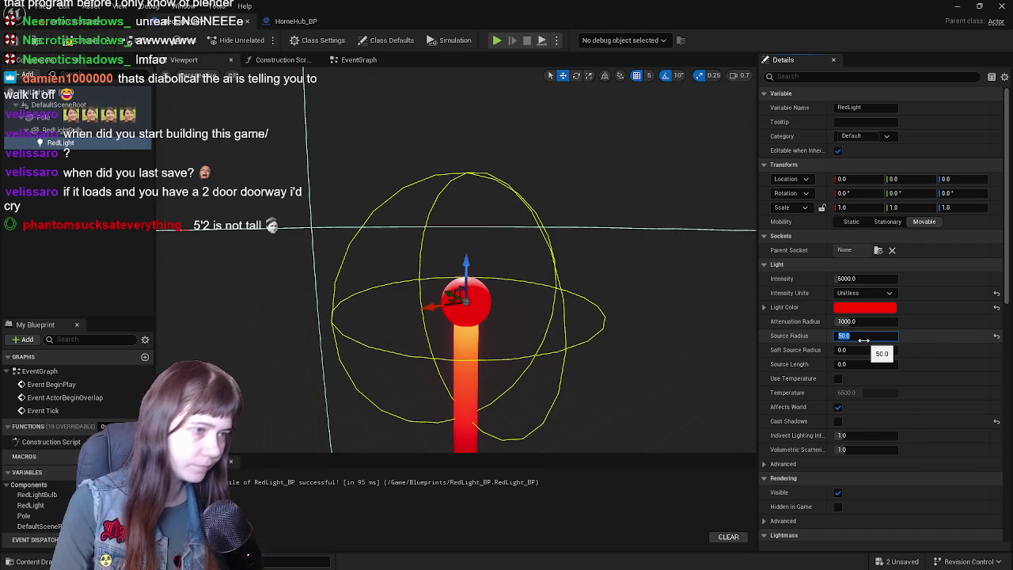
pyautogui.write('0')
pyautogui.press('Return')
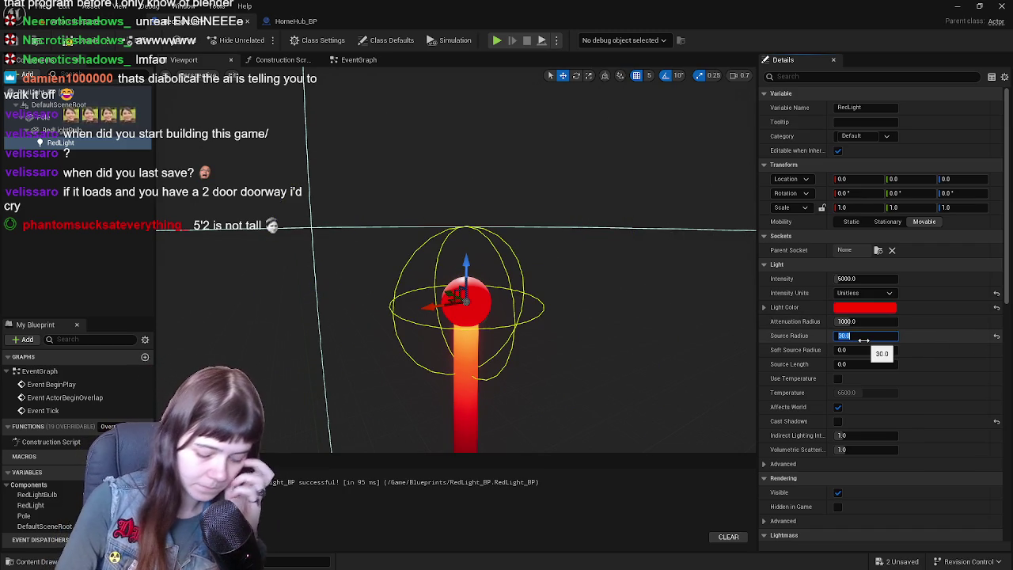
pyautogui.write('15')
pyautogui.press('Return')
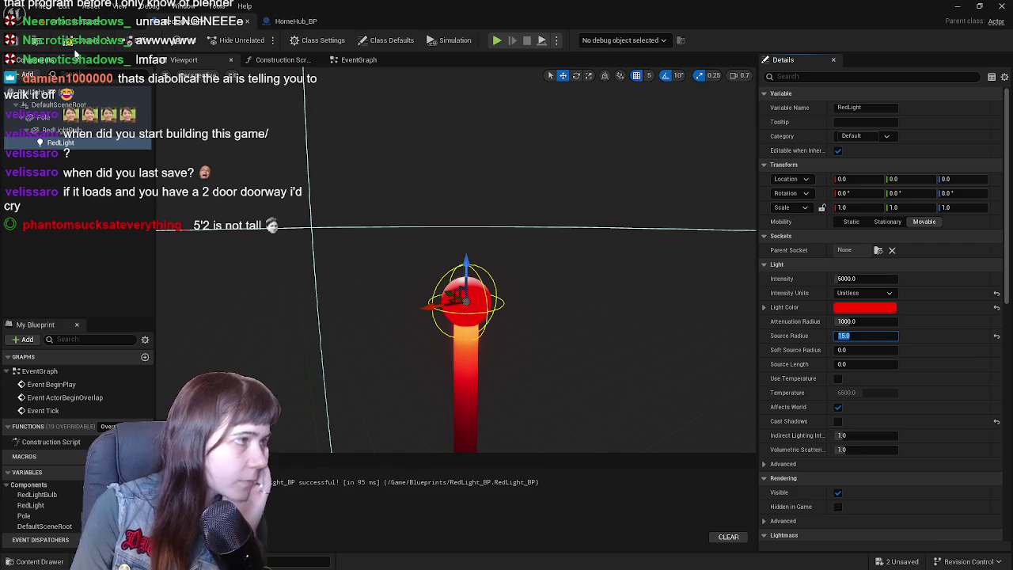
# Compile, try brighter intensities, and keep the intensity at 5000
pyautogui.click(58, 45)
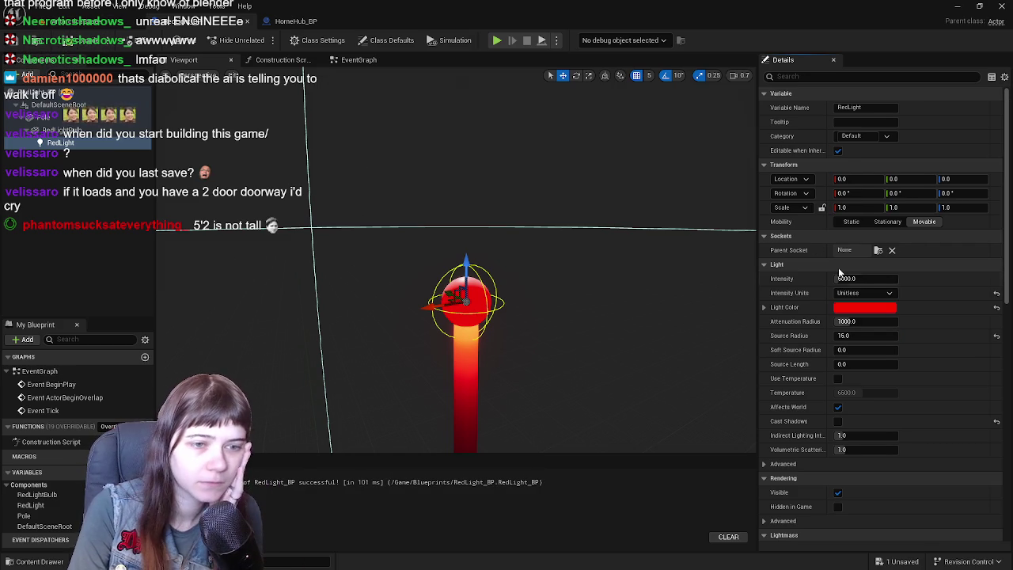
pyautogui.moveTo(865, 279)
pyautogui.mouseDown()
pyautogui.moveTo(934, 279)
pyautogui.moveTo(918, 278)
pyautogui.mouseUp()
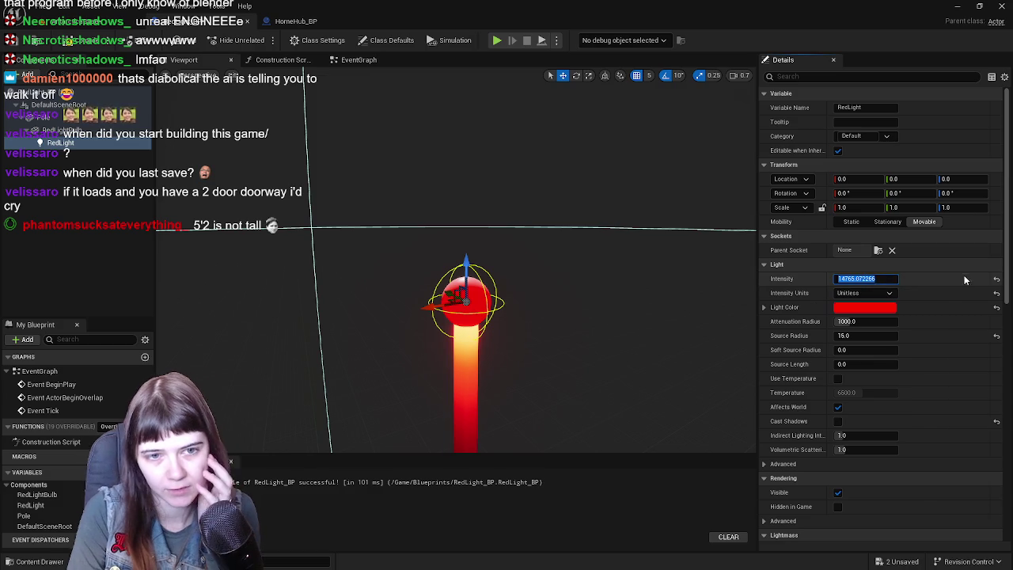
pyautogui.click(996, 278)
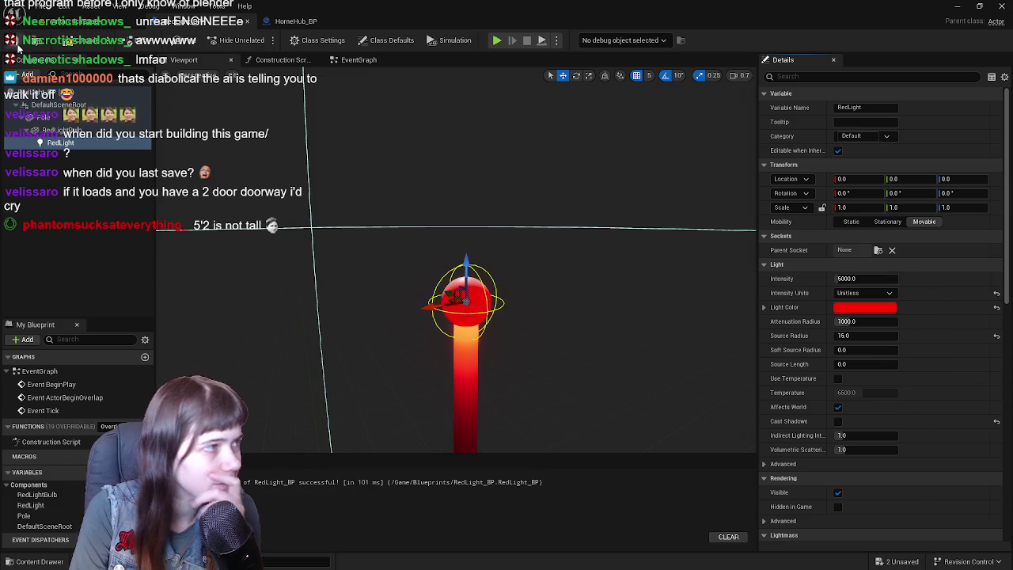
pyautogui.click(81, 41)
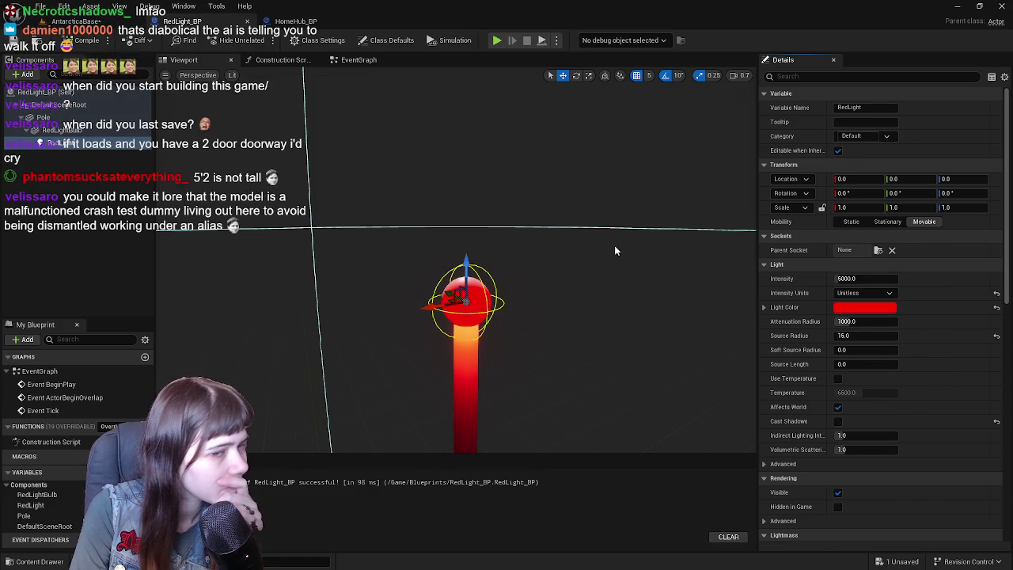
pyautogui.moveTo(854, 279); pyautogui.dragTo(933, 279)
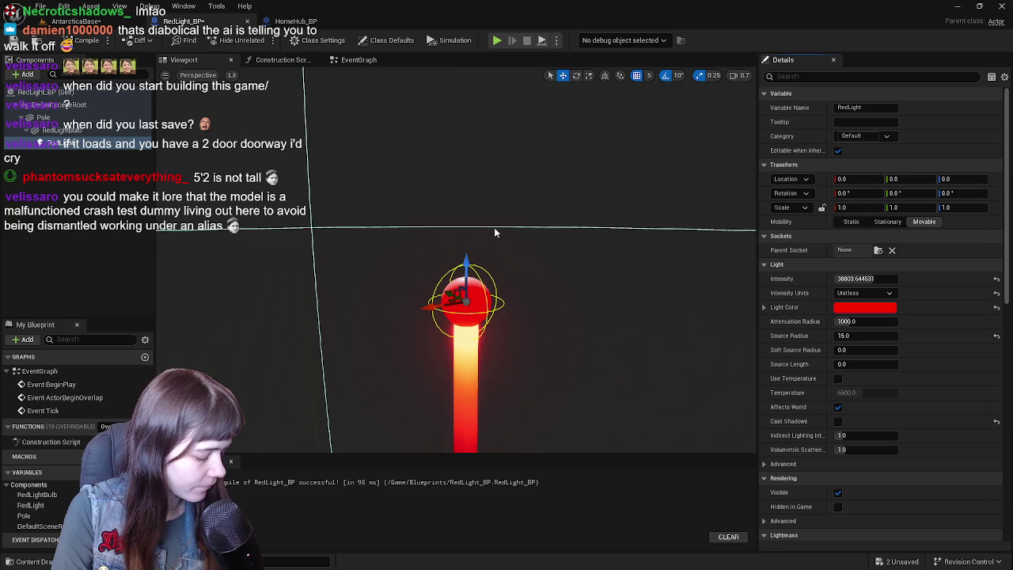
pyautogui.hotkey('ctrl', 'z')
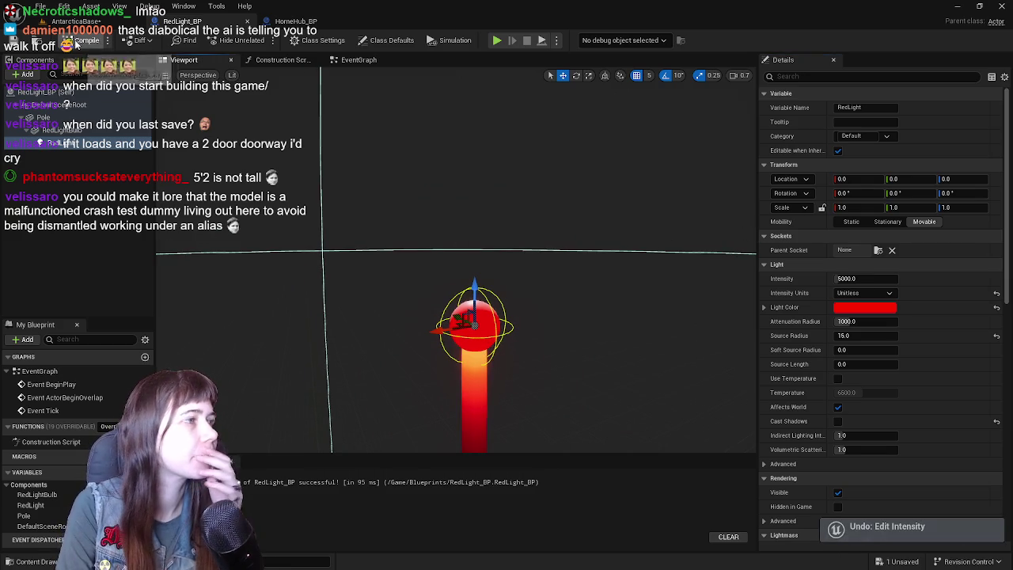
# Tick Hidden in Game on the RedLightBulb component and play the AntarcticaBase level
pyautogui.scroll(-5, 910, 382)
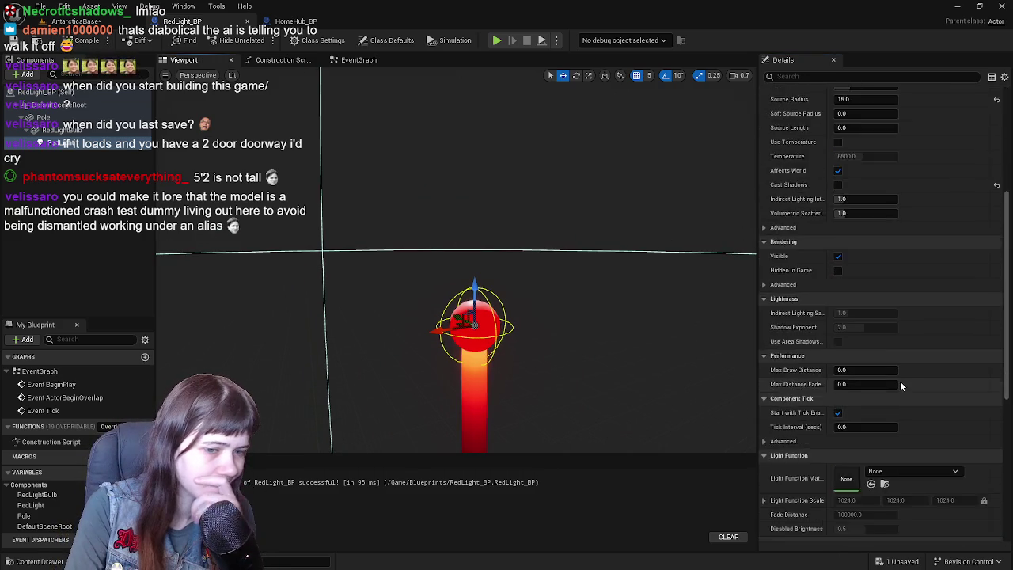
pyautogui.scroll(5, 903, 381)
pyautogui.click(59, 129)
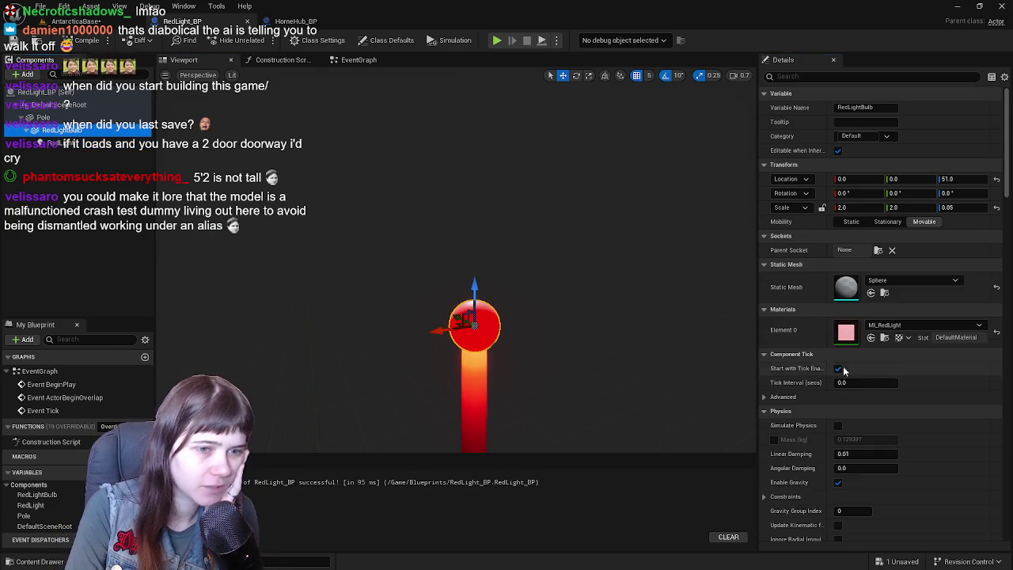
pyautogui.scroll(-10, 869, 379)
pyautogui.scroll(-15, 878, 378)
pyautogui.scroll(-5, 872, 378)
pyautogui.scroll(4, 843, 379)
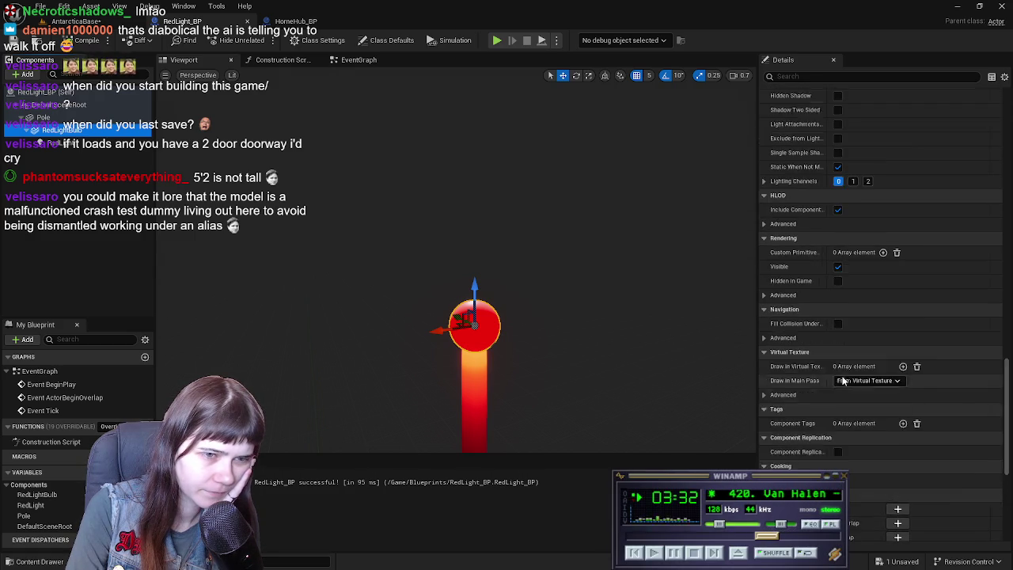
pyautogui.scroll(3, 843, 378)
pyautogui.click(838, 382)
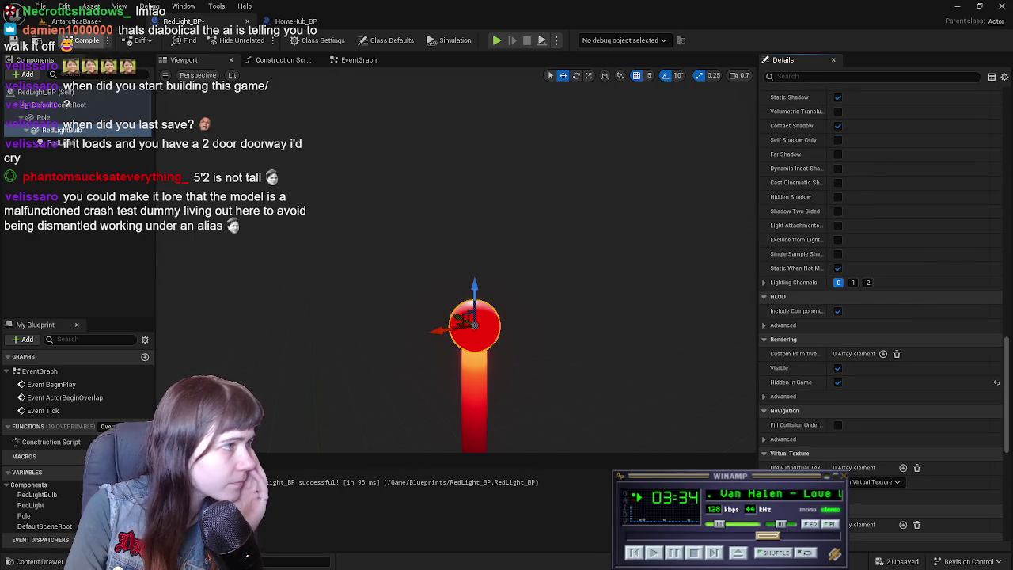
pyautogui.click(59, 21)
pyautogui.click(263, 41)
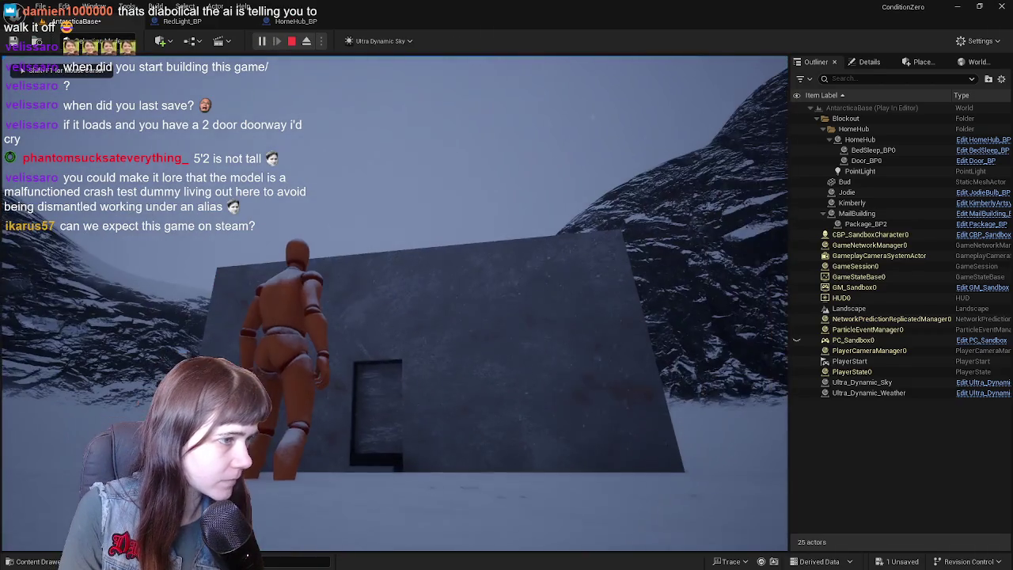
# Stop the play test, drop a RedLight_BP actor onto the platform, and parent it under HomeHub
pyautogui.press('Escape')
pyautogui.click(296, 21)
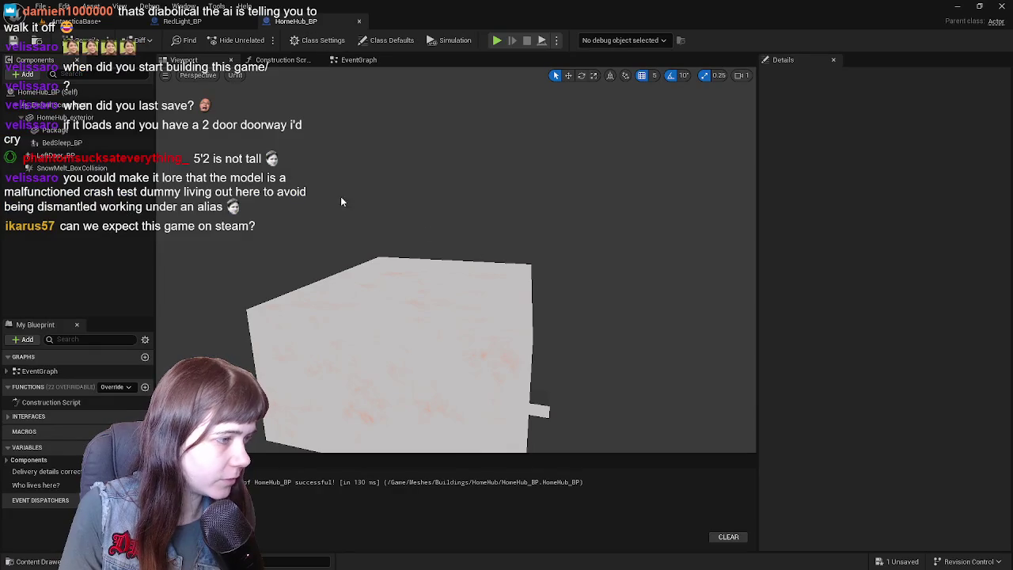
pyautogui.click(103, 24)
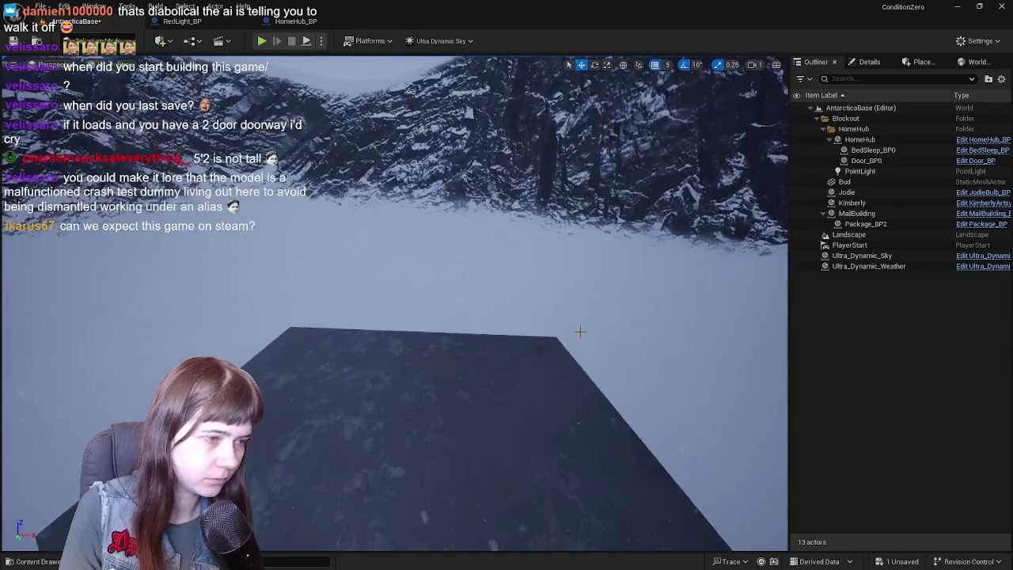
pyautogui.hotkey('ctrl', 'space')
pyautogui.moveTo(735, 435)
pyautogui.mouseDown()
pyautogui.moveTo(694, 395)
pyautogui.moveTo(417, 408)
pyautogui.moveTo(402, 427)
pyautogui.moveTo(427, 425)
pyautogui.mouseUp()
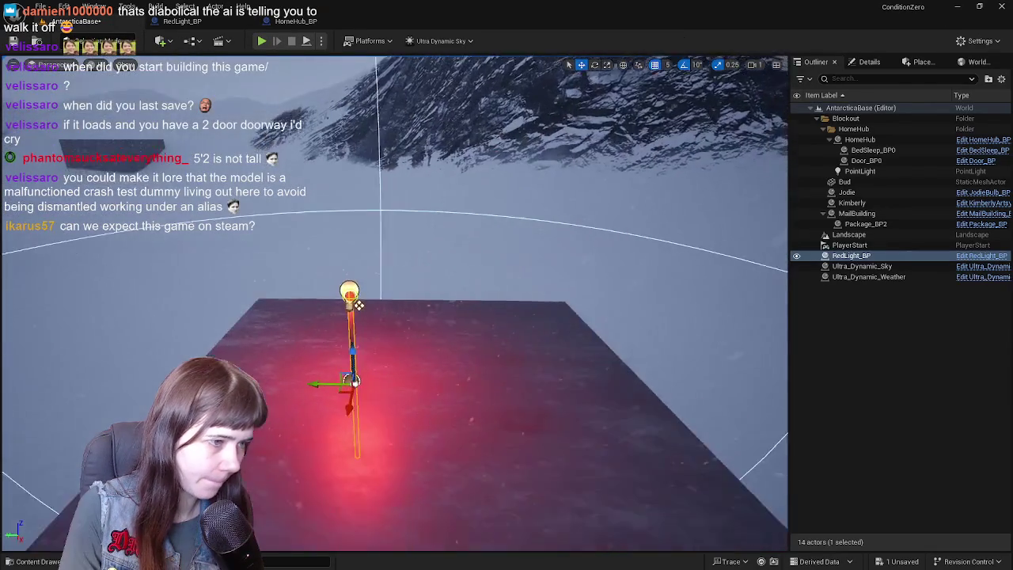
pyautogui.moveTo(850, 256); pyautogui.dragTo(863, 139)
# Set the RedLight_BP actor's location to 0, 0, 750 on the roof and save everything
pyautogui.click(869, 62)
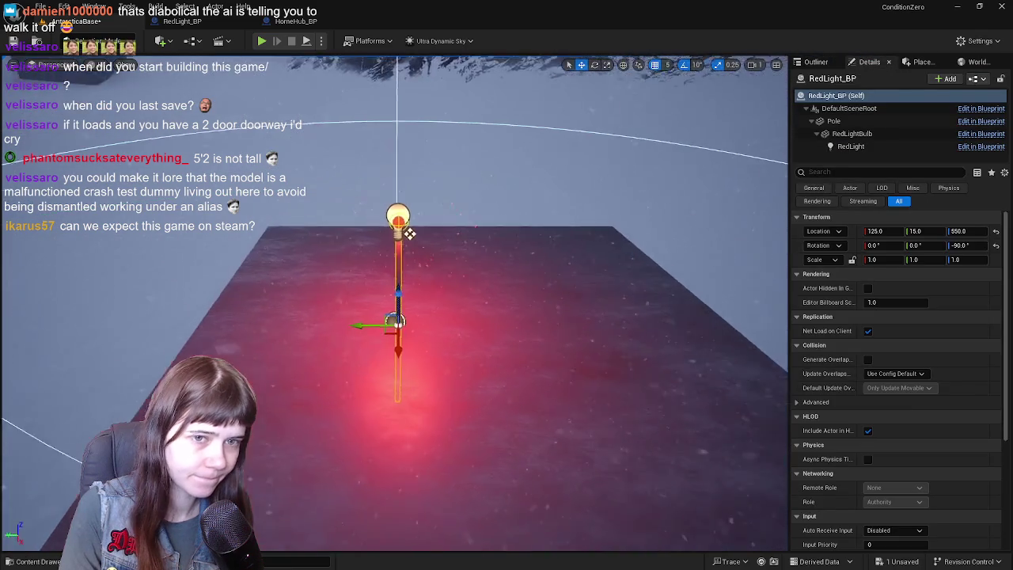
pyautogui.click(961, 231)
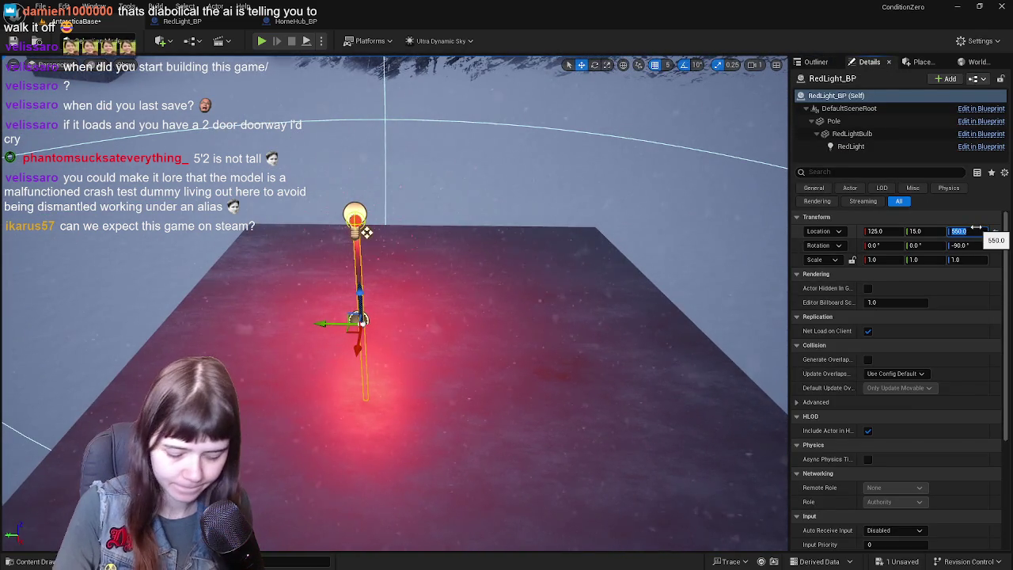
pyautogui.click(918, 231)
pyautogui.write('20')
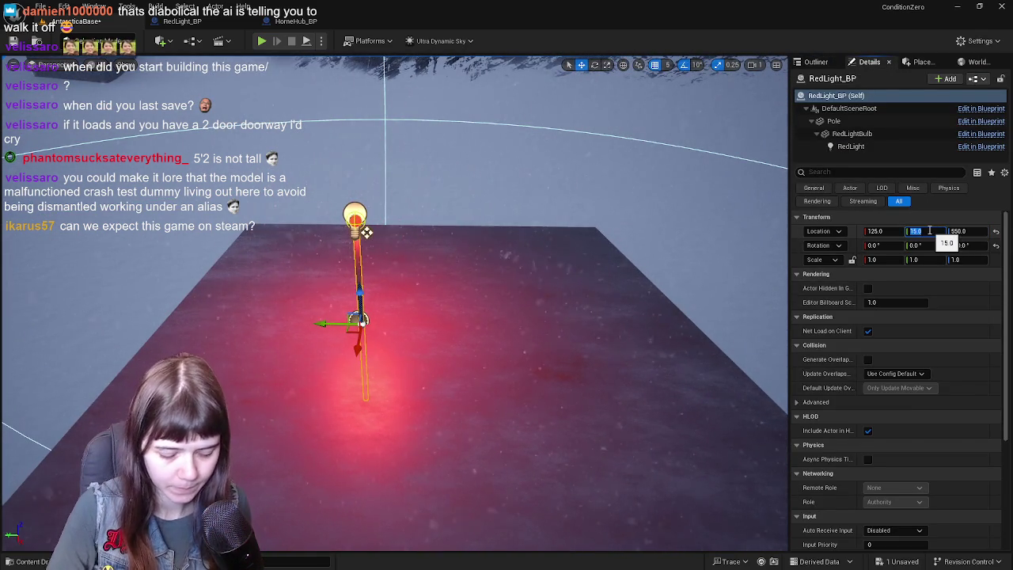
pyautogui.press('Return')
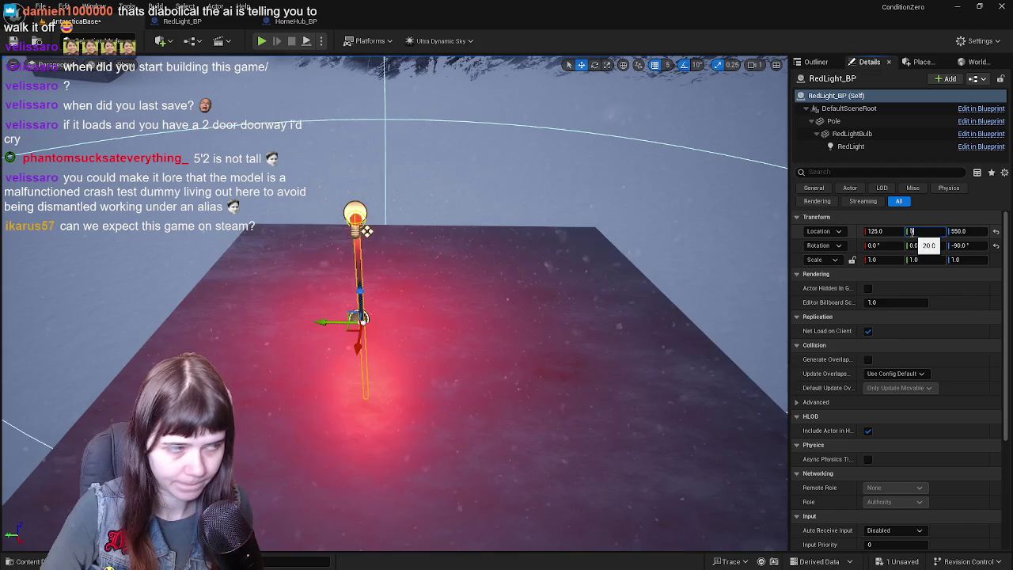
pyautogui.press('Return')
pyautogui.click(871, 231)
pyautogui.write('0')
pyautogui.press('Return')
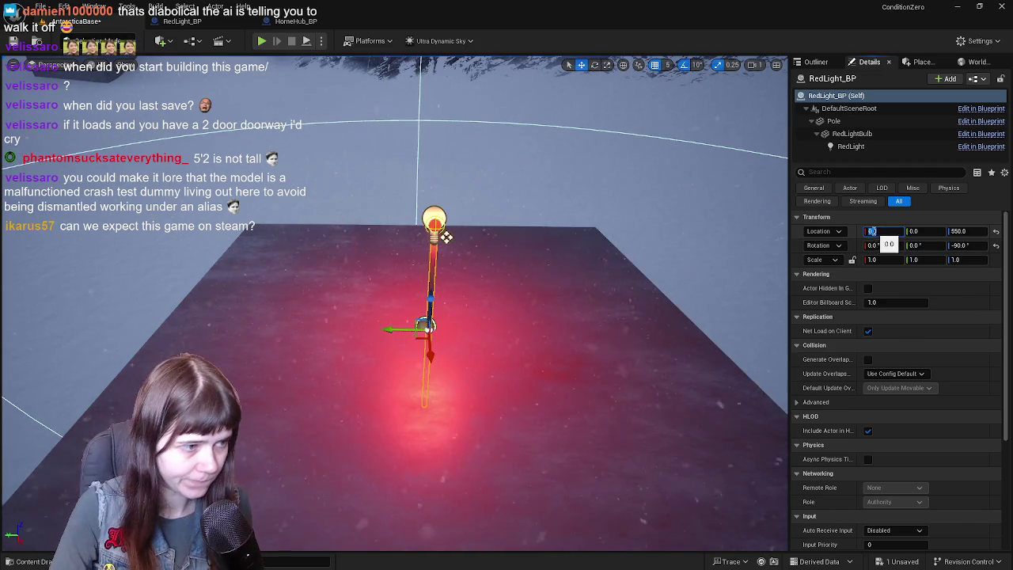
pyautogui.moveTo(432, 299); pyautogui.dragTo(448, 180)
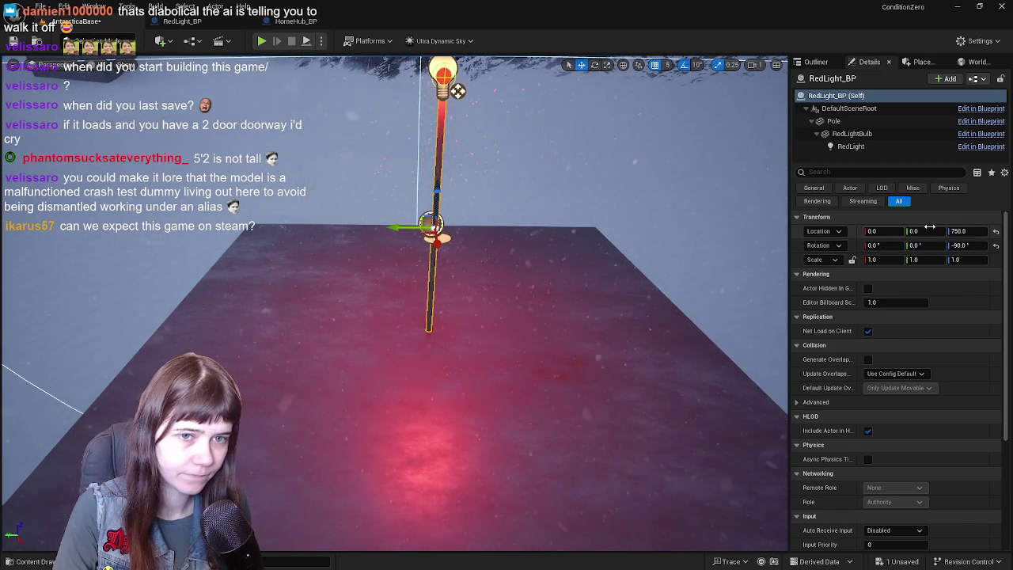
pyautogui.click(5, 39)
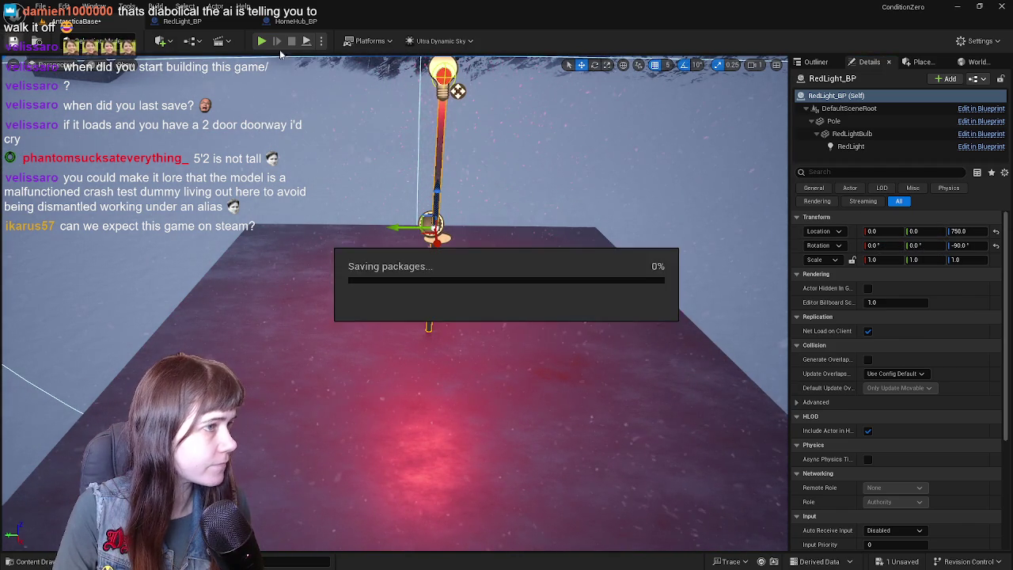
# Save all, then play-test the level by walking toward the building to view the red-light pole
pyautogui.hotkey('alt', 'p')
pyautogui.press('w')
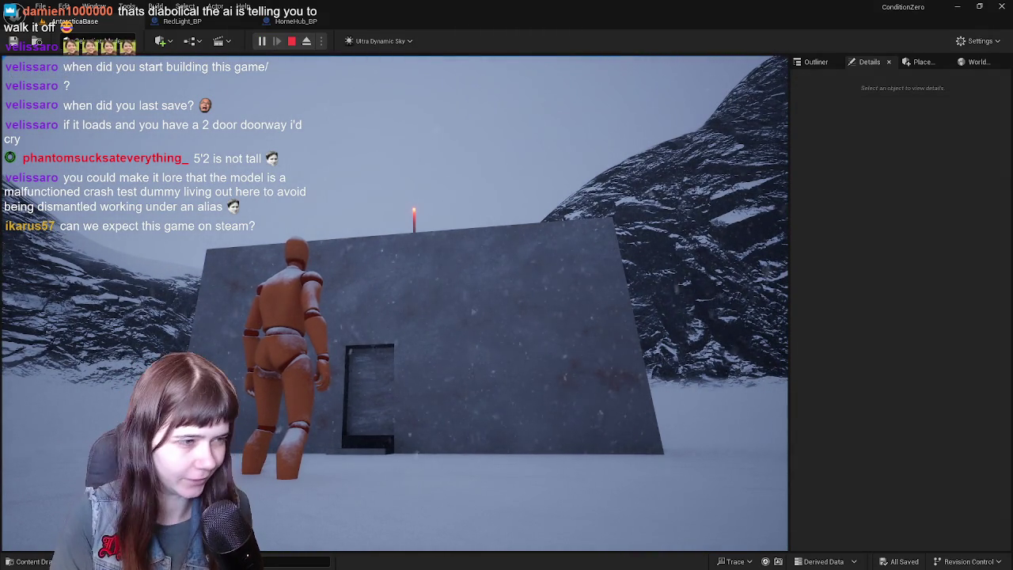
pyautogui.press('Escape')
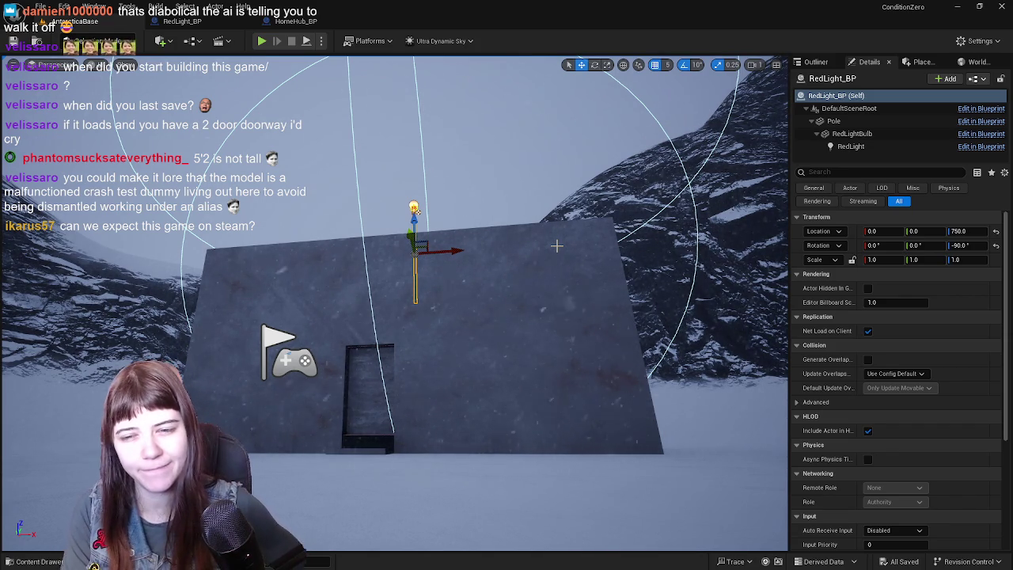
# Inspect the Ultra_Dynamic_Weather actor's Details in the Outliner, then deselect everything
pyautogui.click(813, 63)
pyautogui.press('Escape')
pyautogui.click(873, 65)
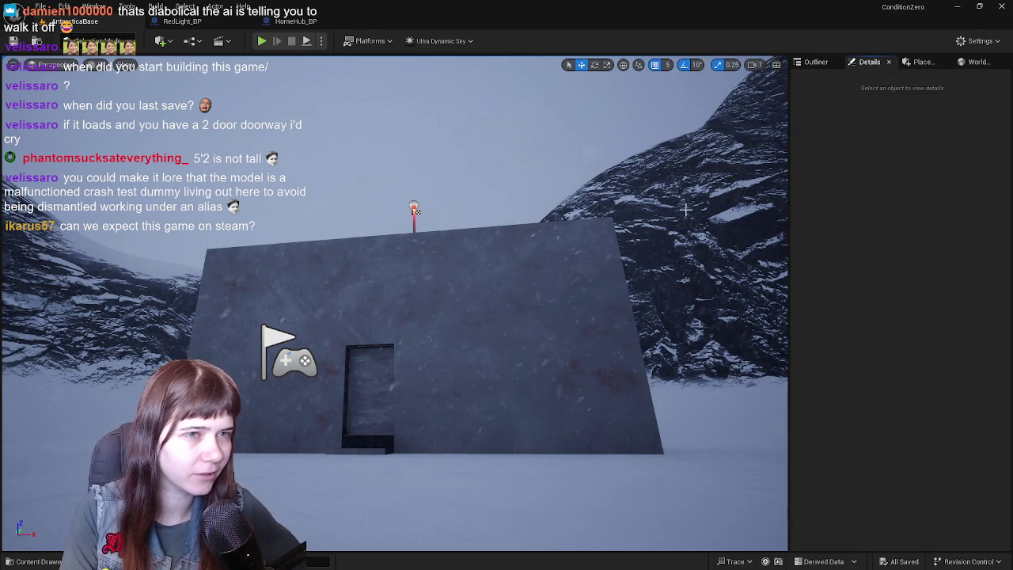
pyautogui.click(519, 232)
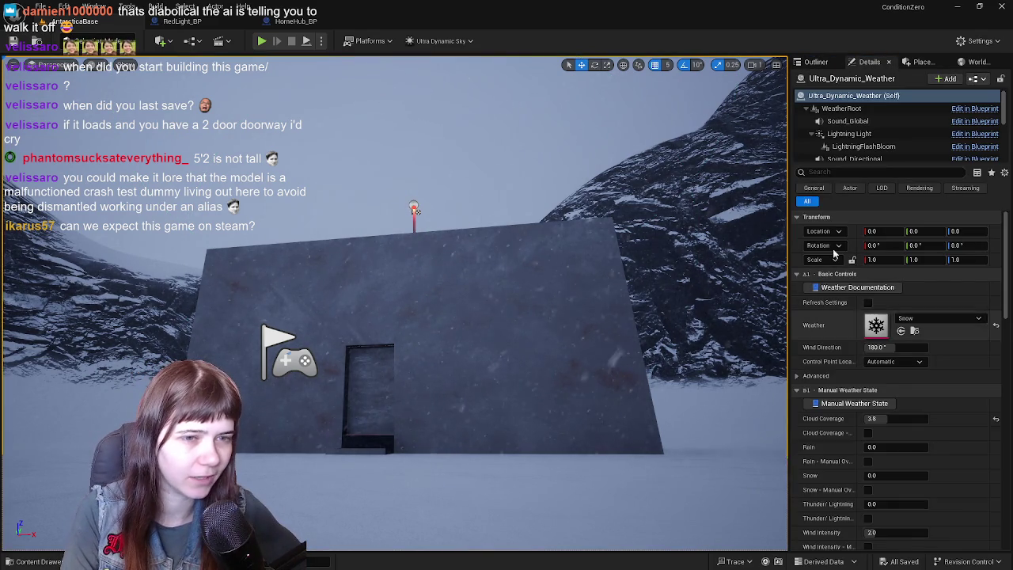
pyautogui.click(816, 62)
pyautogui.click(922, 388)
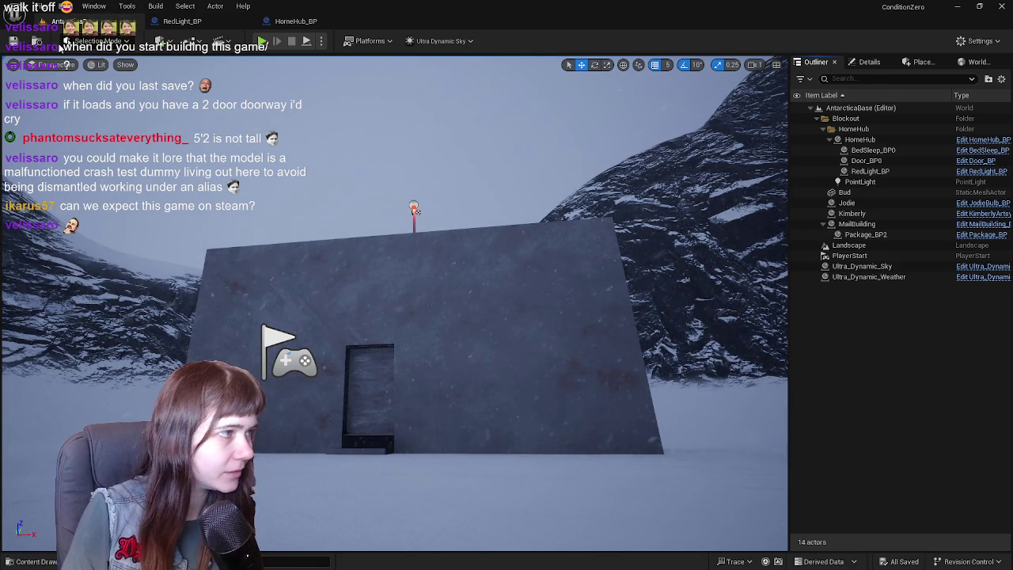
# In RedLight_BP, untick Hidden in Game so the RedLightBulb shows in game
pyautogui.click(180, 24)
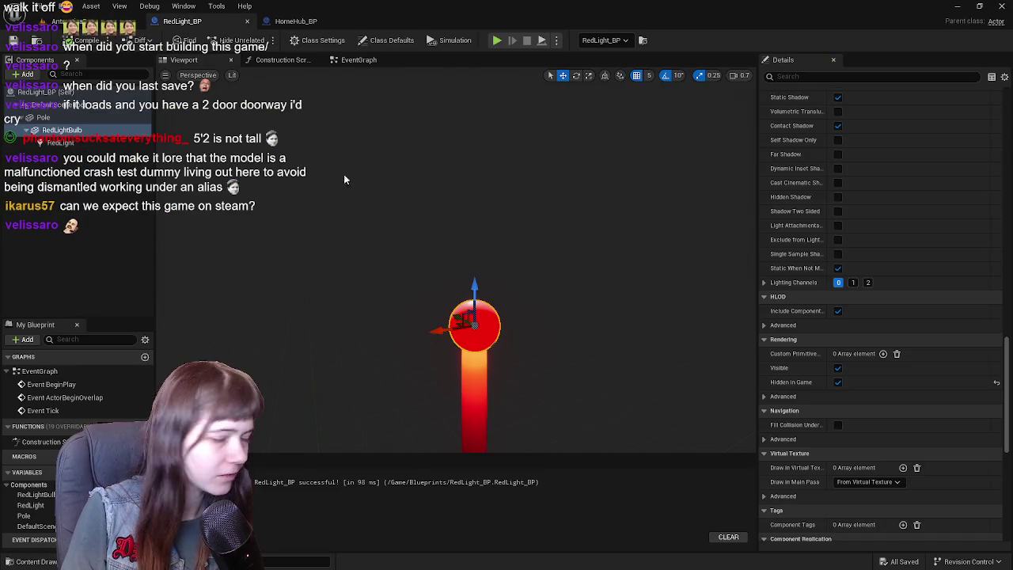
pyautogui.scroll(3, 813, 313)
pyautogui.click(838, 466)
# Set the RedLightBulb's scale to 0.15 on all three axes and compile RedLight_BP
pyautogui.scroll(15, 867, 317)
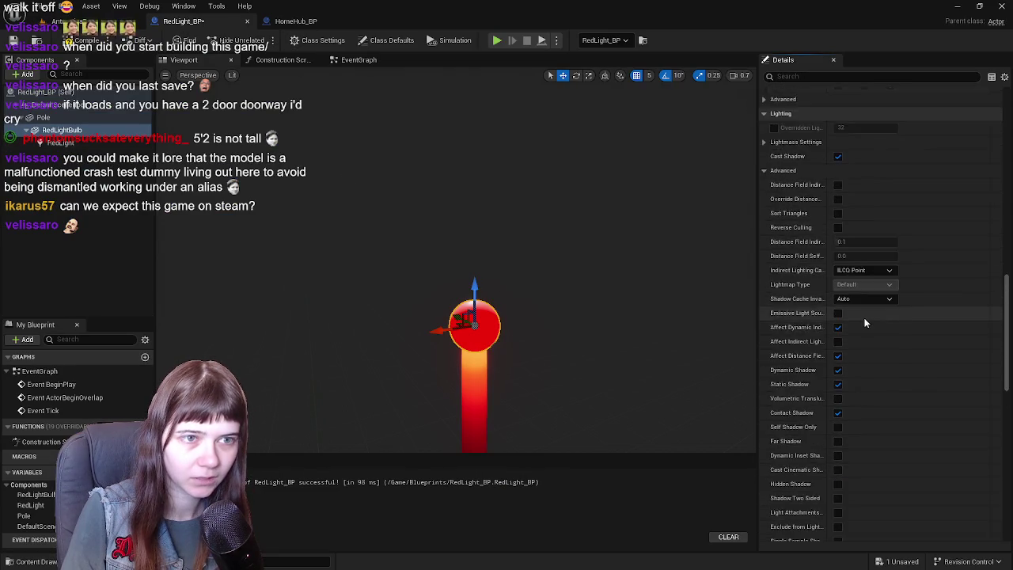
pyautogui.scroll(10, 867, 318)
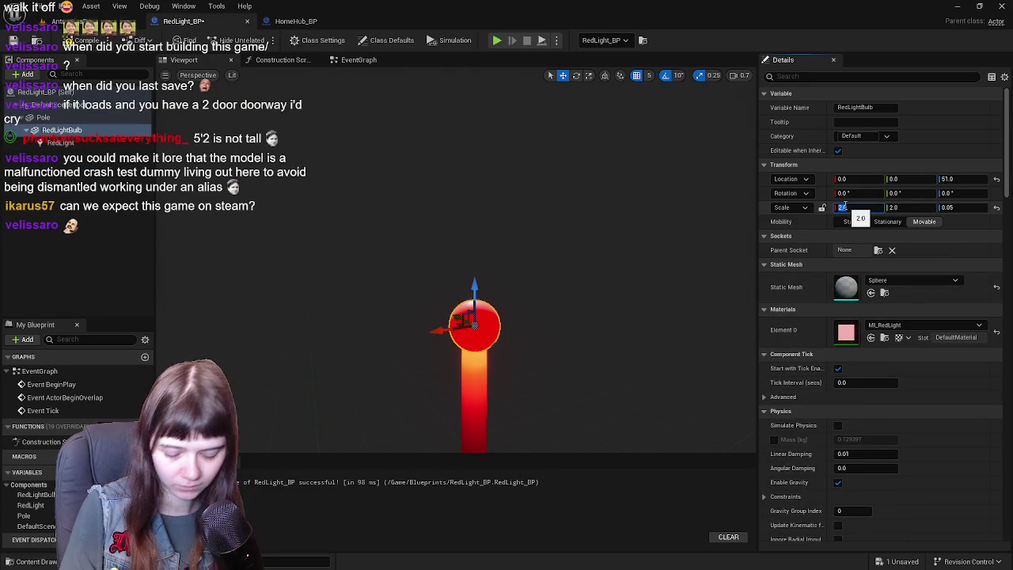
pyautogui.write('0.2')
pyautogui.press('Return')
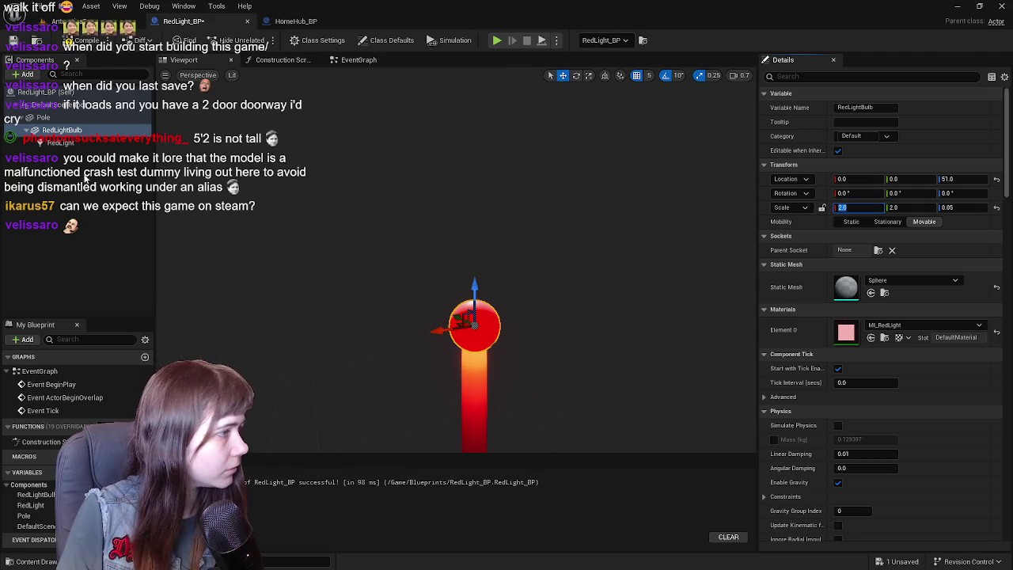
pyautogui.click(845, 208)
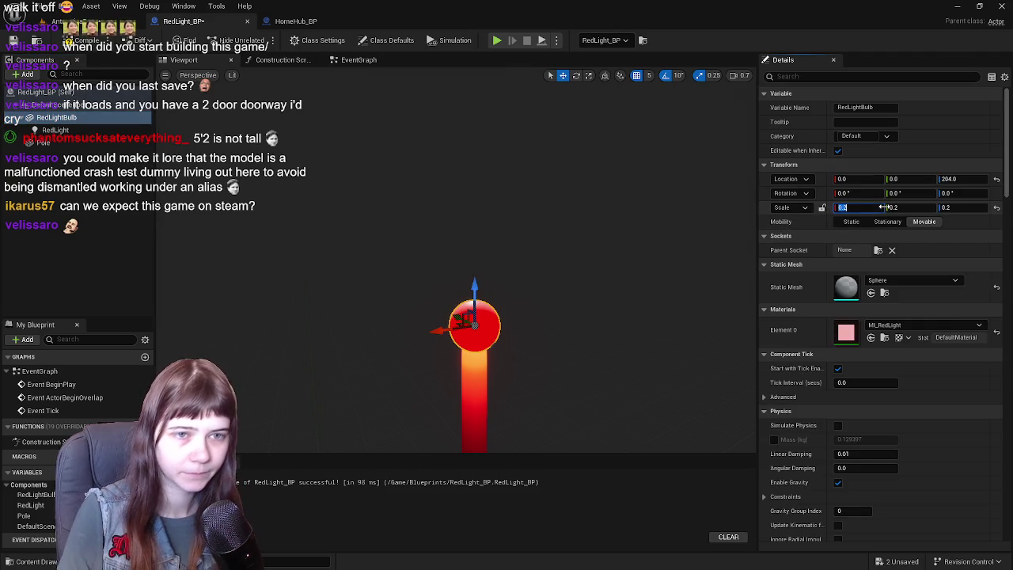
pyautogui.write('0.1')
pyautogui.press('Tab')
pyautogui.press('Tab')
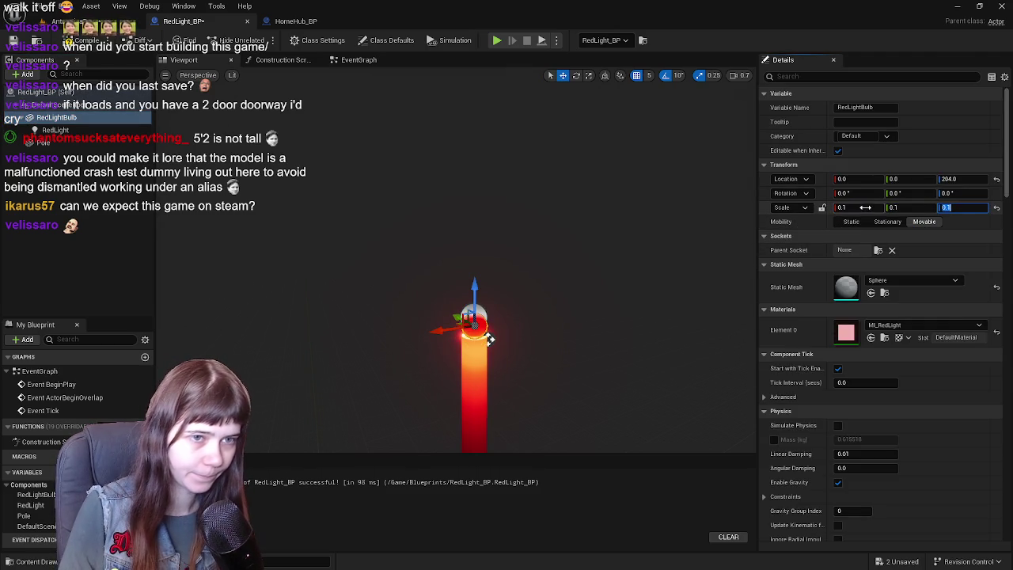
pyautogui.press('Tab')
pyautogui.press('Tab')
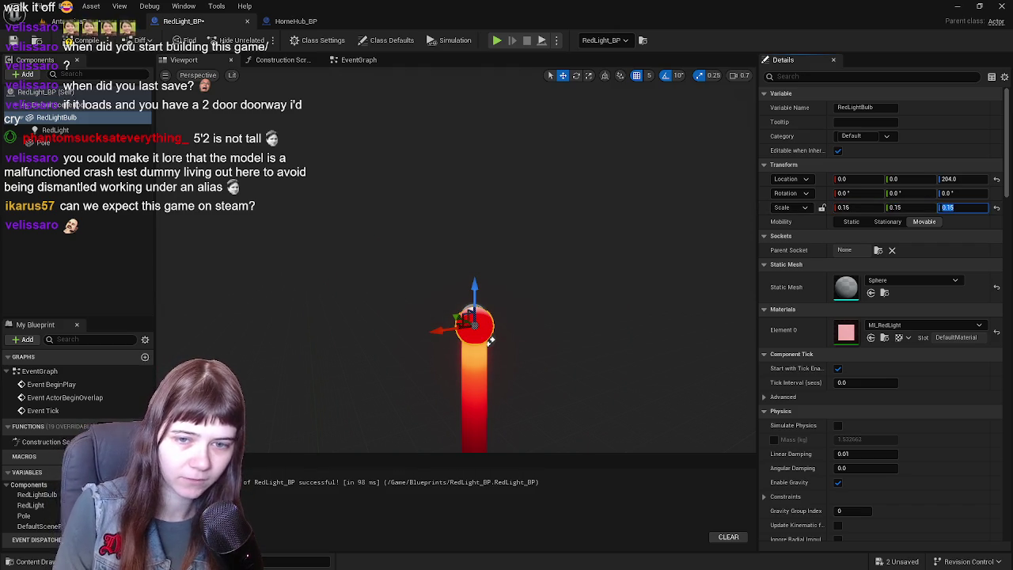
pyautogui.press('Return')
pyautogui.hotkey('ctrl', 's')
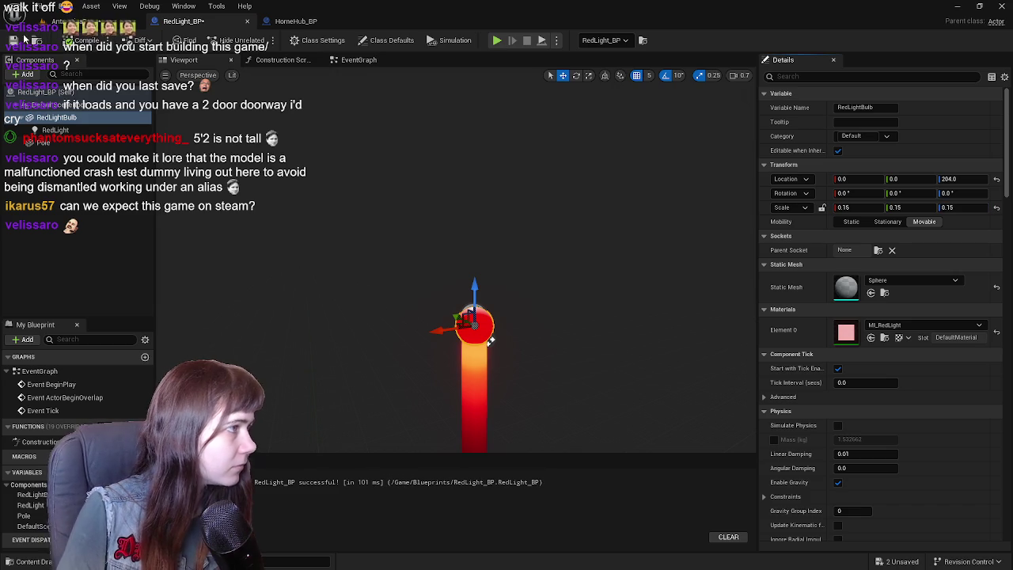
pyautogui.hotkey('ctrl', 'Tab')
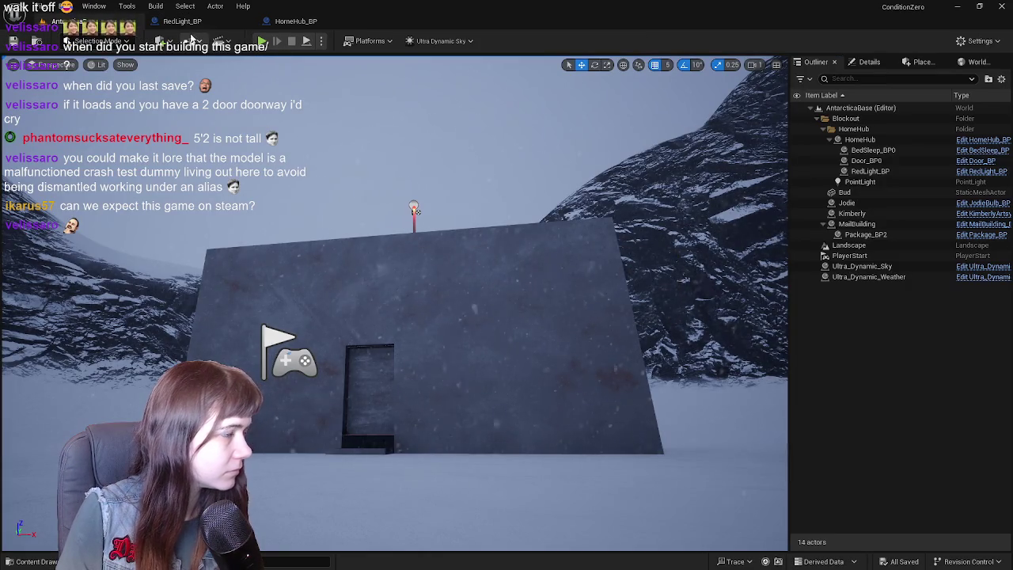
pyautogui.hotkey('alt', 'p')
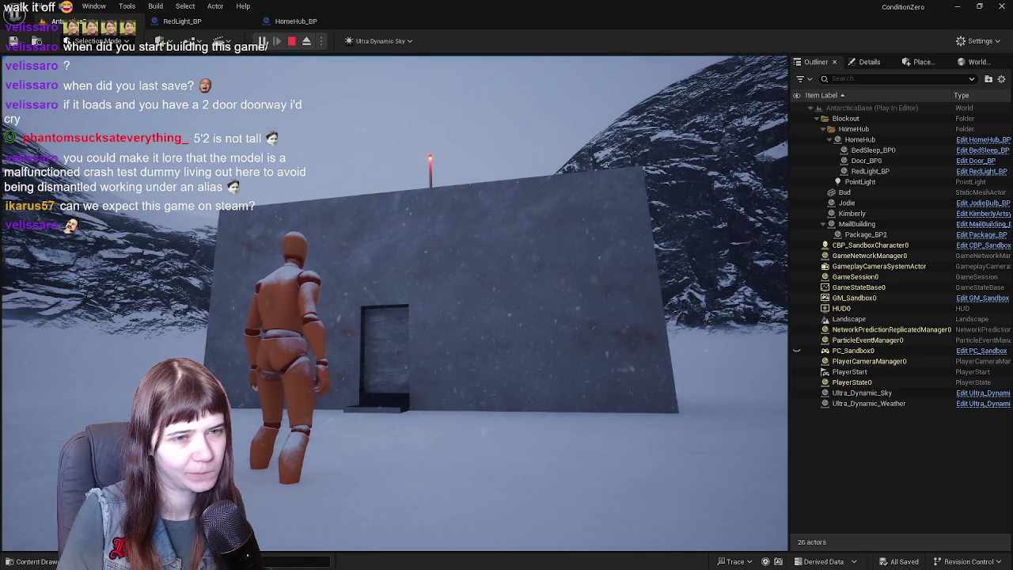
pyautogui.press('Escape')
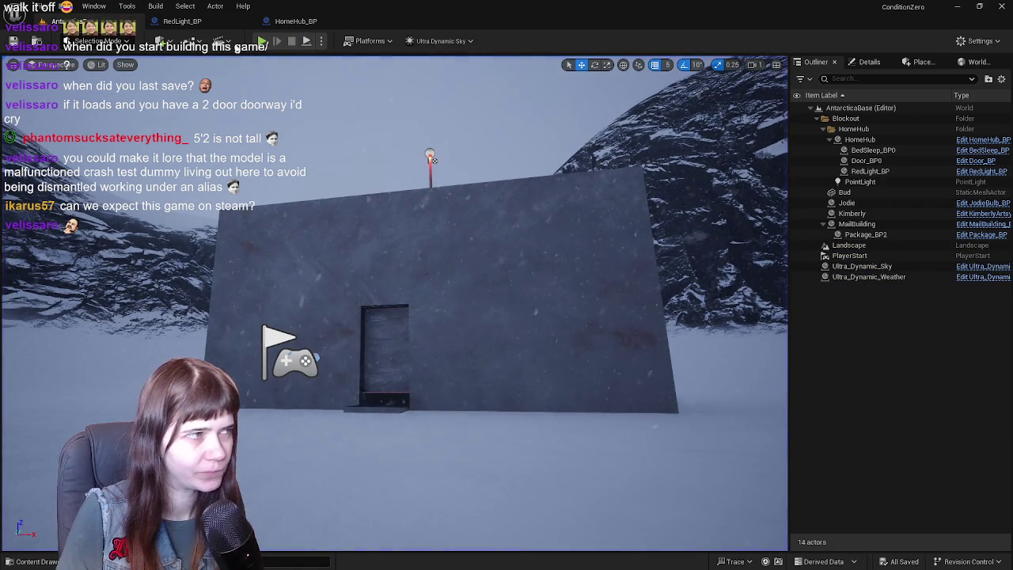
pyautogui.click(219, 26)
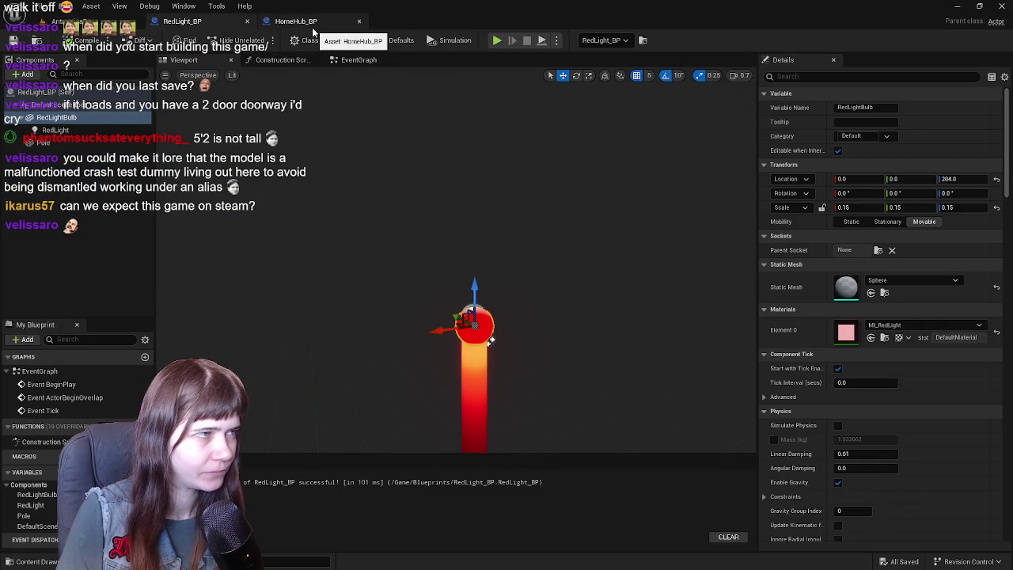
# Click through RedLight_BP's components and briefly glance at the HomeHub_BP tab
pyautogui.click(75, 168)
pyautogui.click(70, 120)
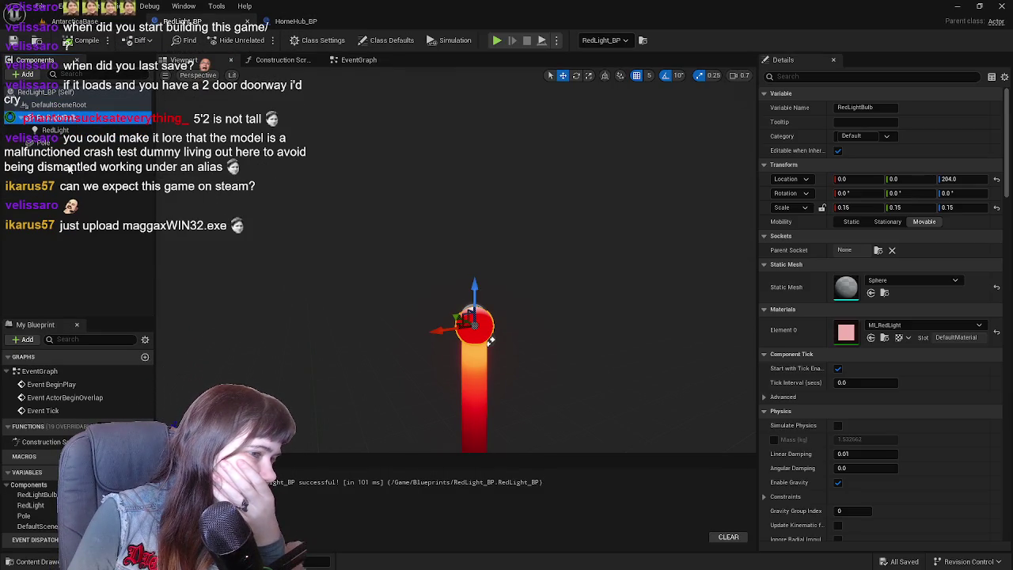
pyautogui.click(70, 168)
pyautogui.click(55, 129)
pyautogui.click(67, 172)
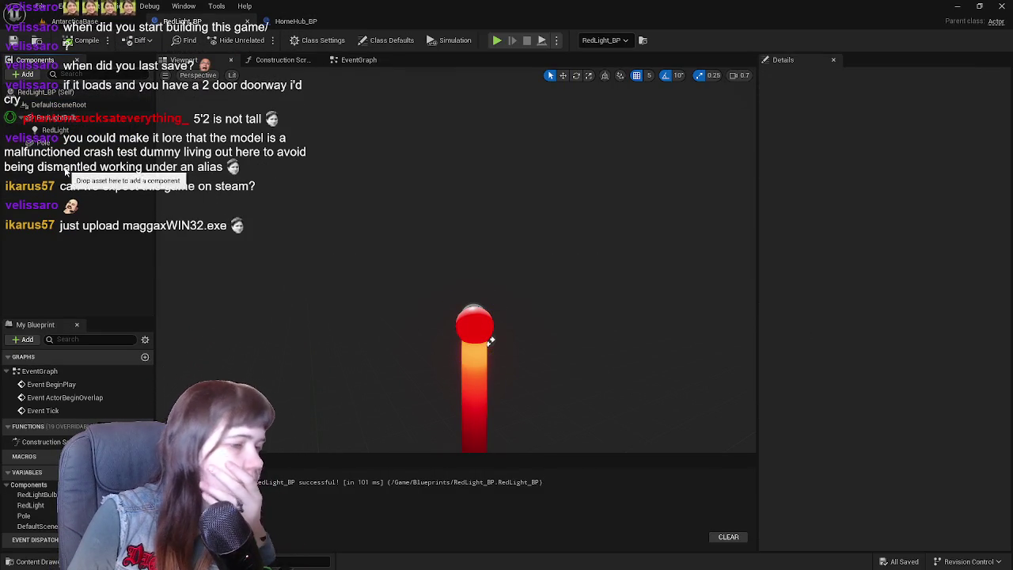
pyautogui.click(299, 21)
pyautogui.click(159, 24)
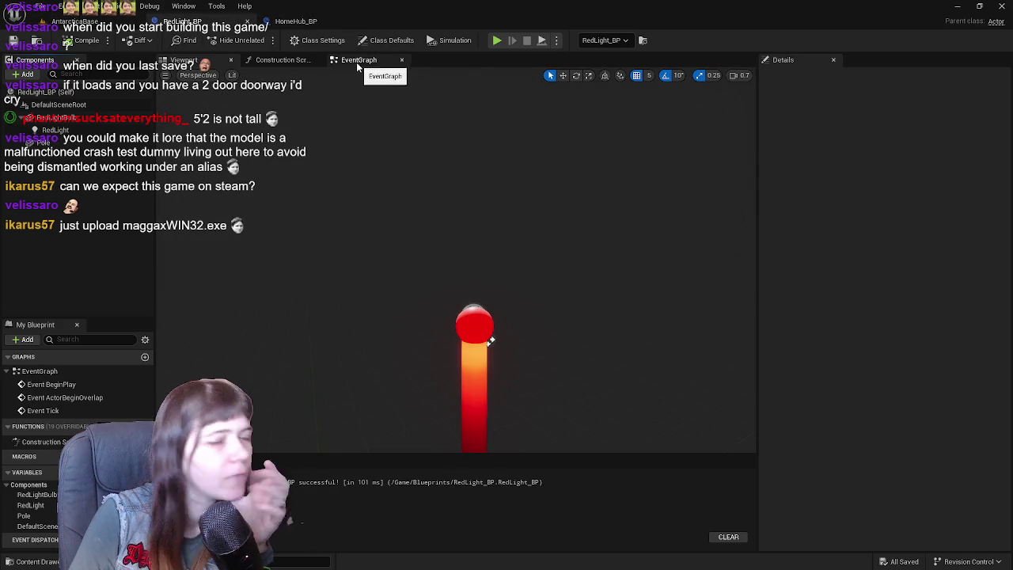
# Select the RedLight component and scroll through its Light, Rendering and Performance properties
pyautogui.click(55, 130)
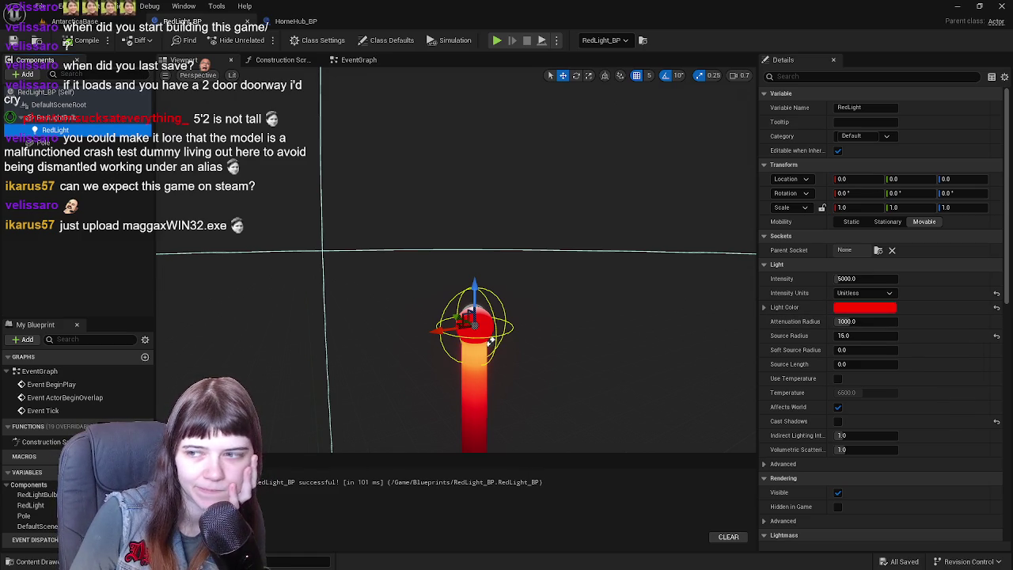
pyautogui.scroll(-1, 849, 382)
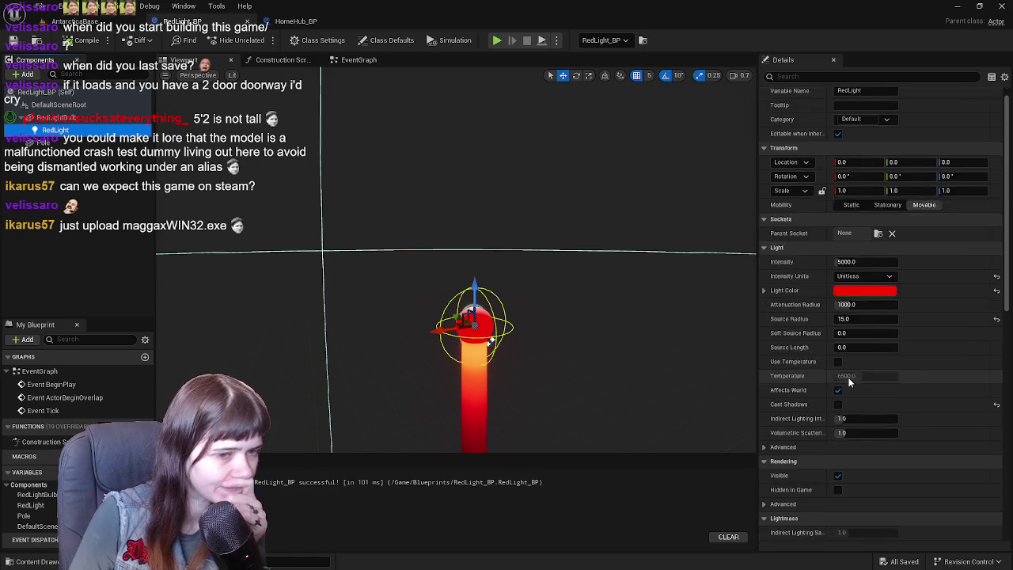
pyautogui.scroll(-4, 849, 382)
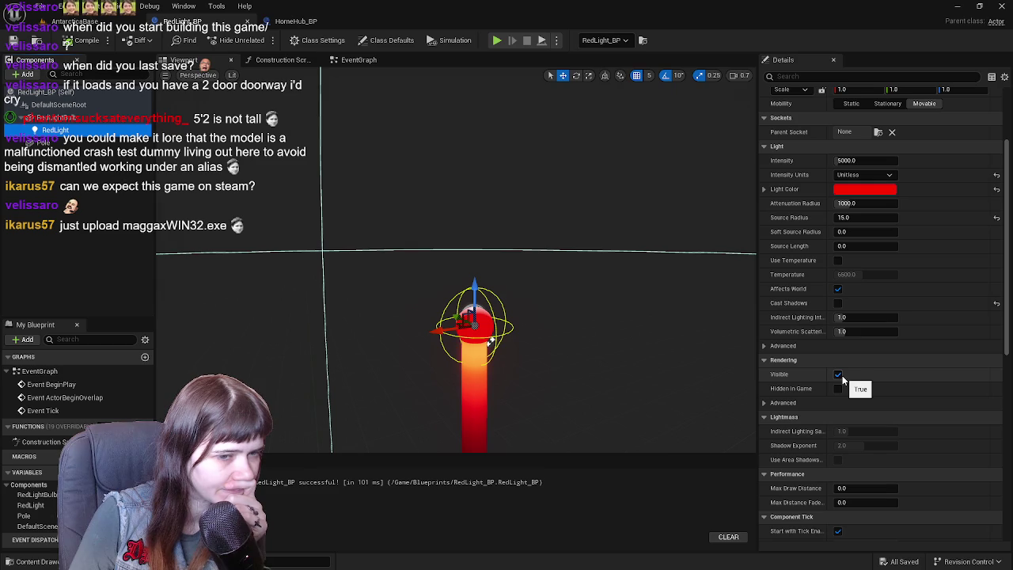
pyautogui.scroll(-5, 861, 379)
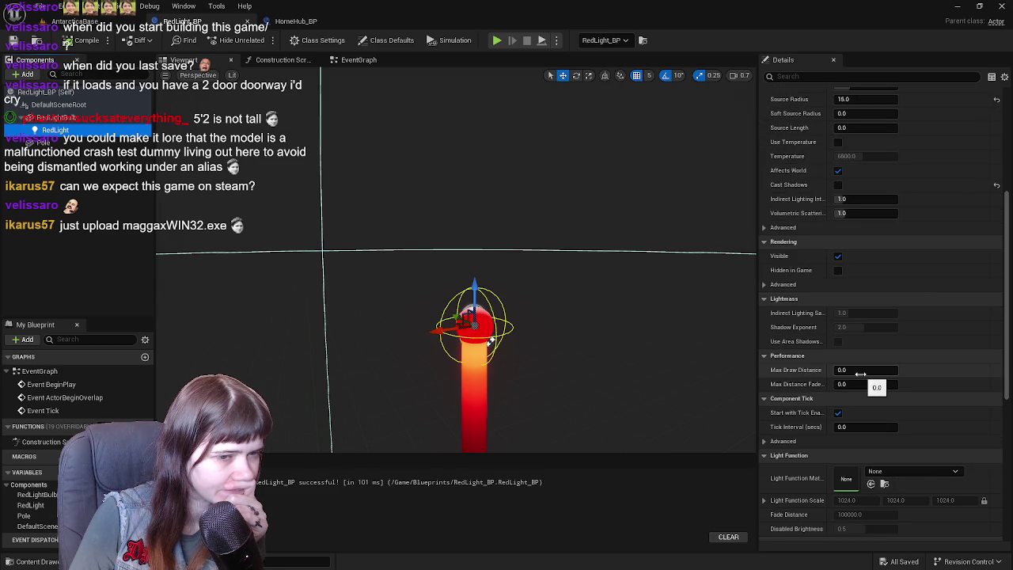
pyautogui.scroll(10, 970, 373)
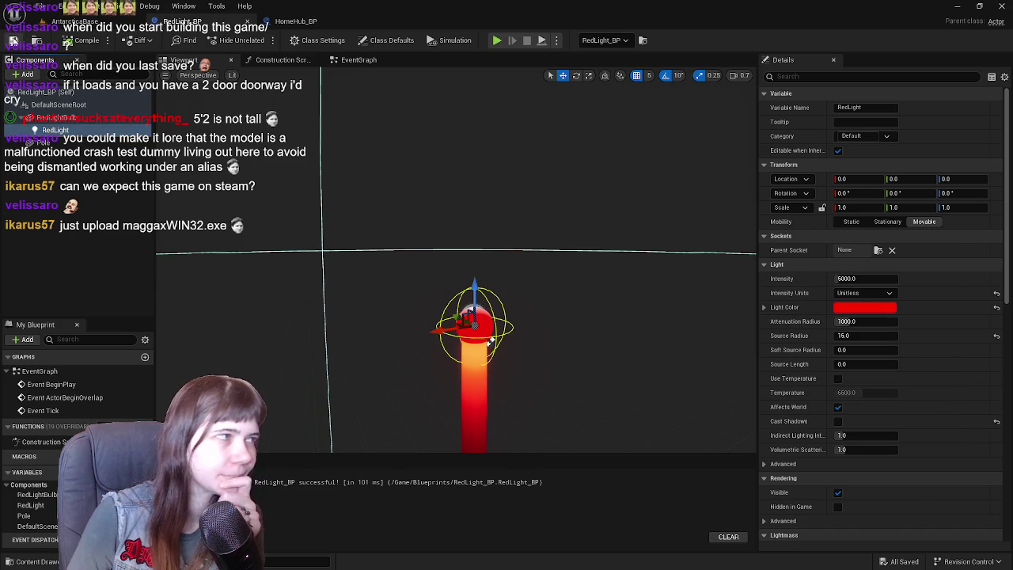
pyautogui.click(91, 24)
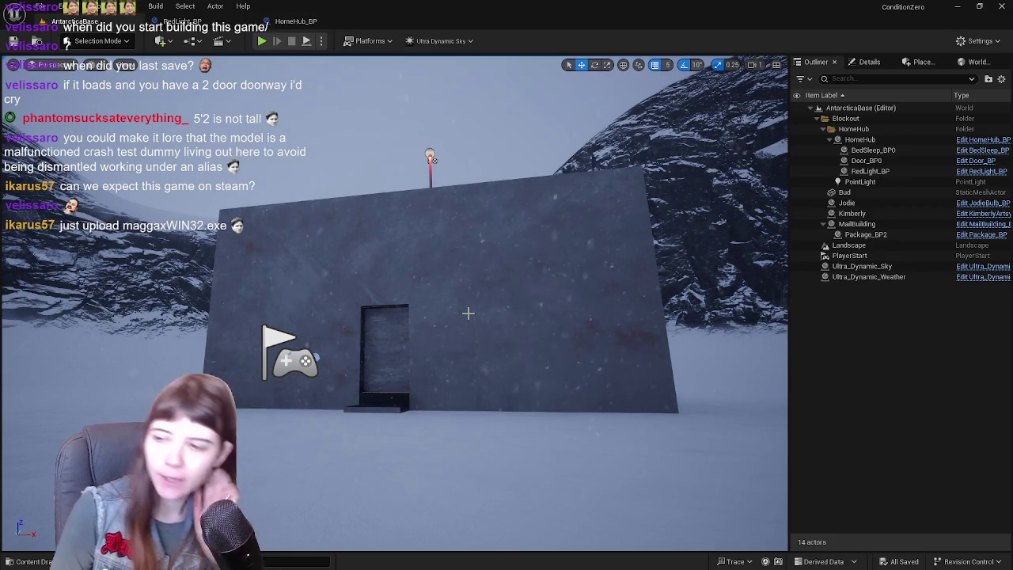
# Open the Snow_Whiteout level from the Content Drawer and dismiss its warning
pyautogui.press('s')
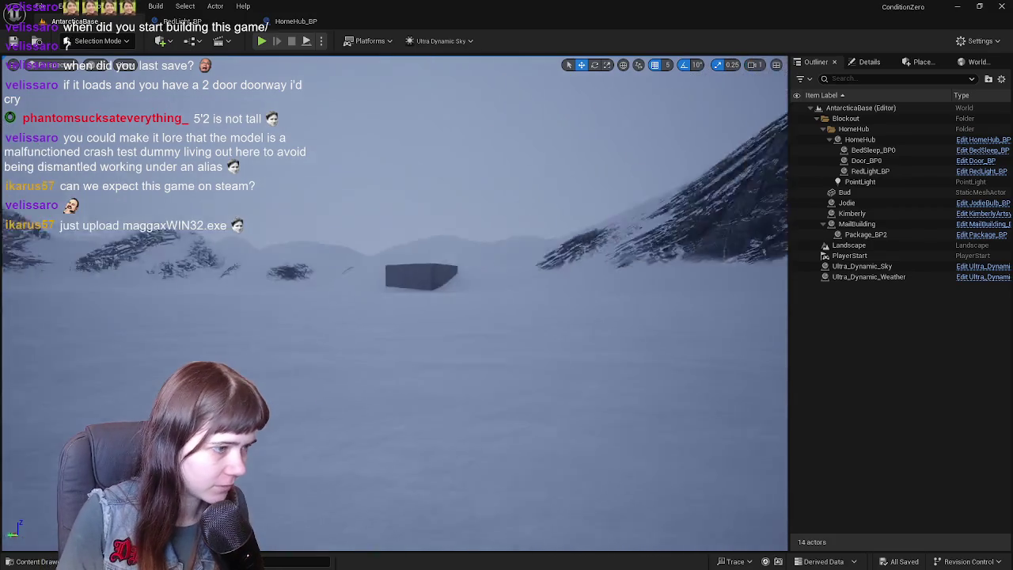
pyautogui.hotkey('ctrl', 'space')
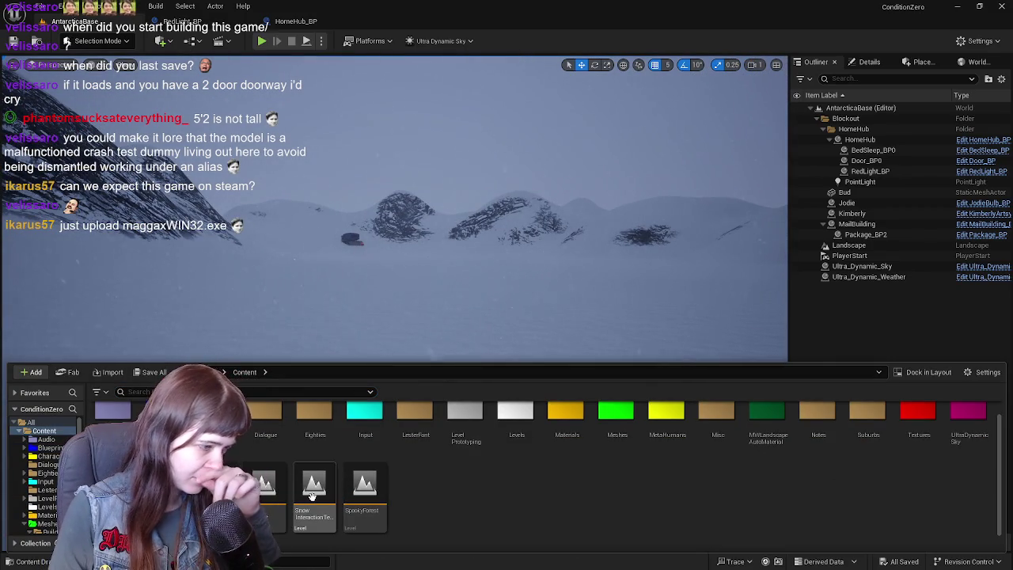
pyautogui.doubleClick(281, 493)
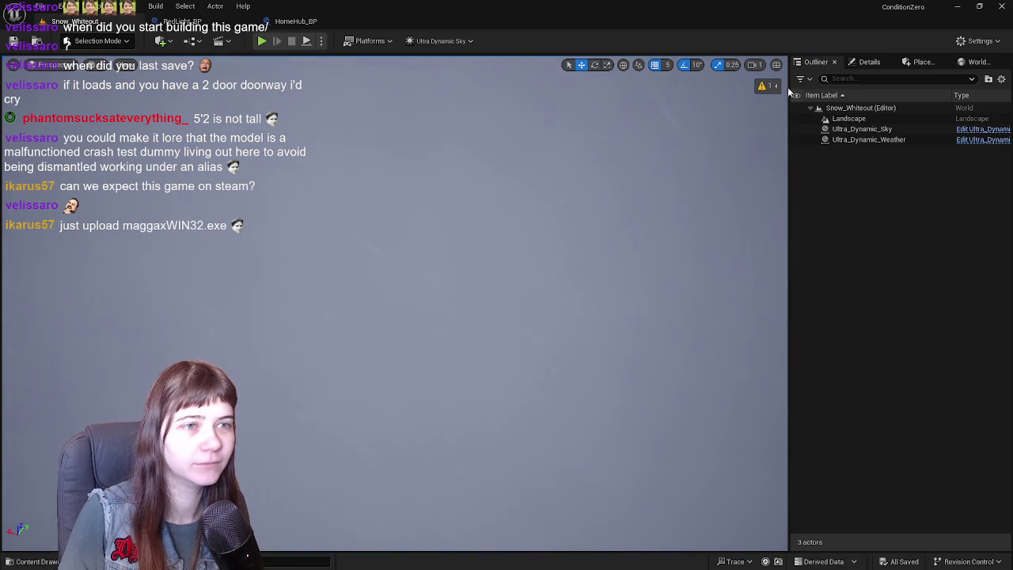
pyautogui.click(762, 86)
pyautogui.click(758, 101)
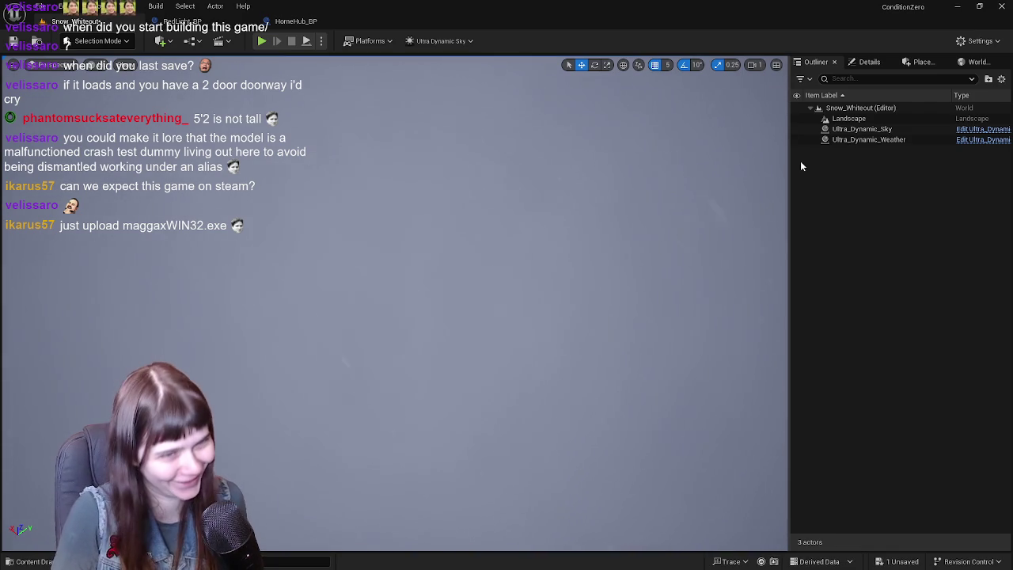
# Select Ultra_Dynamic_Weather, focus on it, and scroll through its Details
pyautogui.click(867, 139)
pyautogui.click(870, 62)
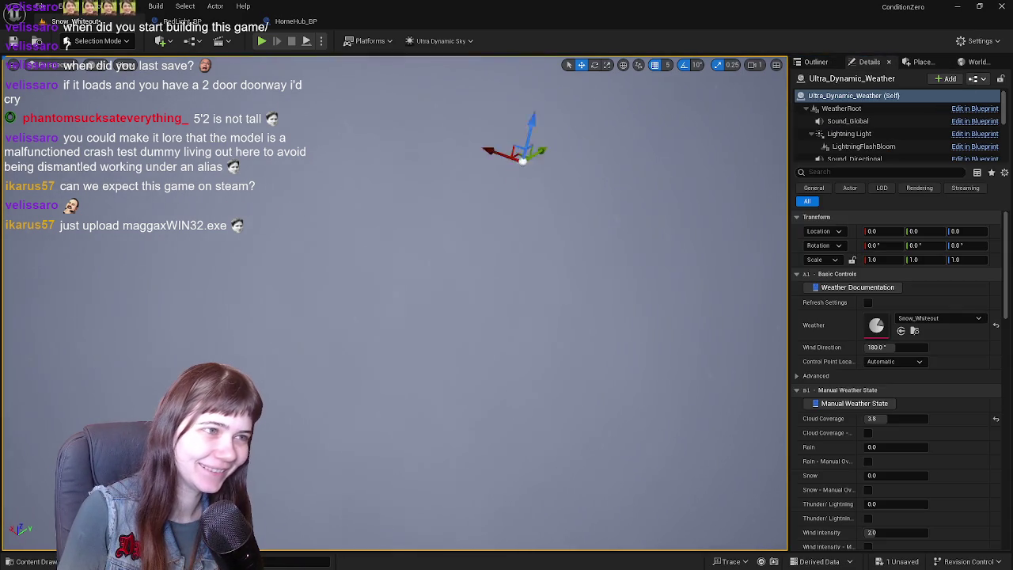
pyautogui.press('f')
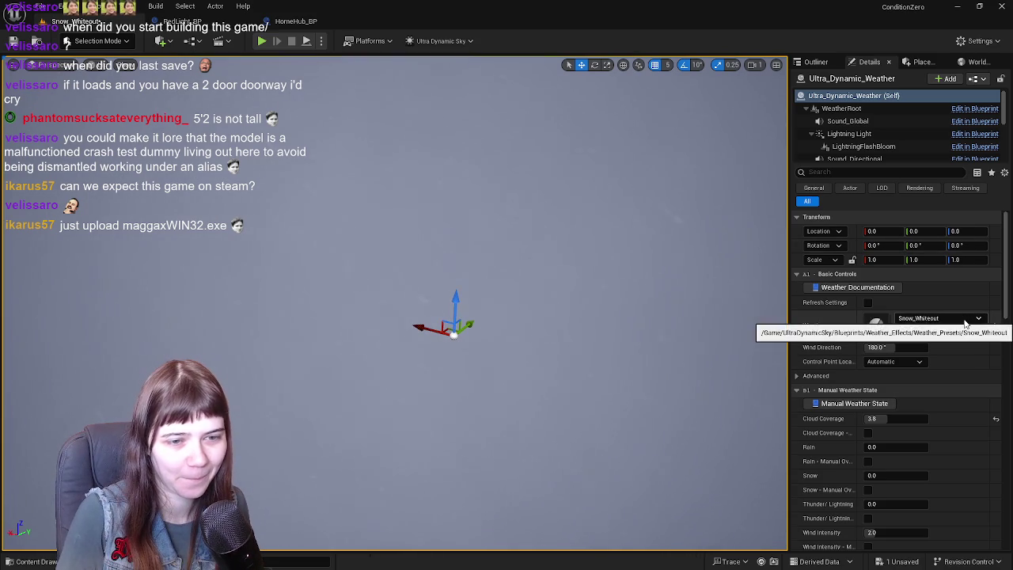
pyautogui.scroll(-3, 937, 456)
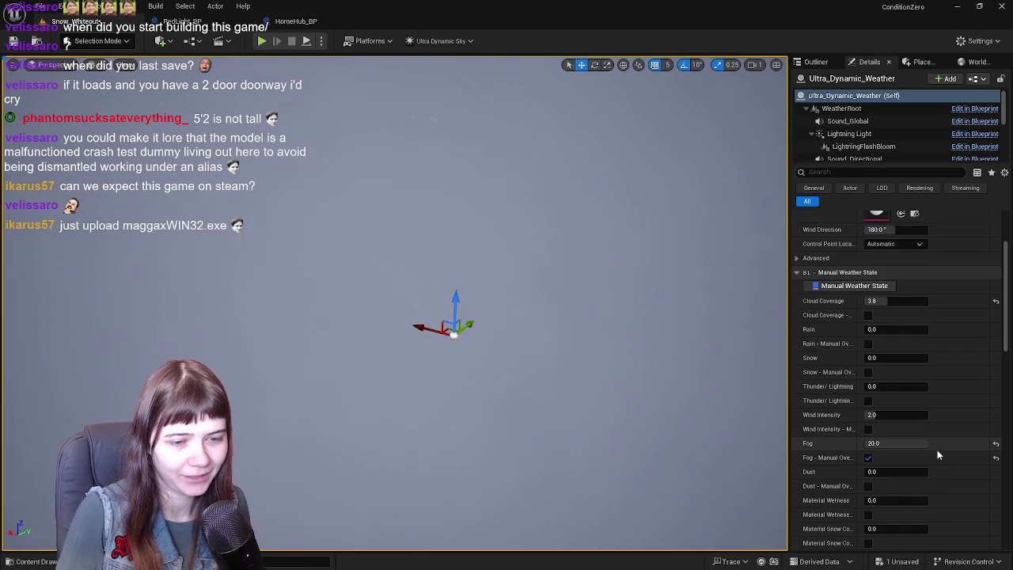
pyautogui.scroll(-3, 937, 449)
# Deselect the weather actor and save the Snow_Whiteout level
pyautogui.click(815, 61)
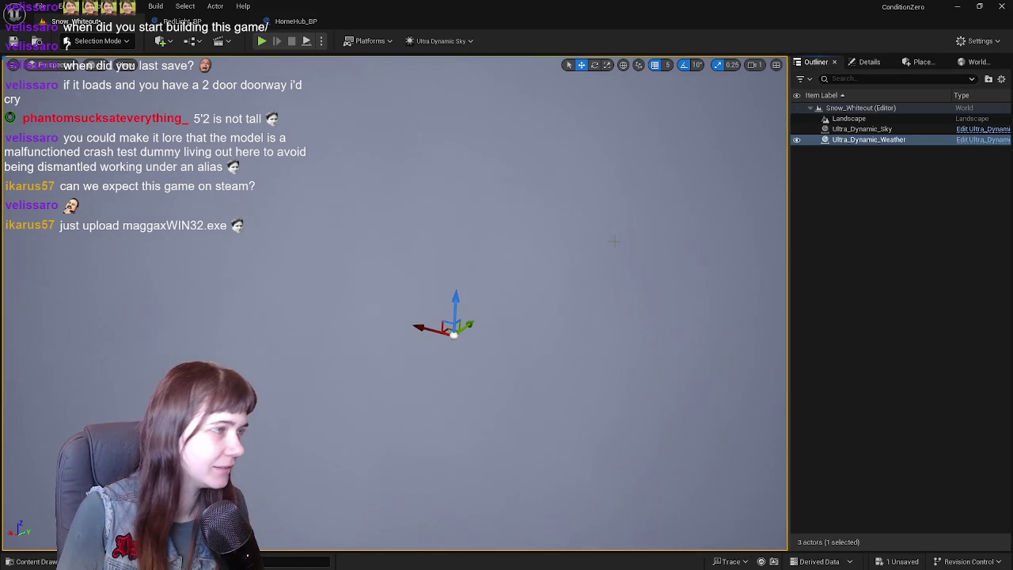
pyautogui.click(912, 232)
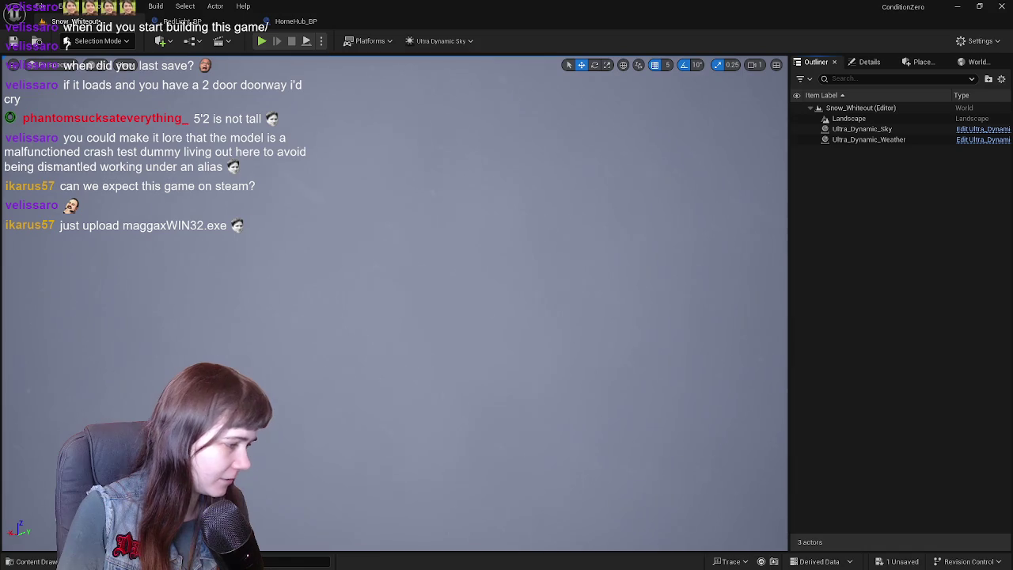
pyautogui.click(32, 561)
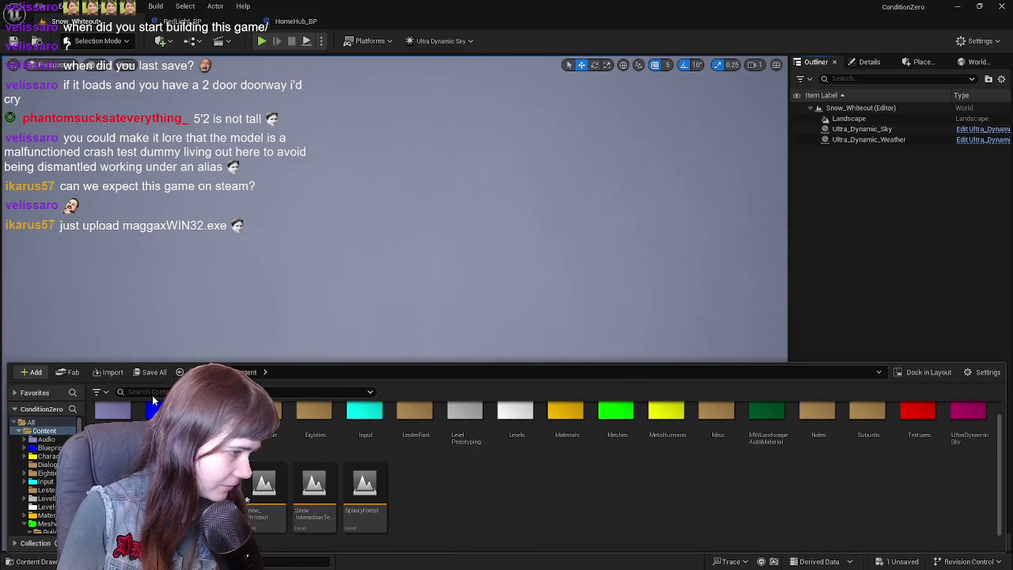
pyautogui.hotkey('ctrl', 'shift', 's')
pyautogui.press('Return')
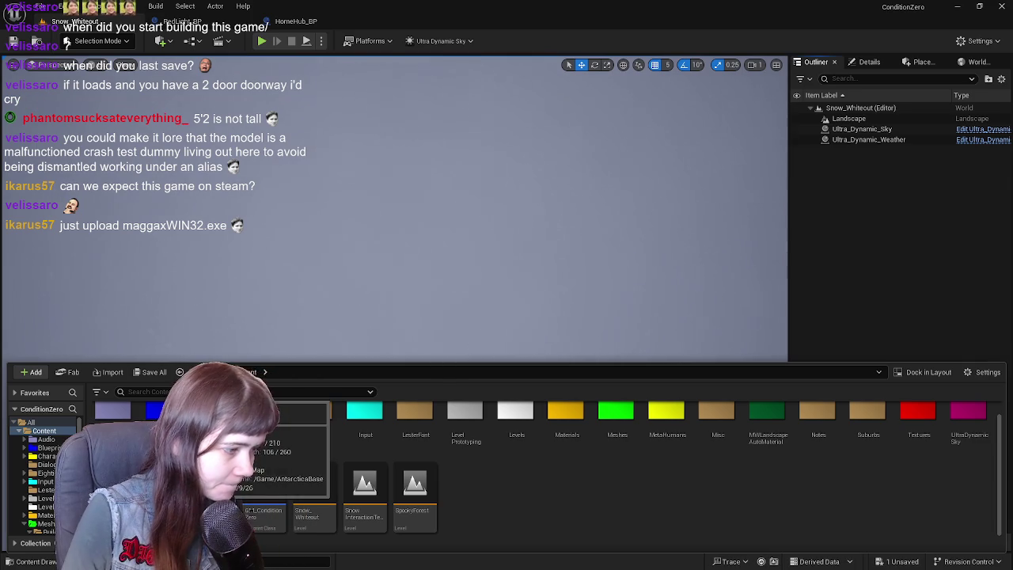
pyautogui.hotkey('ctrl', 'shift', 's')
pyautogui.click(530, 407)
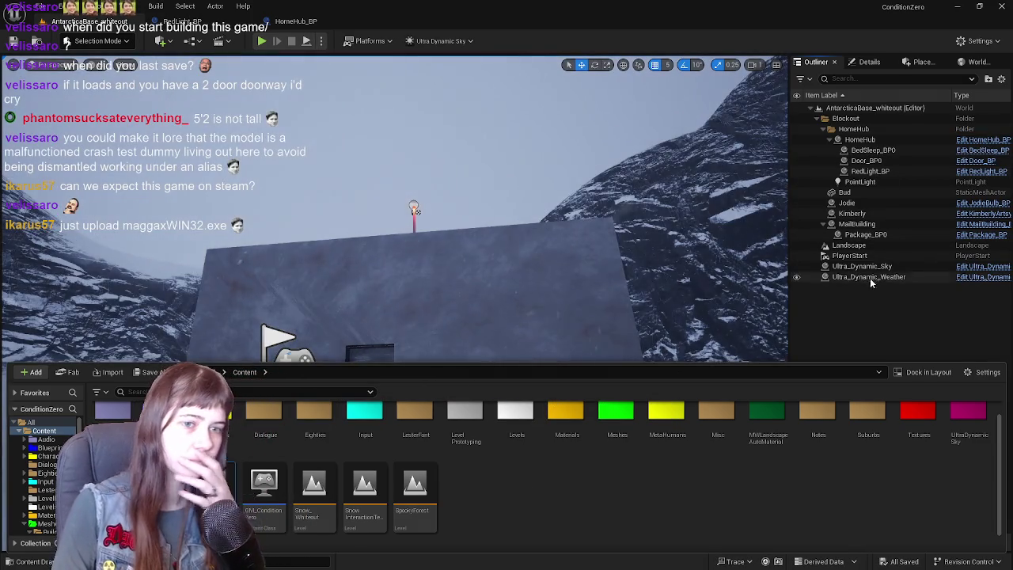
pyautogui.click(807, 277)
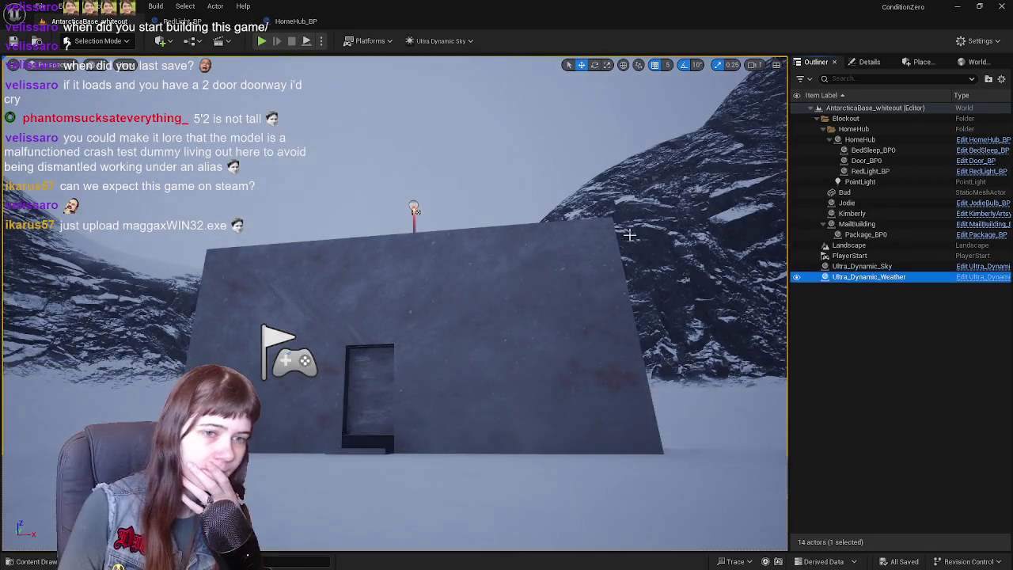
pyautogui.click(868, 62)
pyautogui.scroll(-3, 953, 323)
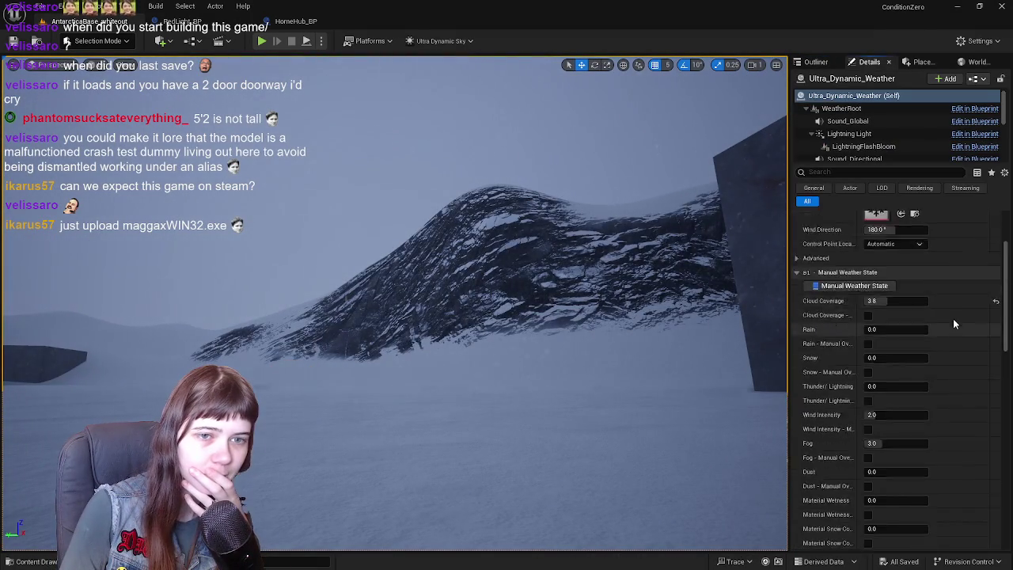
pyautogui.click(927, 285)
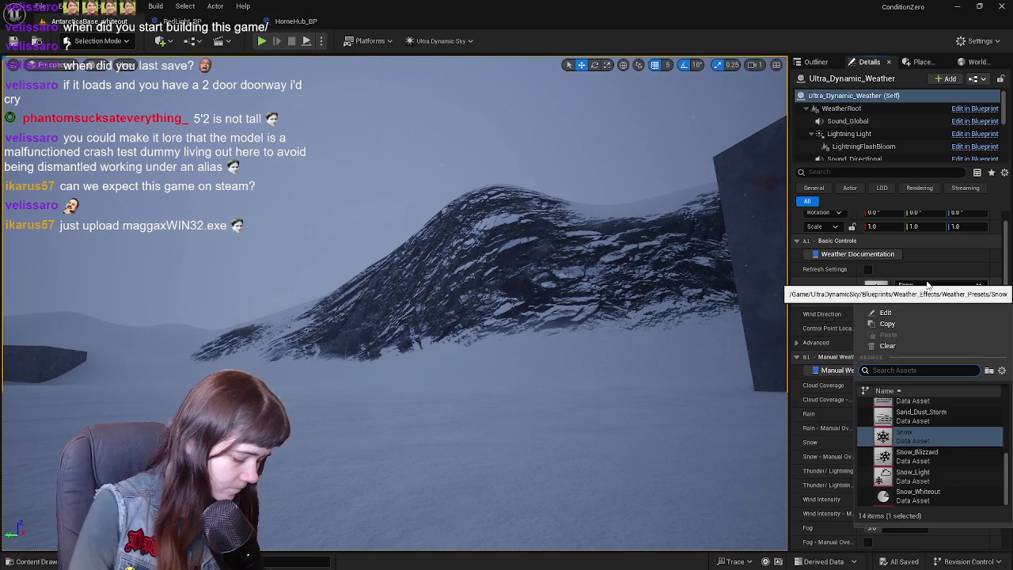
pyautogui.click(914, 407)
pyautogui.scroll(-5, 923, 427)
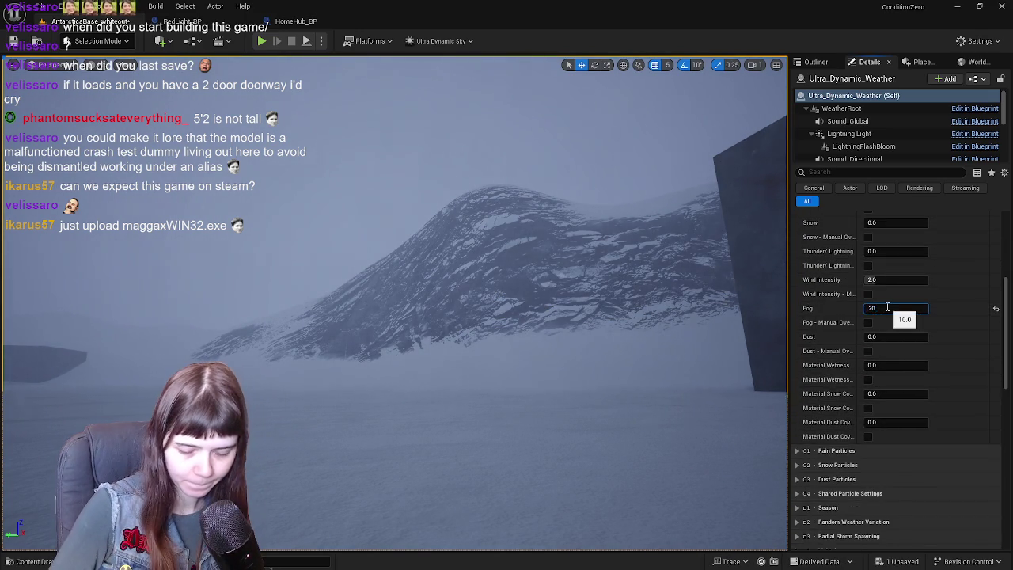
pyautogui.click(14, 40)
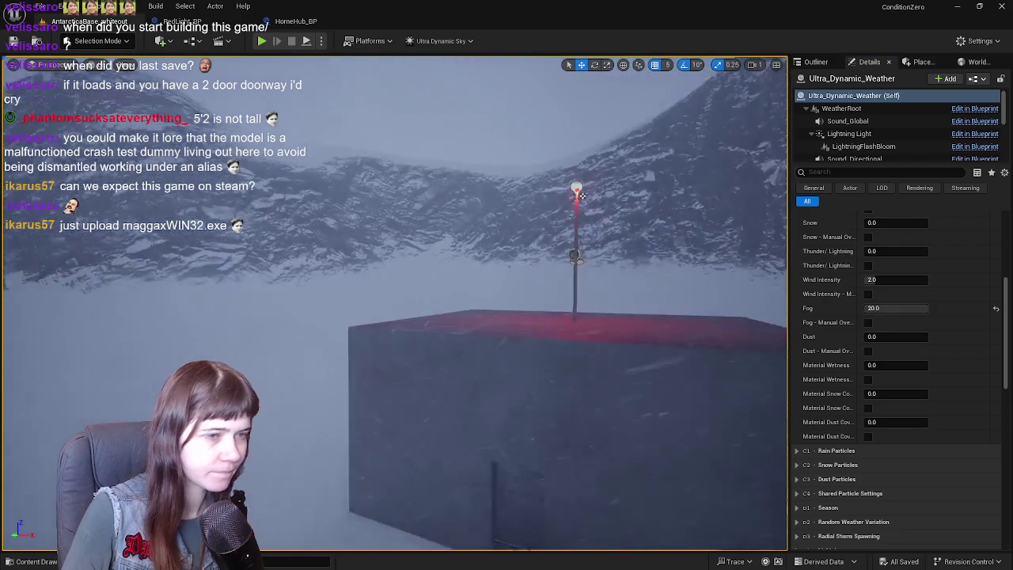
pyautogui.scroll(4, 891, 359)
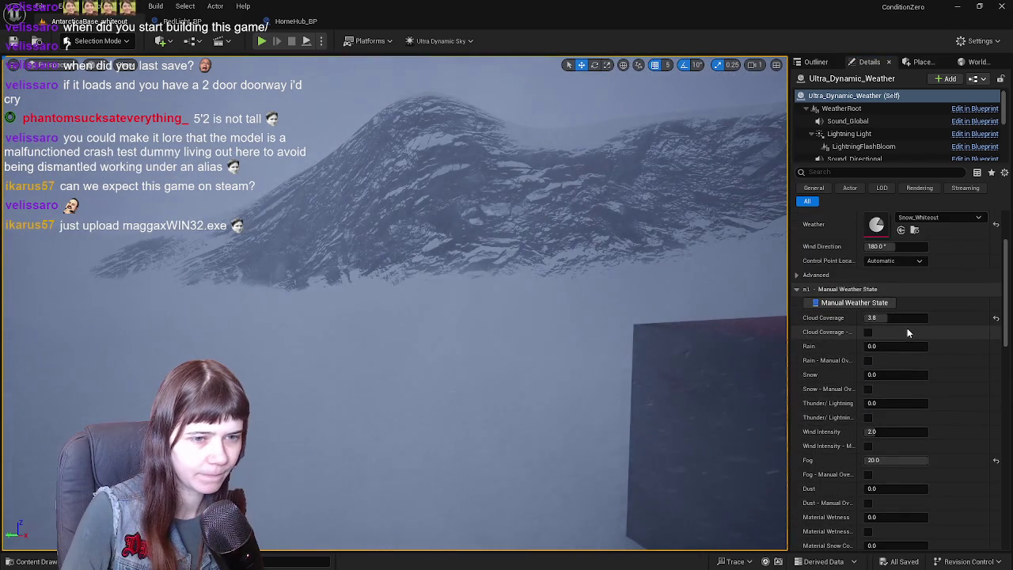
pyautogui.scroll(-3, 899, 353)
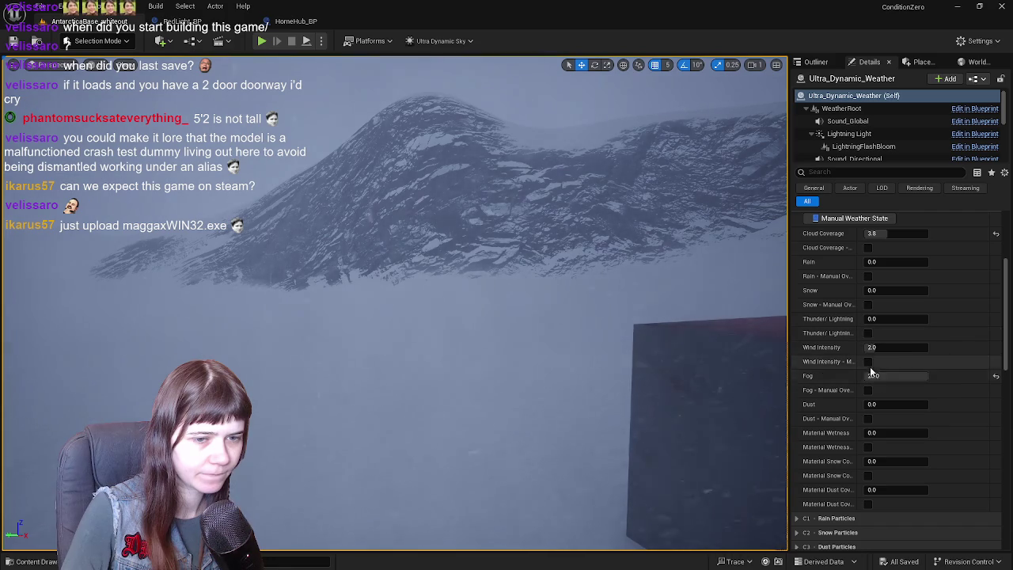
pyautogui.click(869, 391)
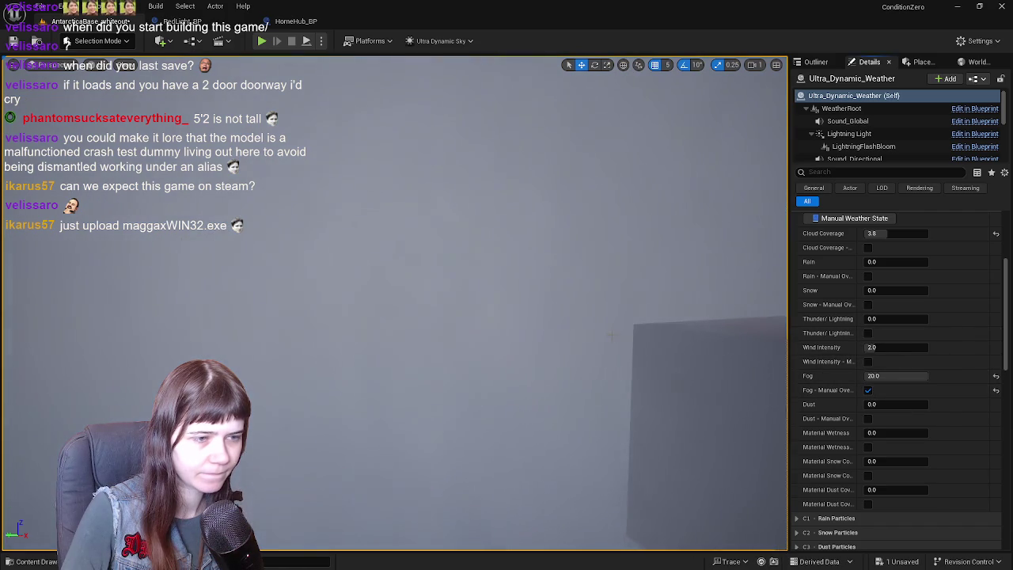
pyautogui.hotkey('ctrl', 's')
pyautogui.scroll(-5, 424, 368)
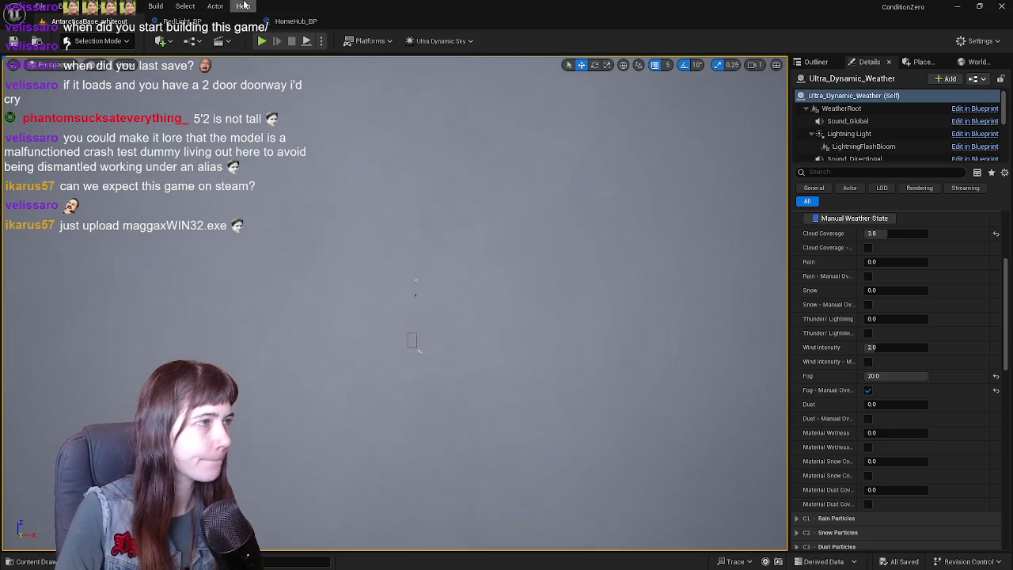
pyautogui.scroll(5, 854, 233)
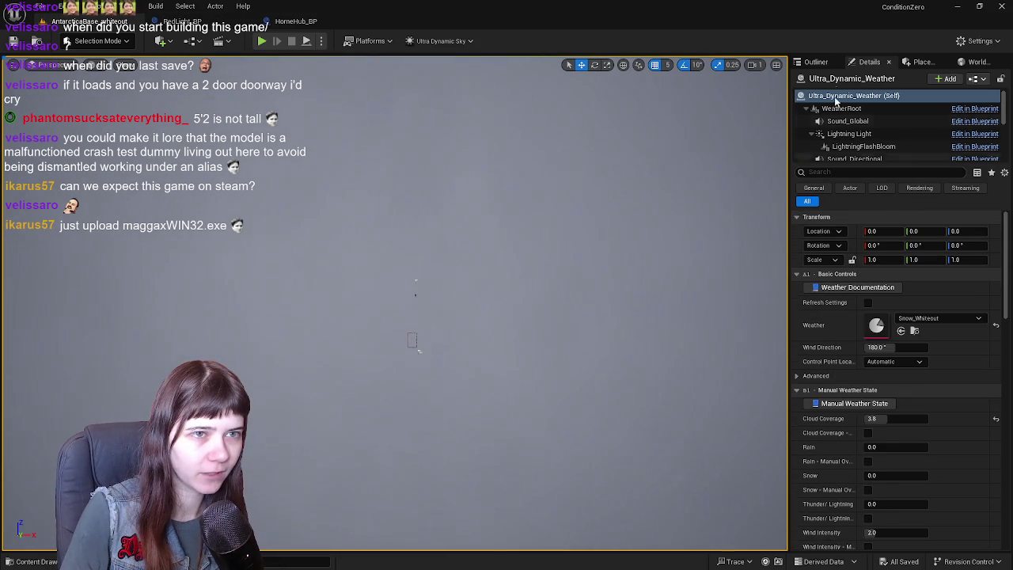
pyautogui.click(816, 62)
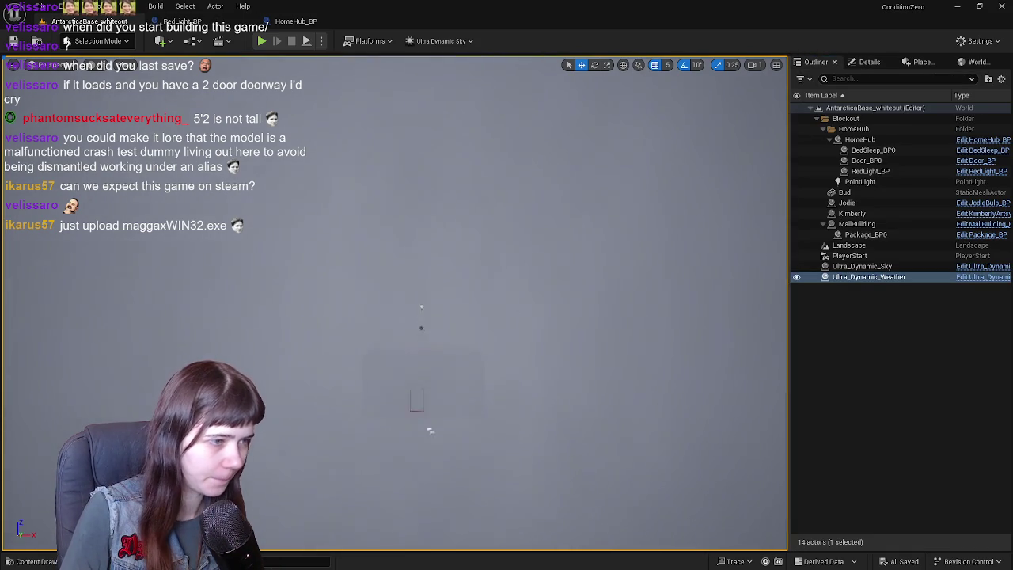
pyautogui.scroll(10, 429, 429)
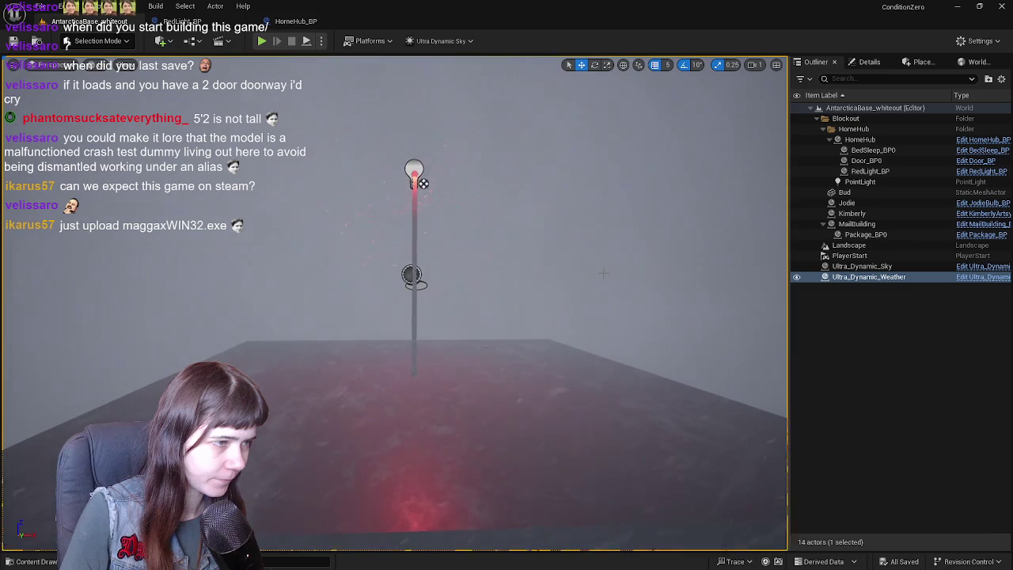
pyautogui.scroll(-4, 430, 429)
pyautogui.hotkey('ctrl', 'space')
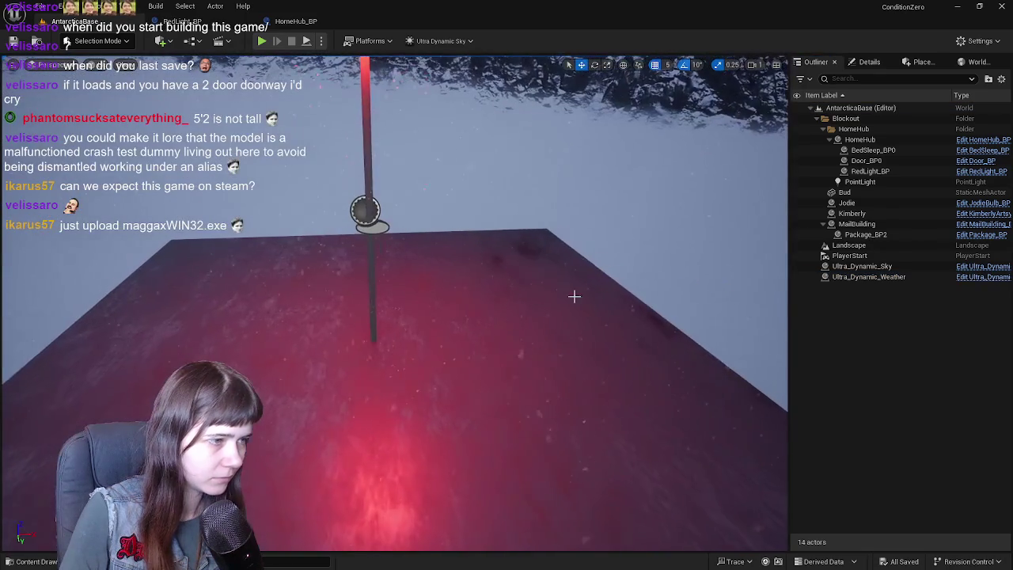
pyautogui.click(369, 301)
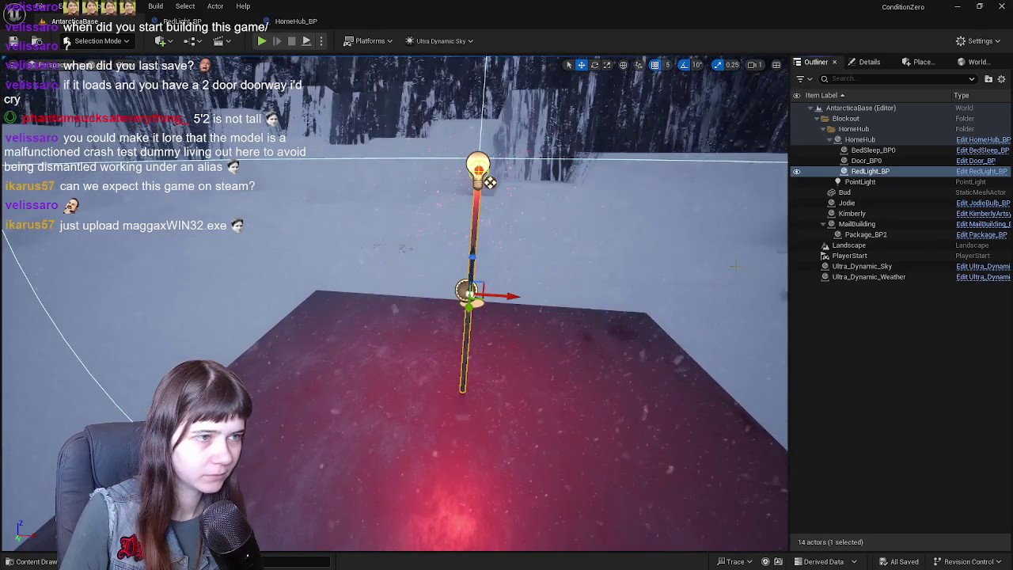
pyautogui.click(871, 61)
pyautogui.click(816, 62)
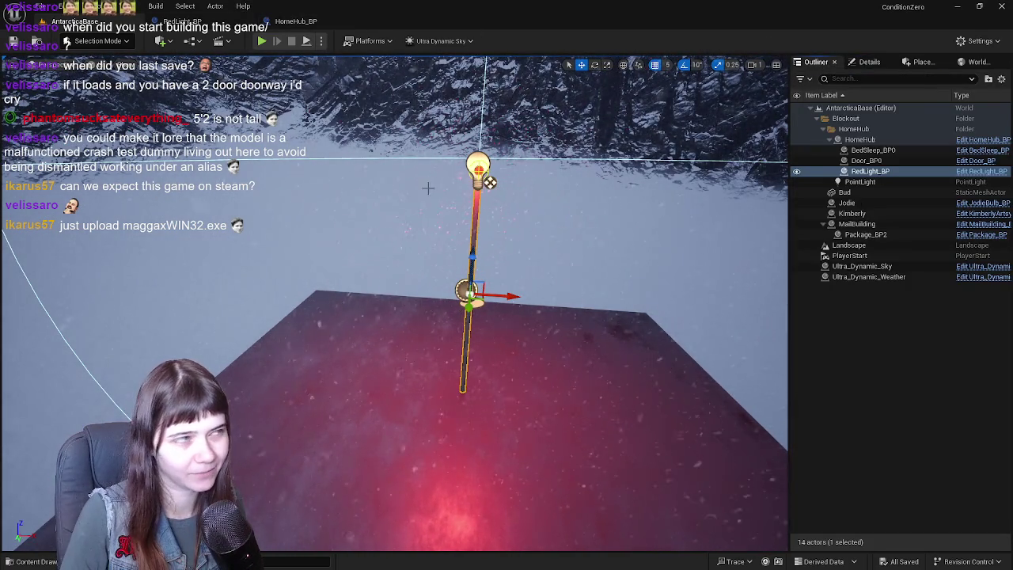
pyautogui.click(297, 23)
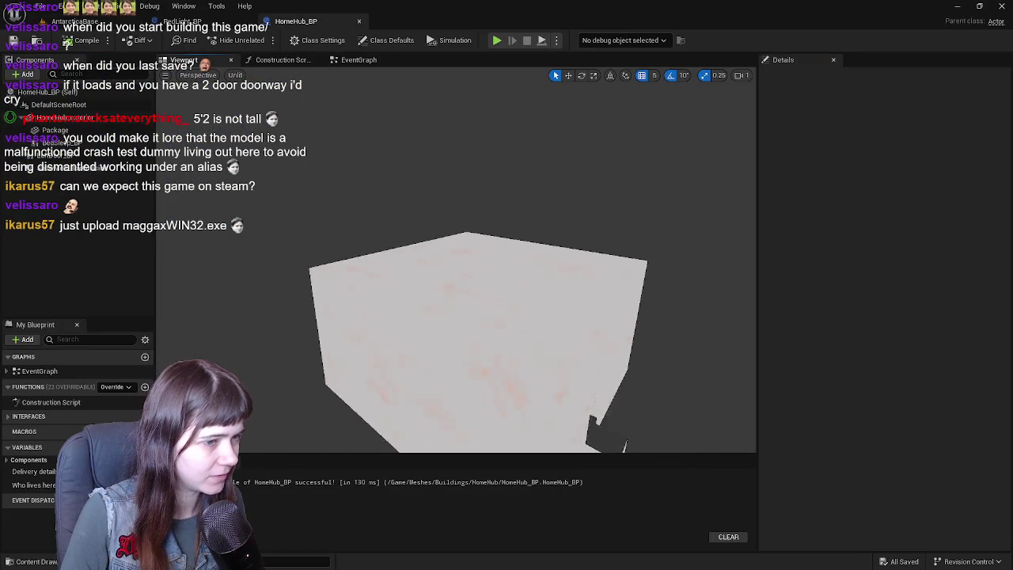
# Add RedLight_BP as a HomeHub_BP component placed on the roof at Z 750
pyautogui.hotkey('ctrl', 'space')
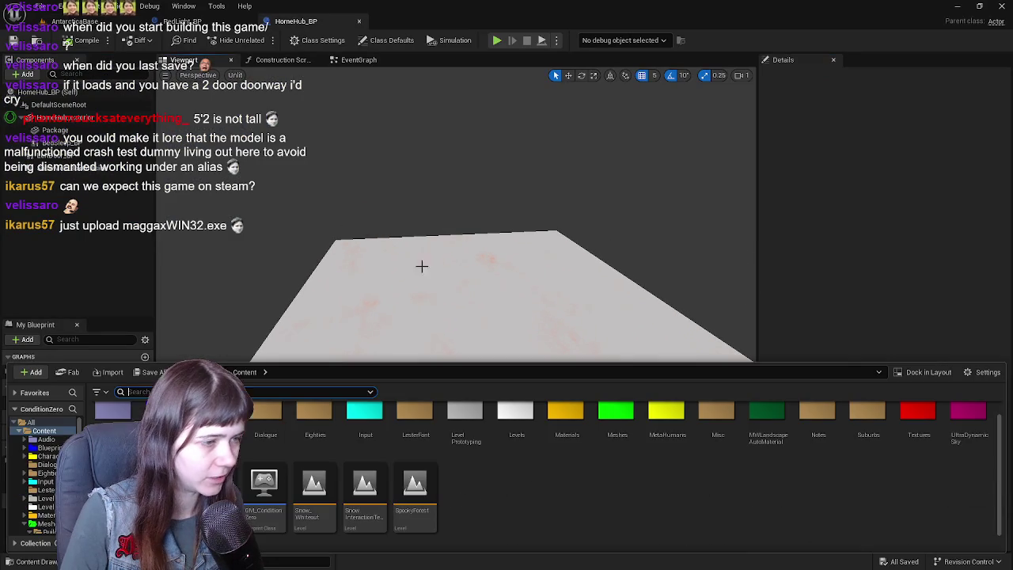
pyautogui.click(50, 448)
pyautogui.moveTo(734, 434)
pyautogui.mouseDown()
pyautogui.moveTo(91, 294)
pyautogui.moveTo(87, 155)
pyautogui.mouseUp()
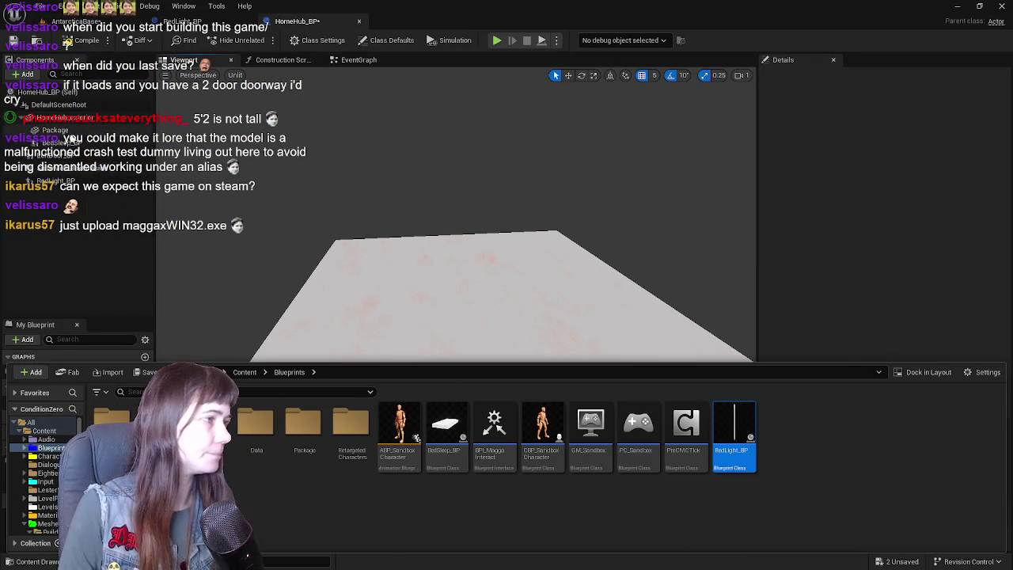
pyautogui.click(70, 180)
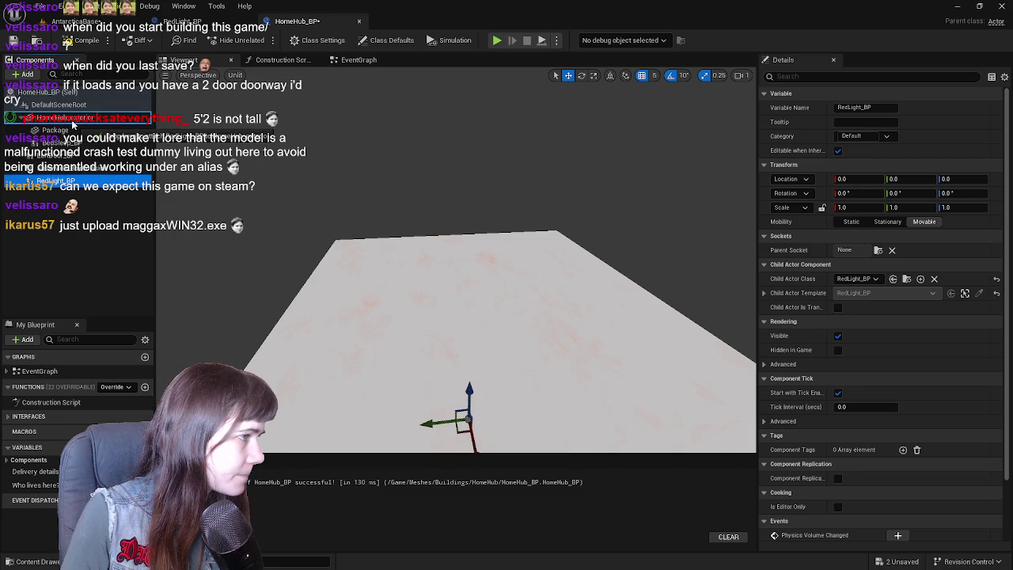
pyautogui.moveTo(72, 124); pyautogui.dragTo(74, 126)
pyautogui.moveTo(463, 383); pyautogui.dragTo(470, 362)
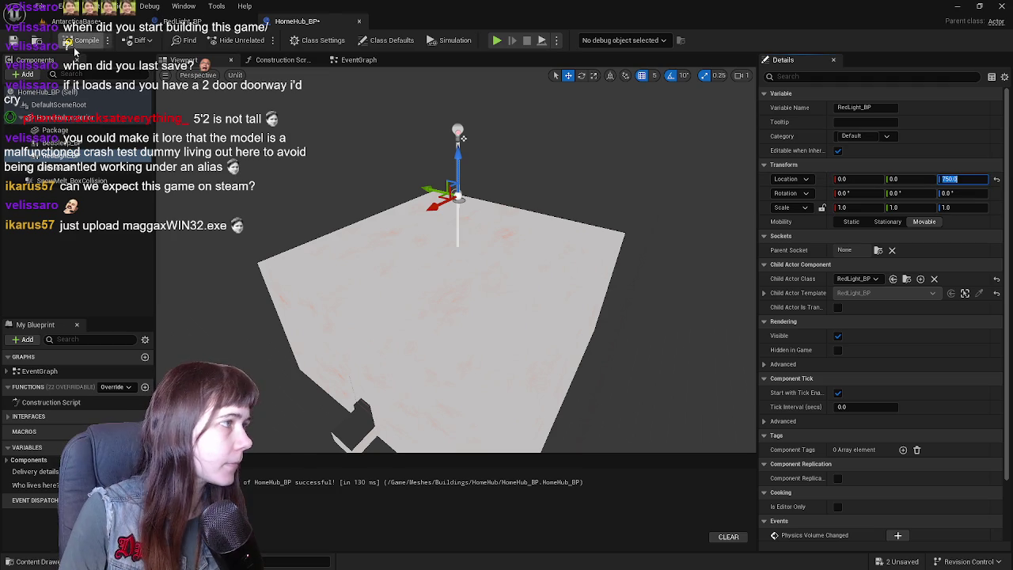
pyautogui.moveTo(522, 211); pyautogui.dragTo(539, 154)
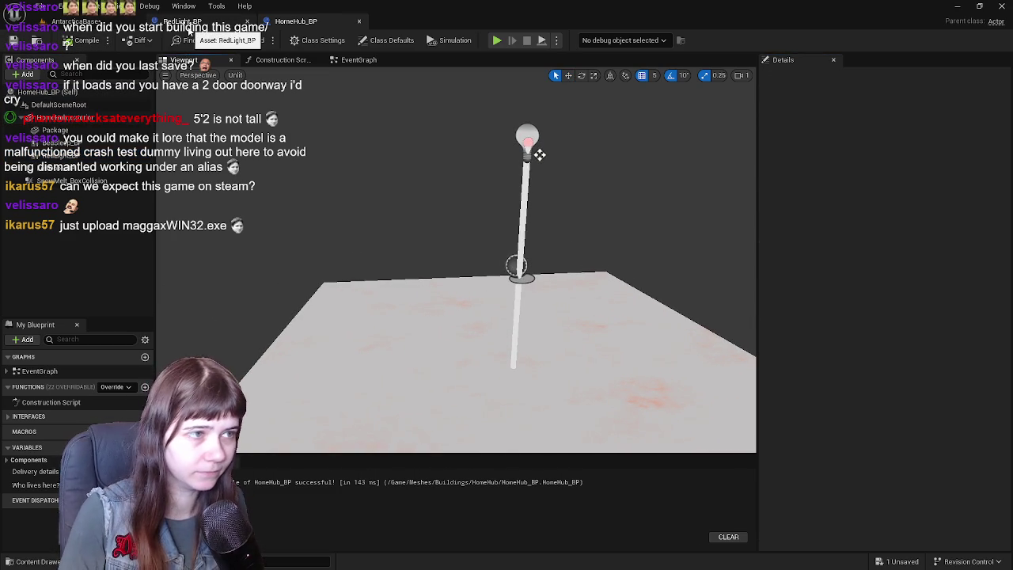
pyautogui.click(354, 60)
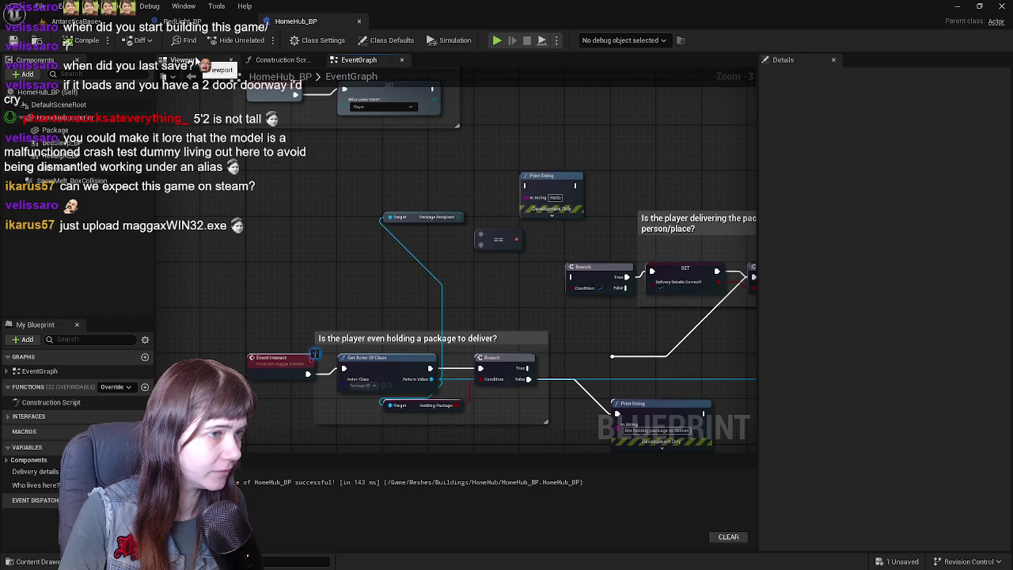
pyautogui.click(197, 62)
pyautogui.click(217, 30)
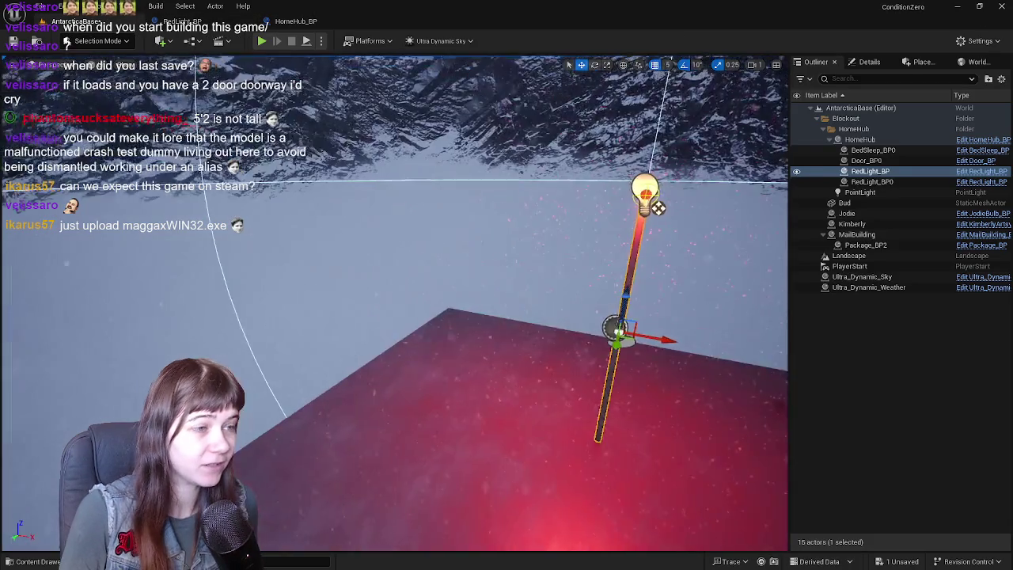
# Select the dark Bud box in the level, then clear the selection
pyautogui.press('Escape')
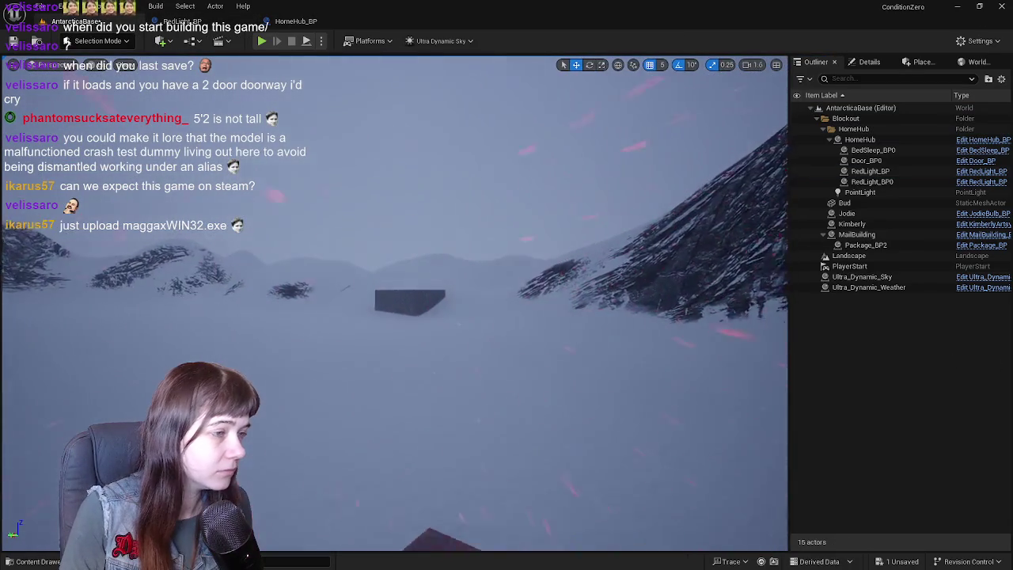
pyautogui.click(507, 343)
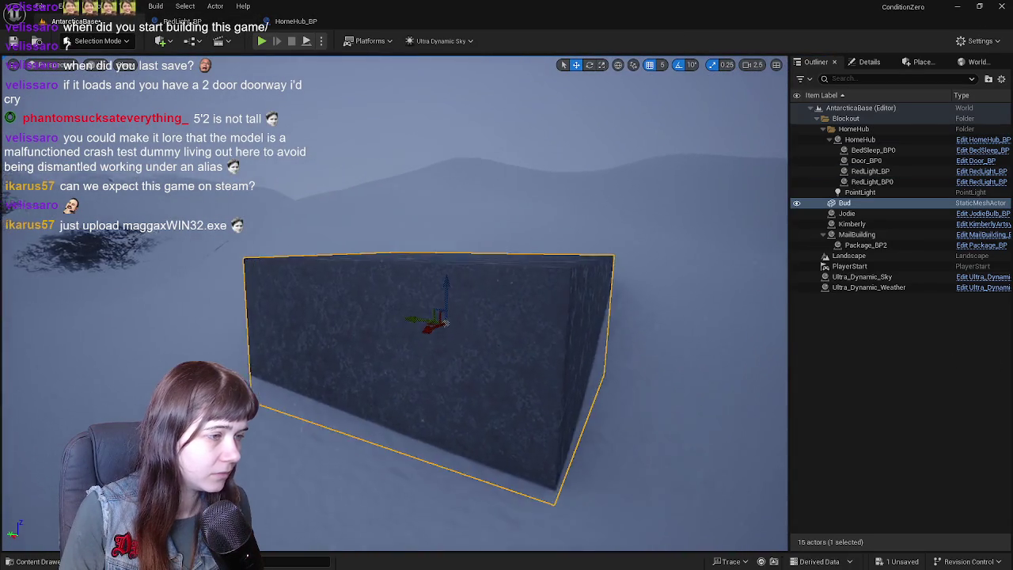
pyautogui.click(813, 405)
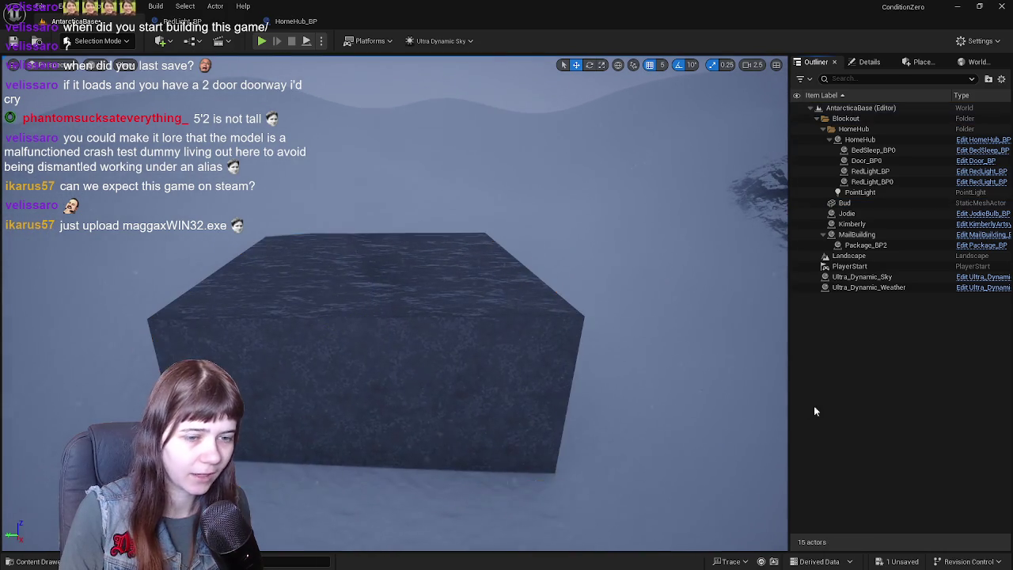
# Create BudStation_BP in Content > Meshes > Buildings and open it
pyautogui.hotkey('ctrl', 'space')
pyautogui.hotkey('alt', 'Left')
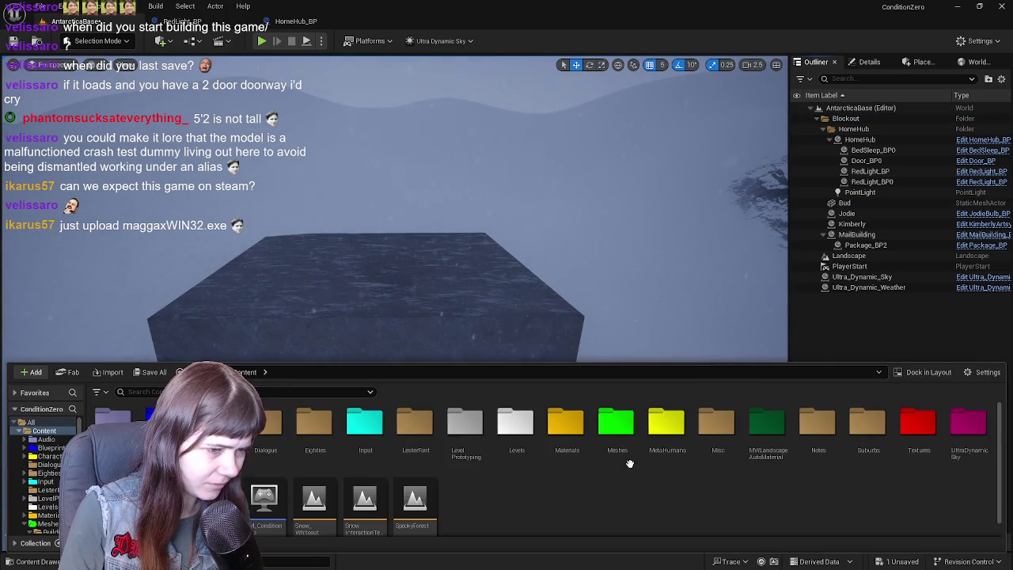
pyautogui.doubleClick(607, 440)
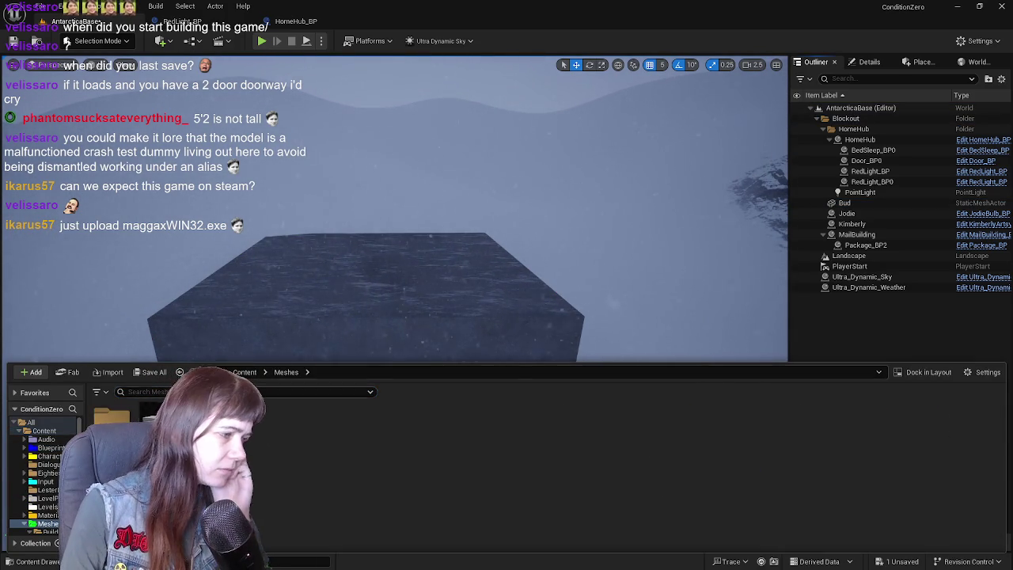
pyautogui.doubleClick(120, 417)
pyautogui.rightClick(314, 508)
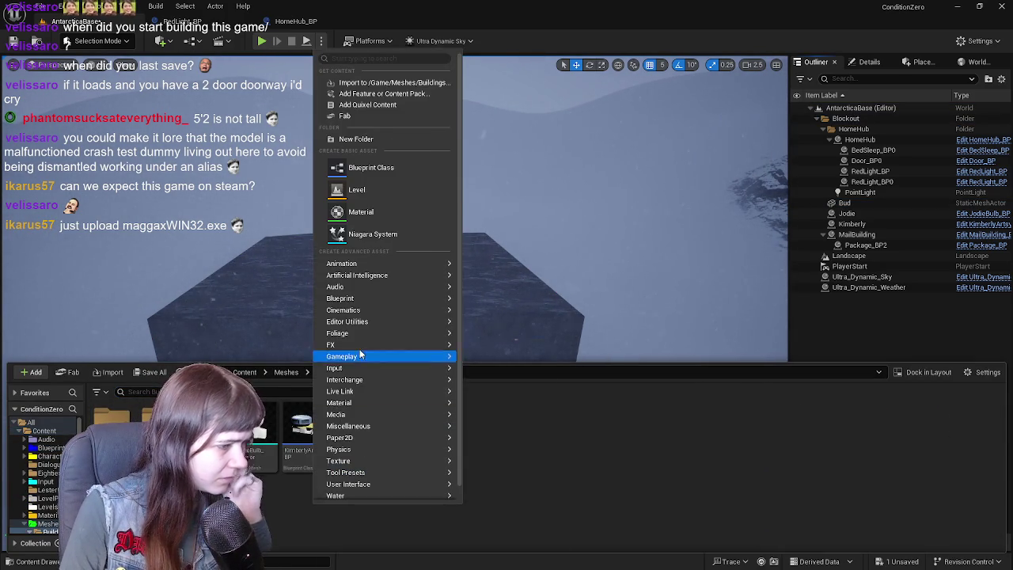
pyautogui.press('Escape')
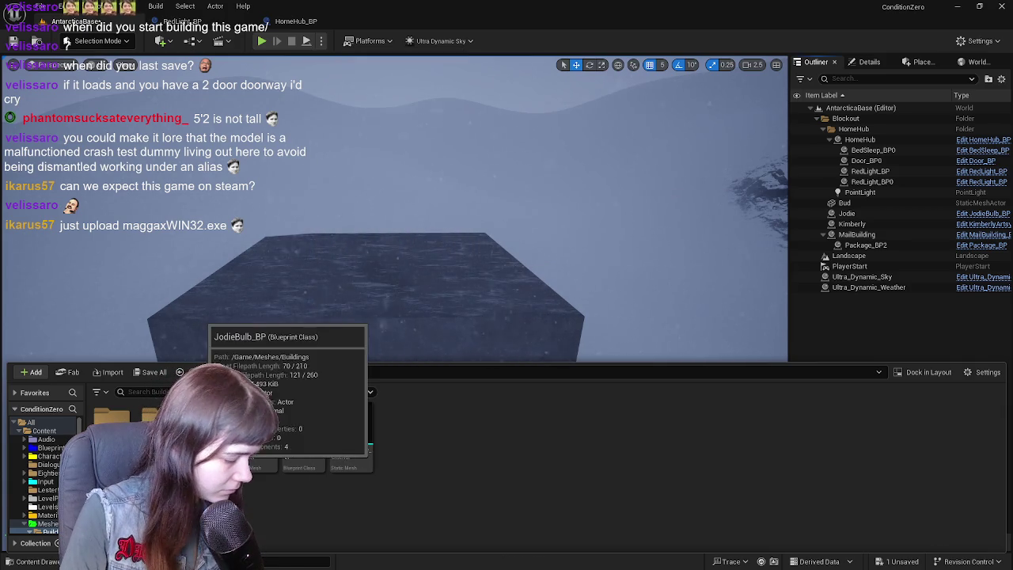
pyautogui.press('Return')
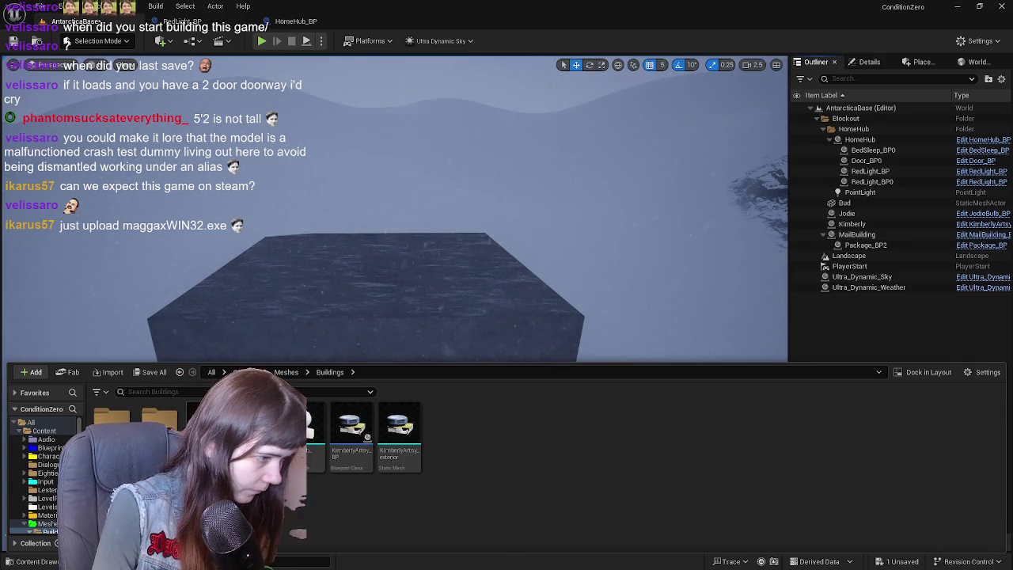
pyautogui.doubleClick(309, 427)
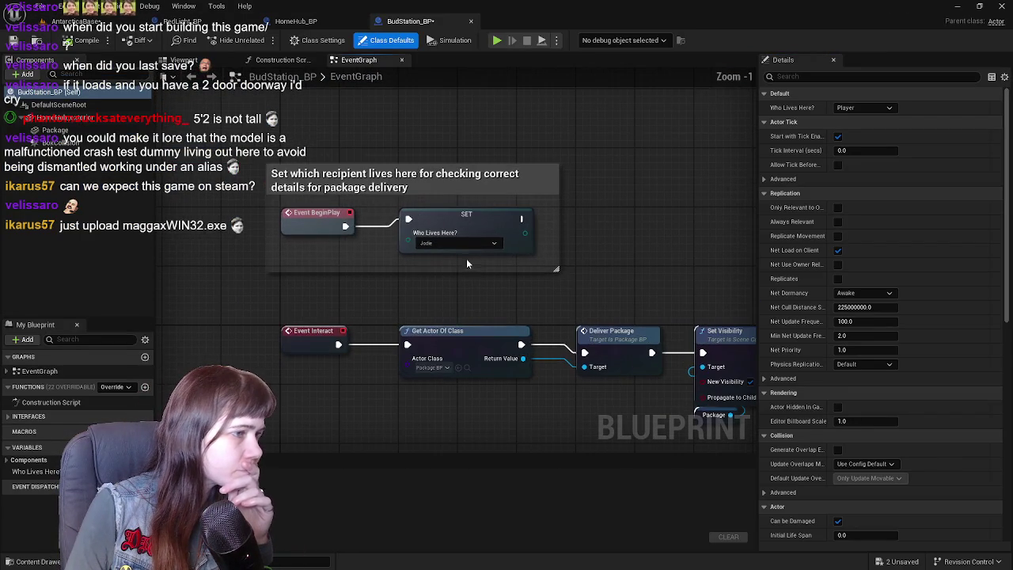
# Compile BudStation_BP and select its HomeHub_exterior mesh in the Viewport
pyautogui.moveTo(459, 288)
pyautogui.mouseDown()
pyautogui.moveTo(398, 240)
pyautogui.moveTo(307, 208)
pyautogui.mouseUp()
pyautogui.scroll(-3, 514, 352)
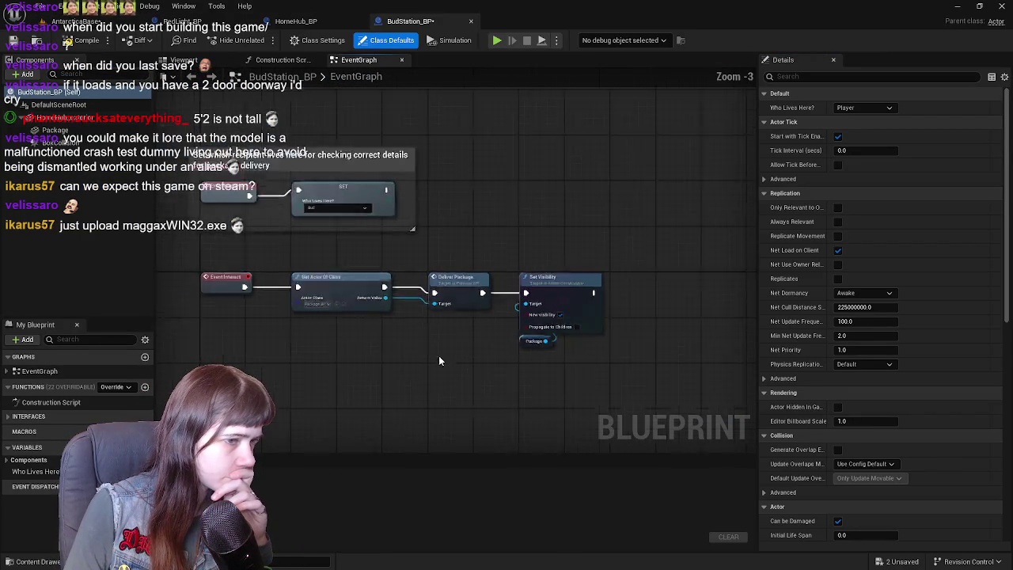
pyautogui.click(80, 45)
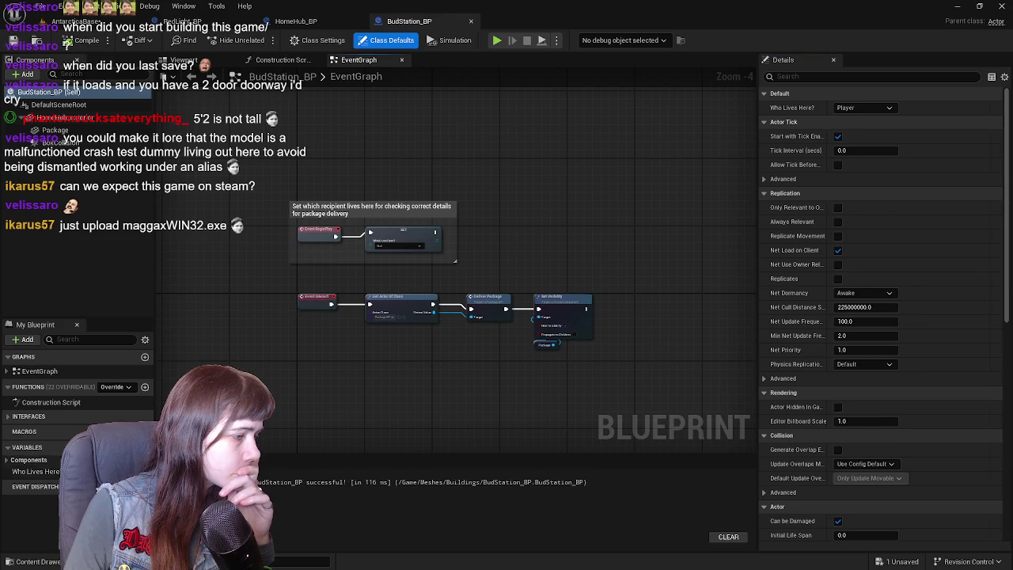
pyautogui.click(375, 425)
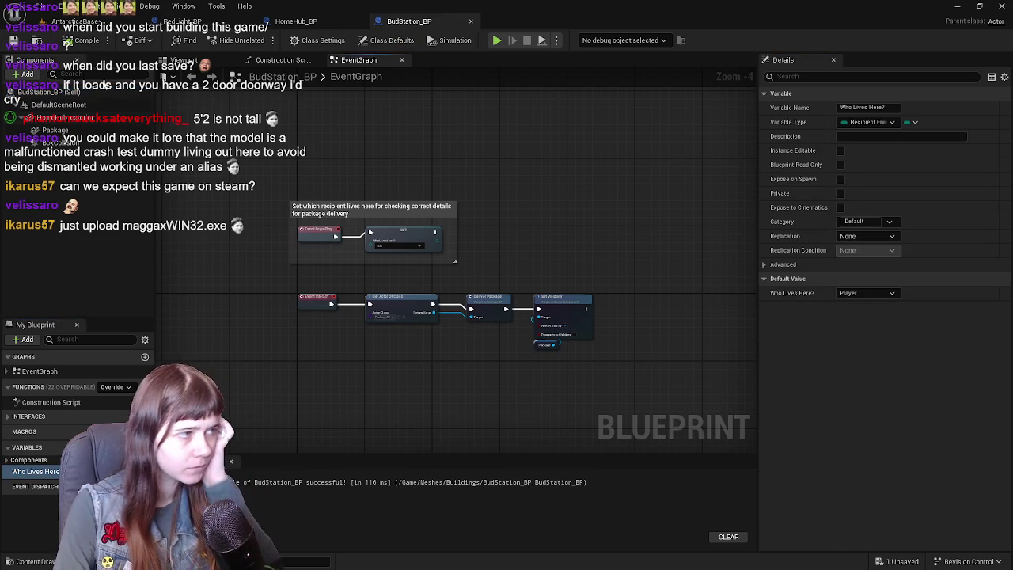
pyautogui.click(183, 61)
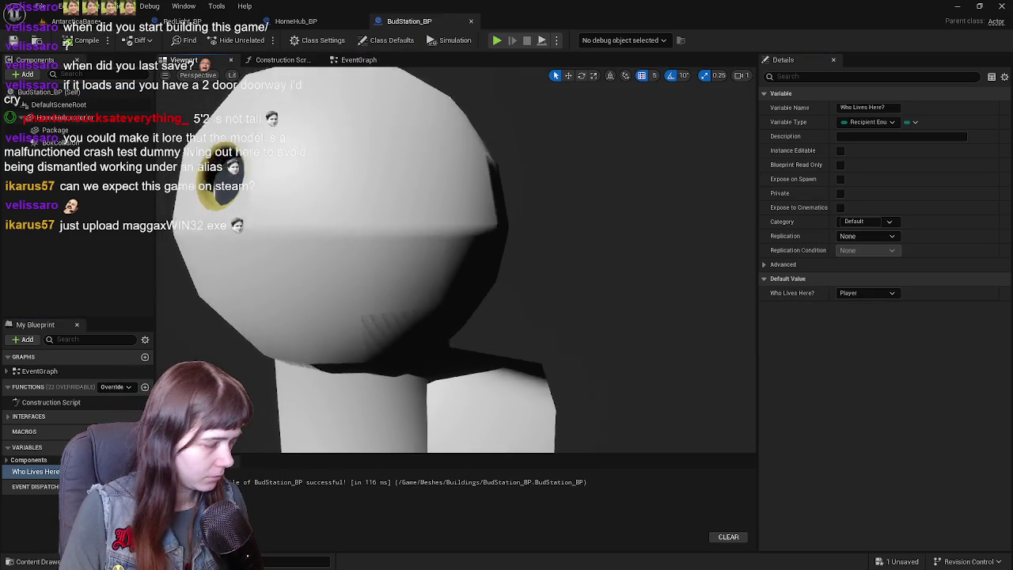
pyautogui.click(63, 117)
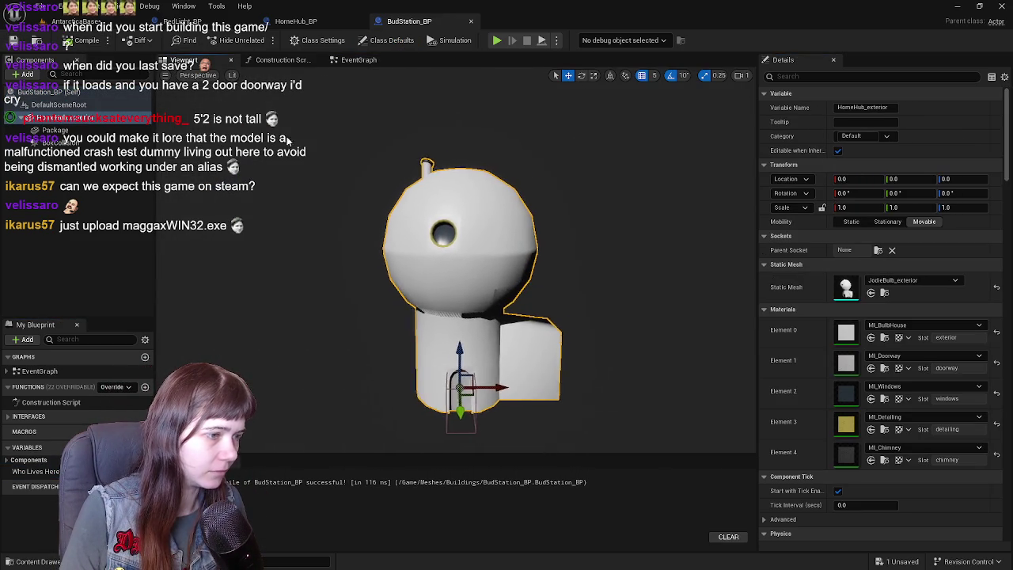
# Check the level's Bud box Details, showing its 20×20×10 scale
pyautogui.click(111, 24)
pyautogui.click(513, 350)
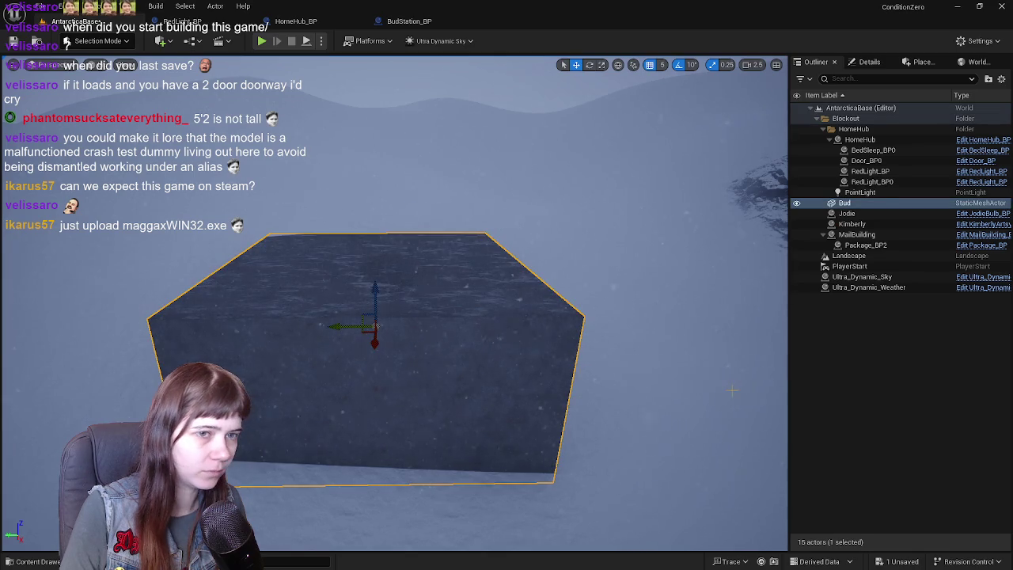
pyautogui.click(865, 62)
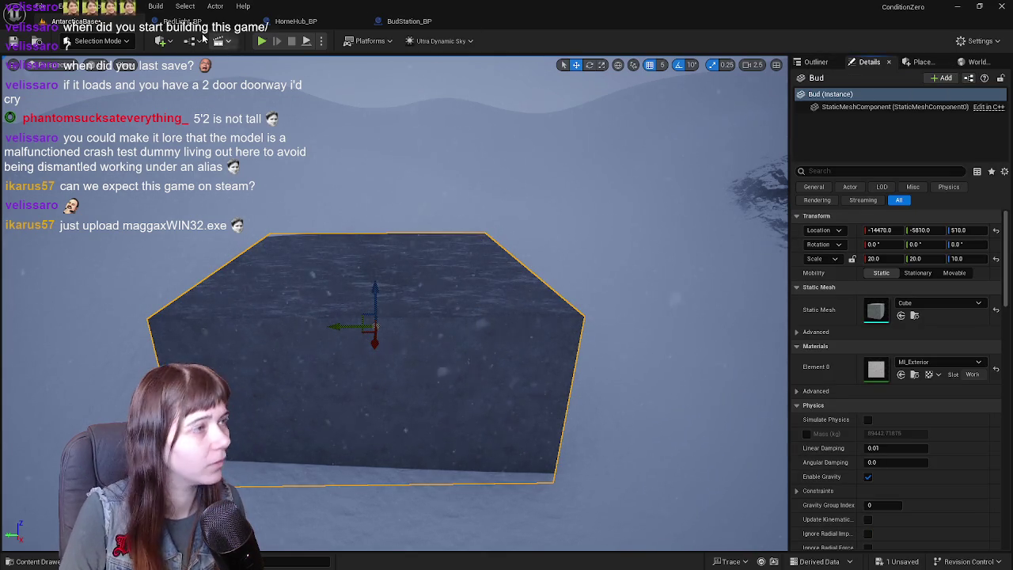
# Rename the HomeHub_exterior component to BudStation_placeholder
pyautogui.click(409, 21)
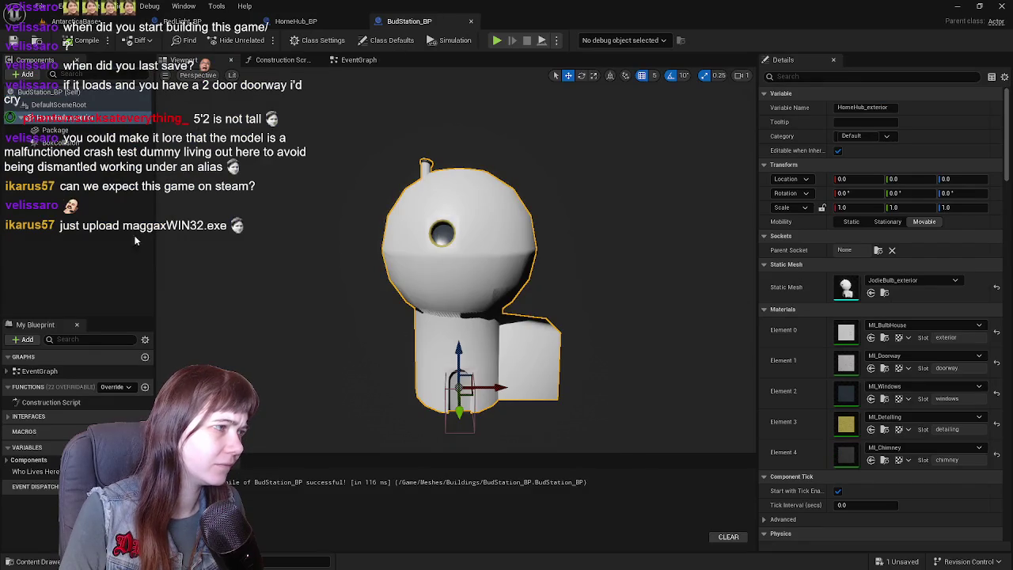
pyautogui.click(67, 194)
pyautogui.click(79, 121)
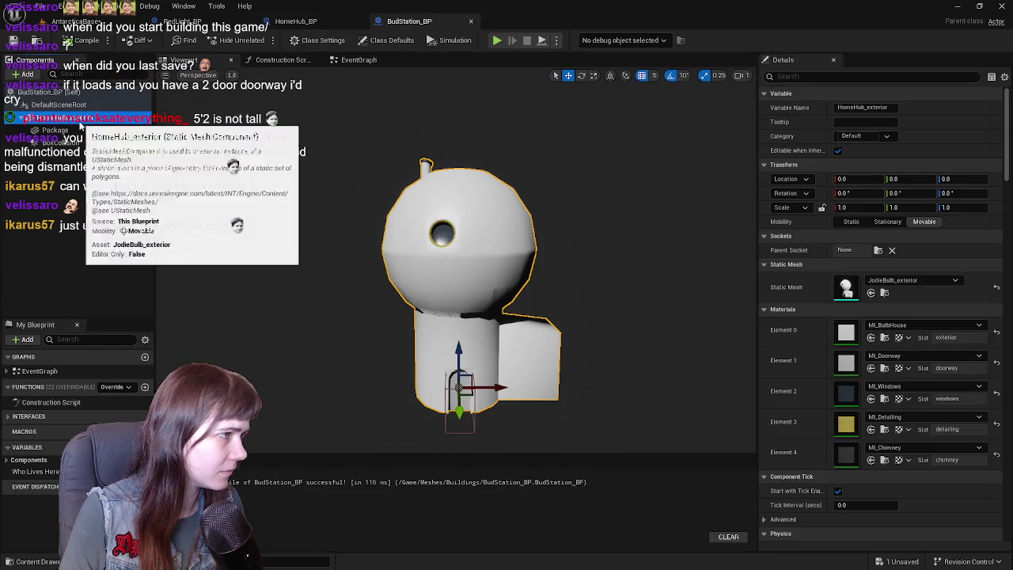
pyautogui.press('F2')
pyautogui.write('BudStation_placehol')
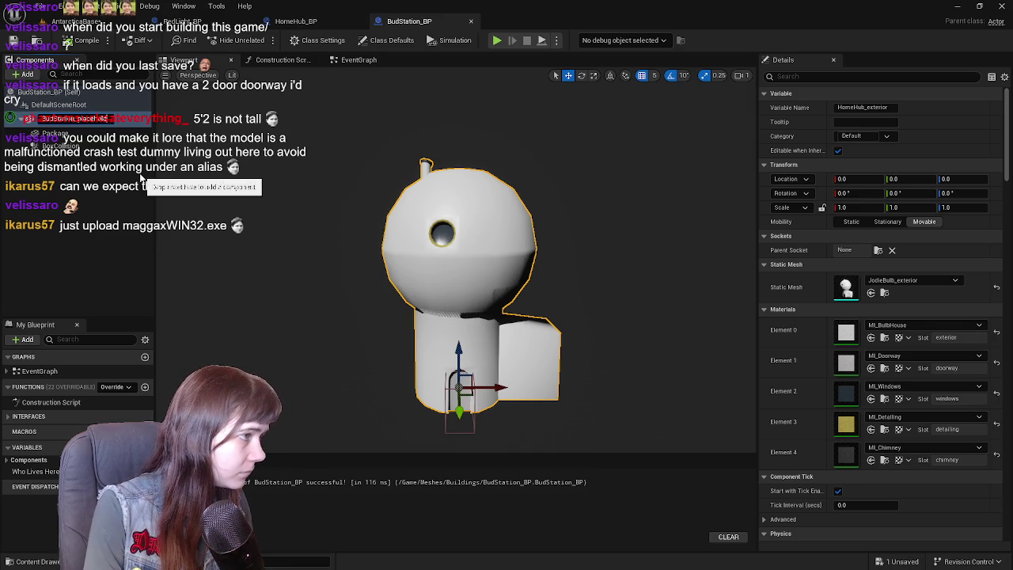
pyautogui.press('Return')
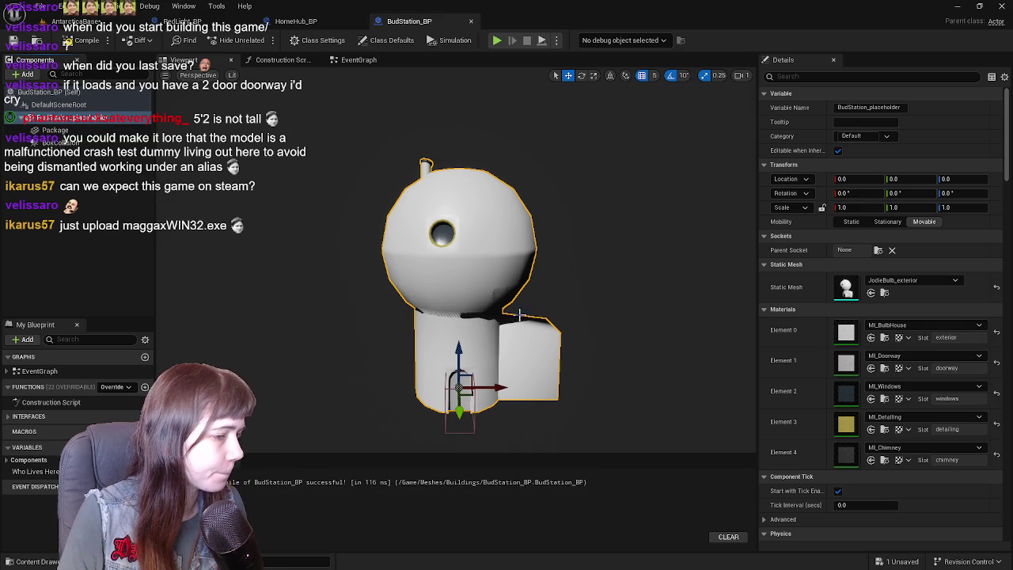
# Set the BudStation_placeholder component's Static Mesh to Cube
pyautogui.click(135, 130)
pyautogui.click(135, 118)
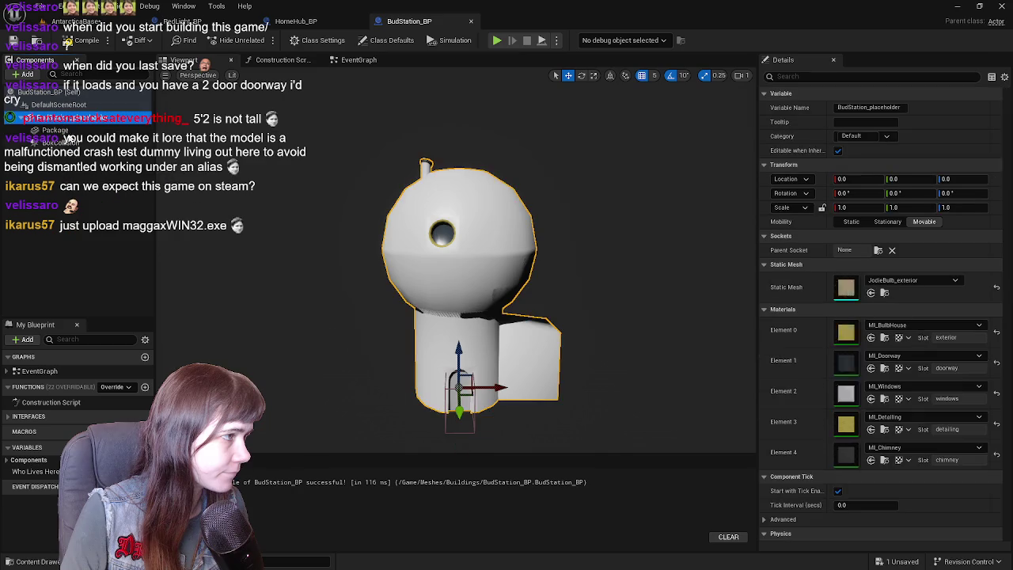
pyautogui.hotkey('ctrl', 'space')
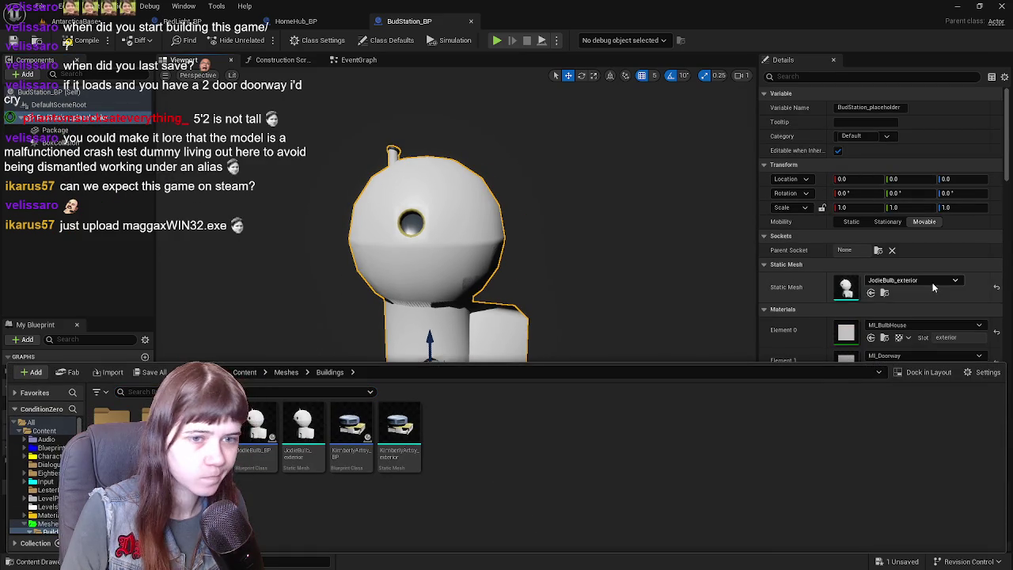
pyautogui.click(929, 282)
pyautogui.write('ube')
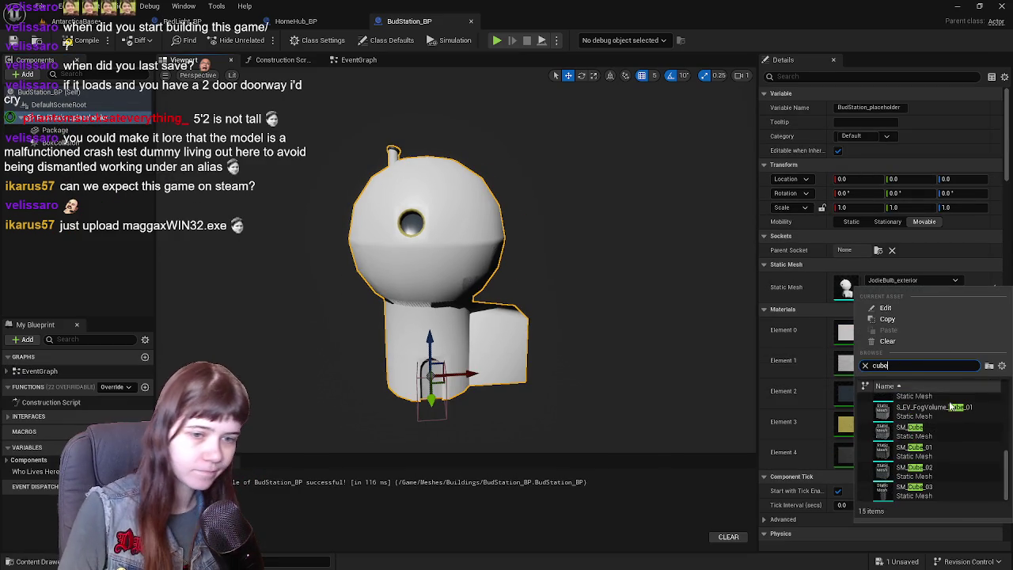
pyautogui.scroll(-2, 952, 427)
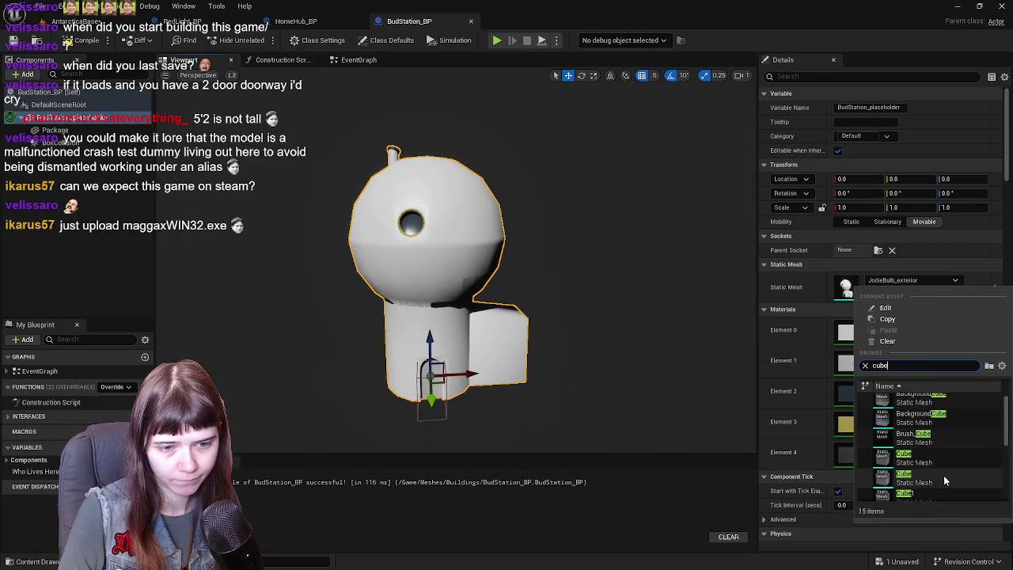
pyautogui.click(943, 459)
# Enter a scale of 20 for the placeholder cube, frame it, and save BudStation_BP
pyautogui.moveTo(528, 341); pyautogui.dragTo(574, 344)
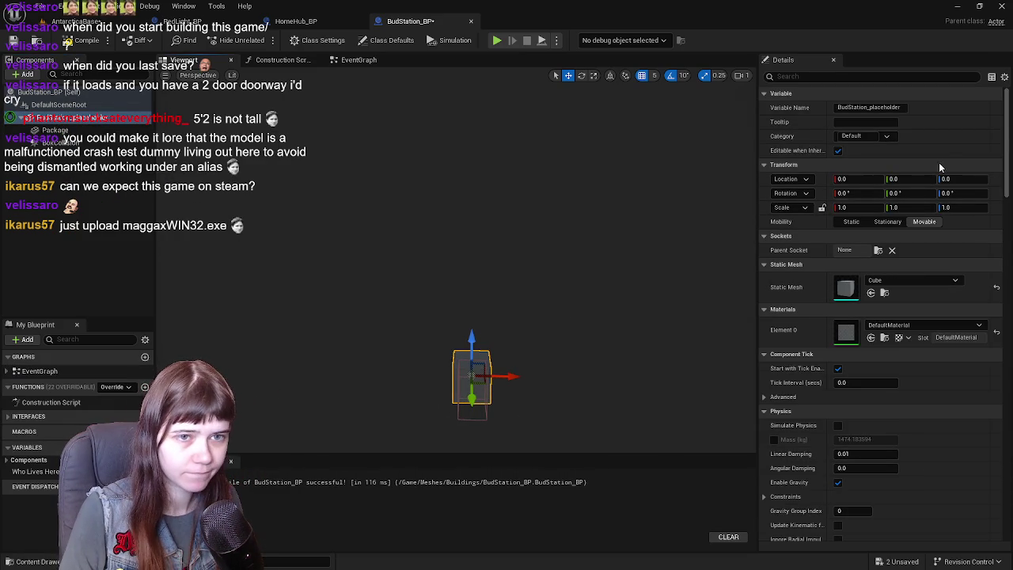
pyautogui.click(859, 207)
pyautogui.write('20')
pyautogui.press('Tab')
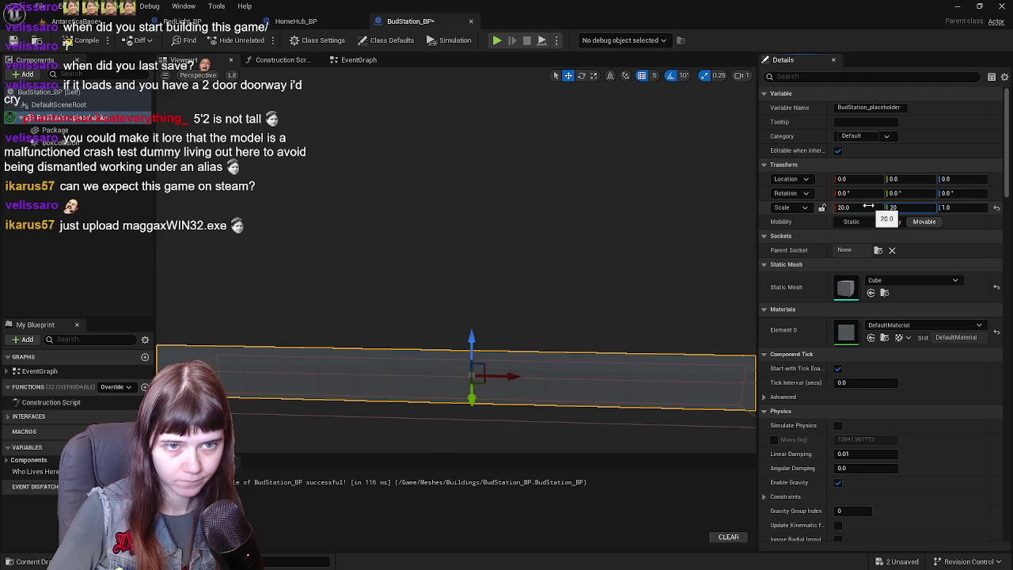
pyautogui.write('20')
pyautogui.press('Tab')
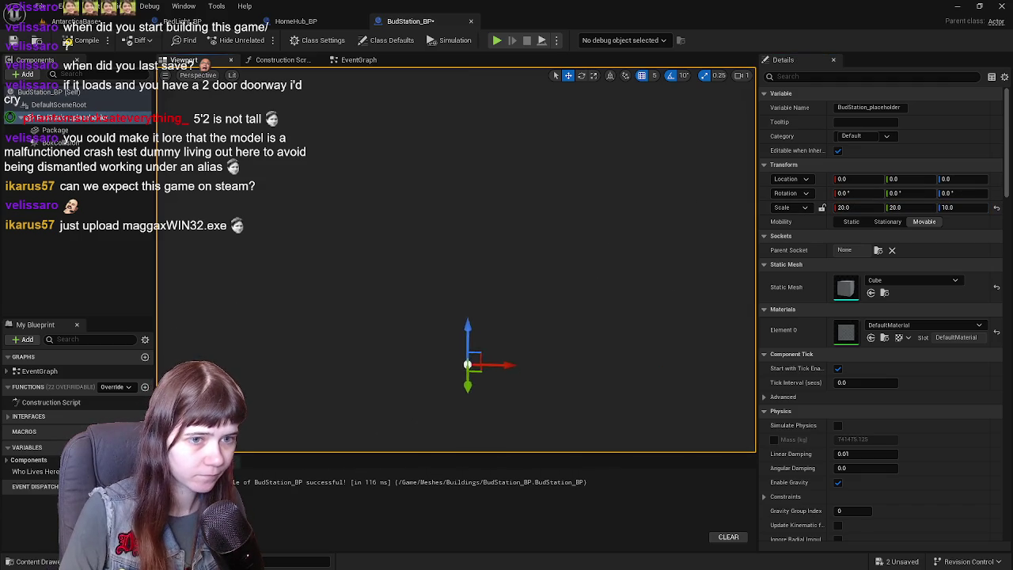
pyautogui.press('f')
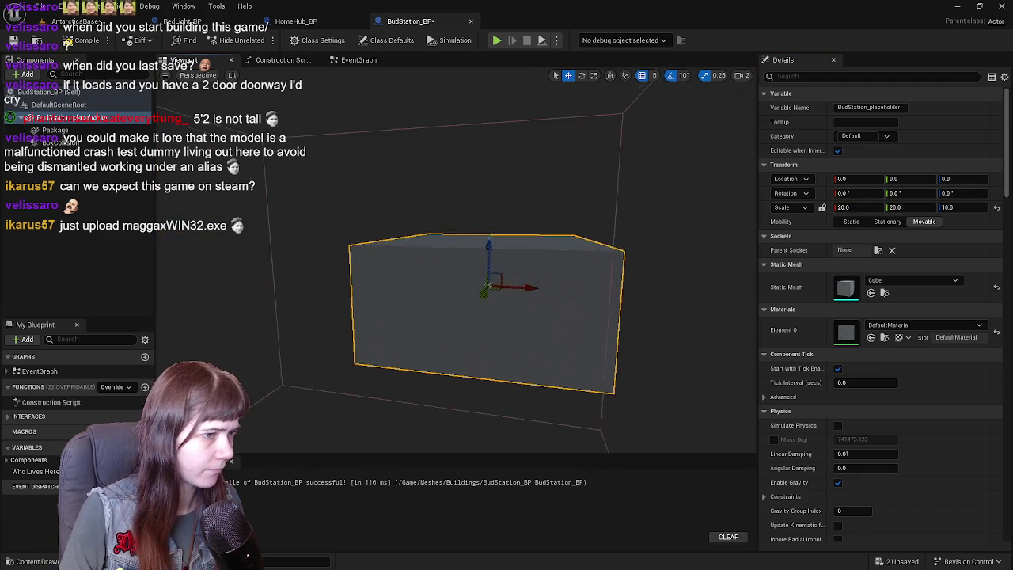
pyautogui.moveTo(238, 171); pyautogui.dragTo(192, 171)
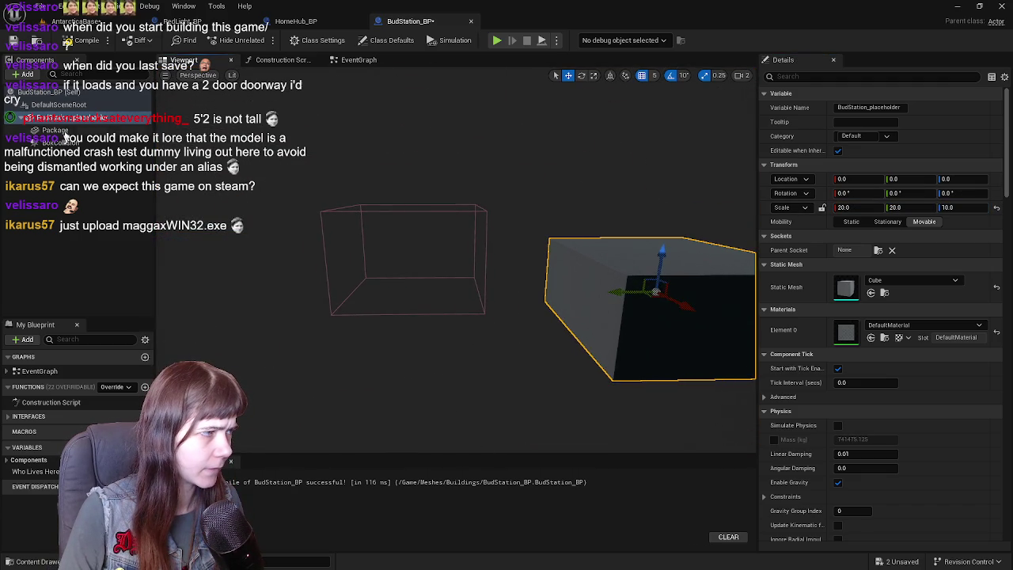
pyautogui.click(55, 129)
pyautogui.click(57, 142)
pyautogui.moveTo(349, 171); pyautogui.dragTo(204, 155)
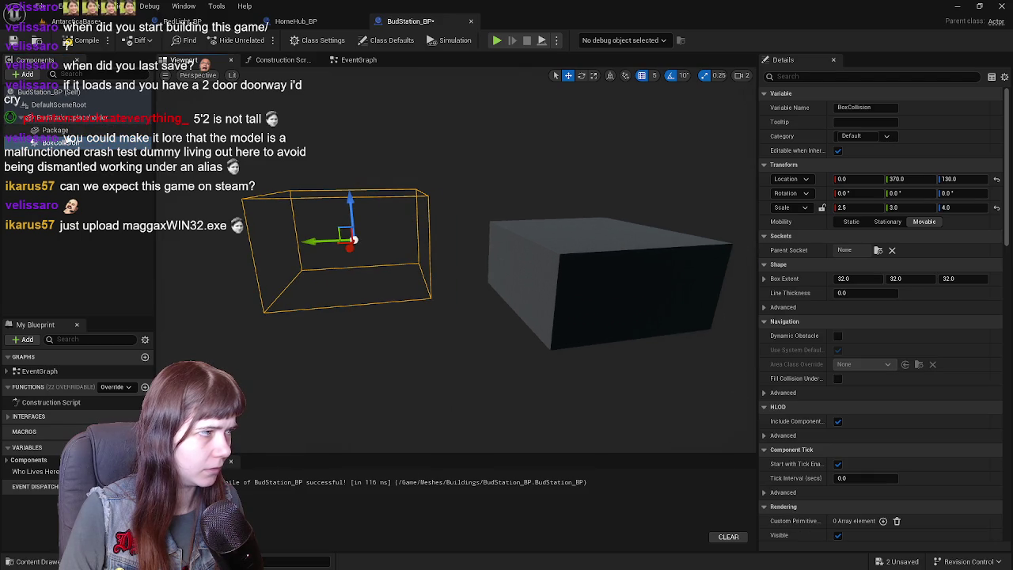
pyautogui.click(12, 41)
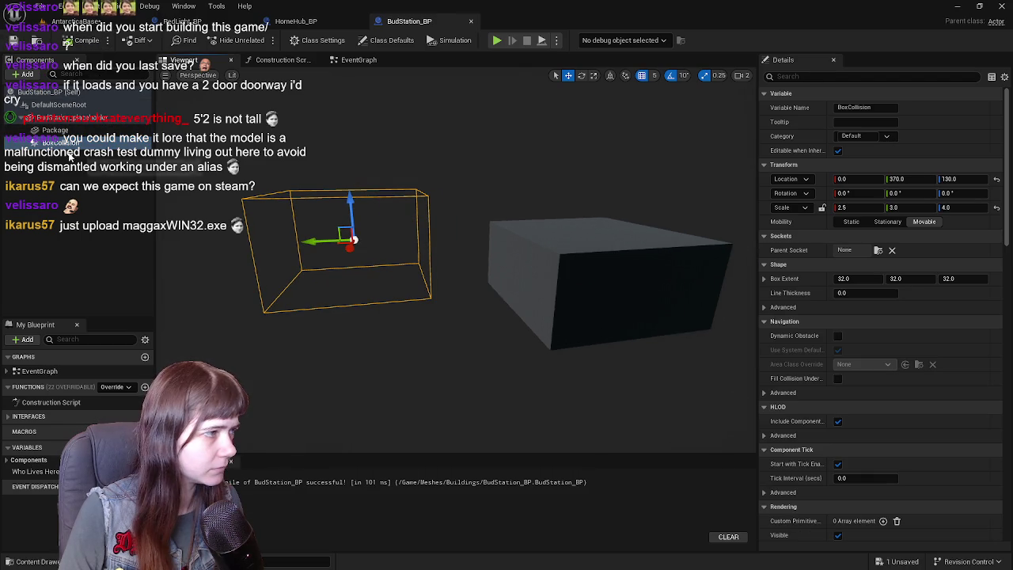
# Reduce the placeholder cube's X scale to 2
pyautogui.click(63, 117)
pyautogui.click(859, 207)
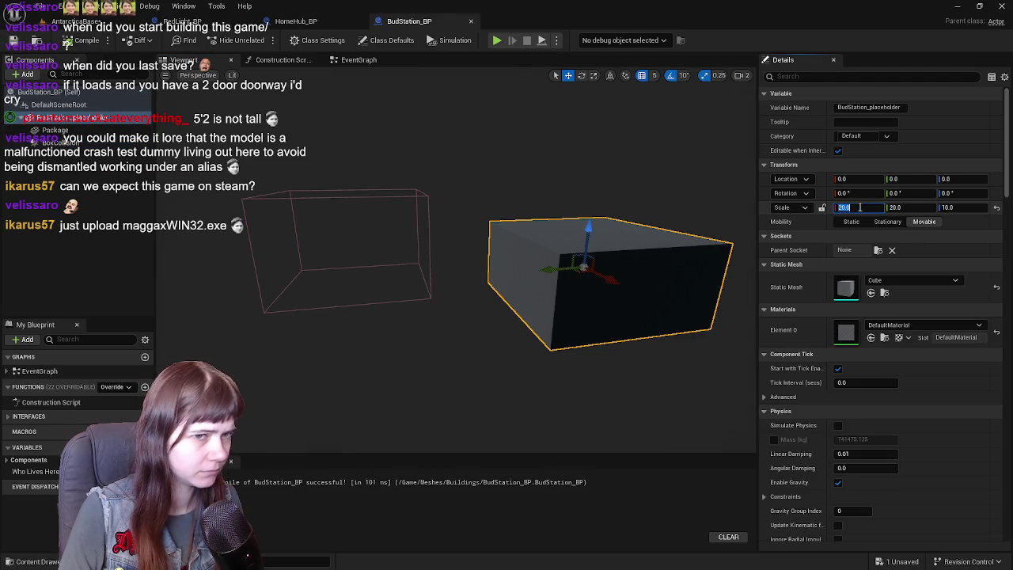
pyautogui.press('Tab')
pyautogui.press('Tab')
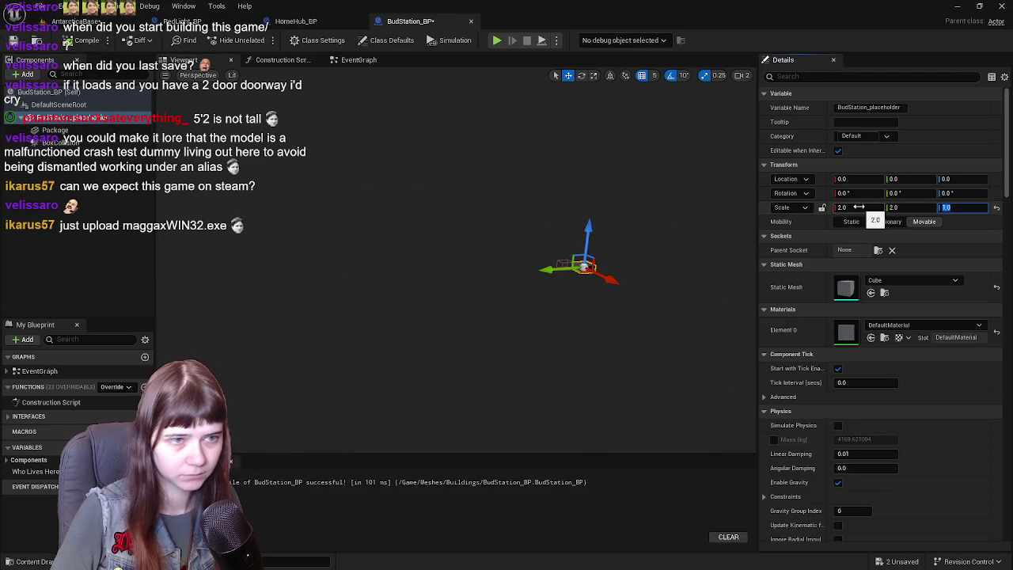
pyautogui.scroll(-3, 565, 257)
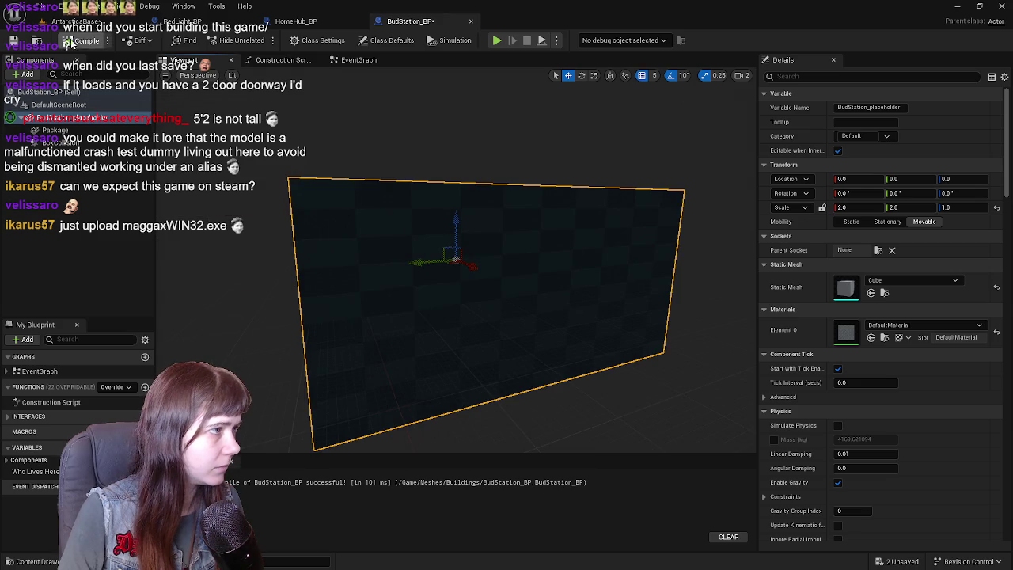
# Replace the level's Bud actor with BudStation_BP and reset its scale to 1
pyautogui.click(60, 22)
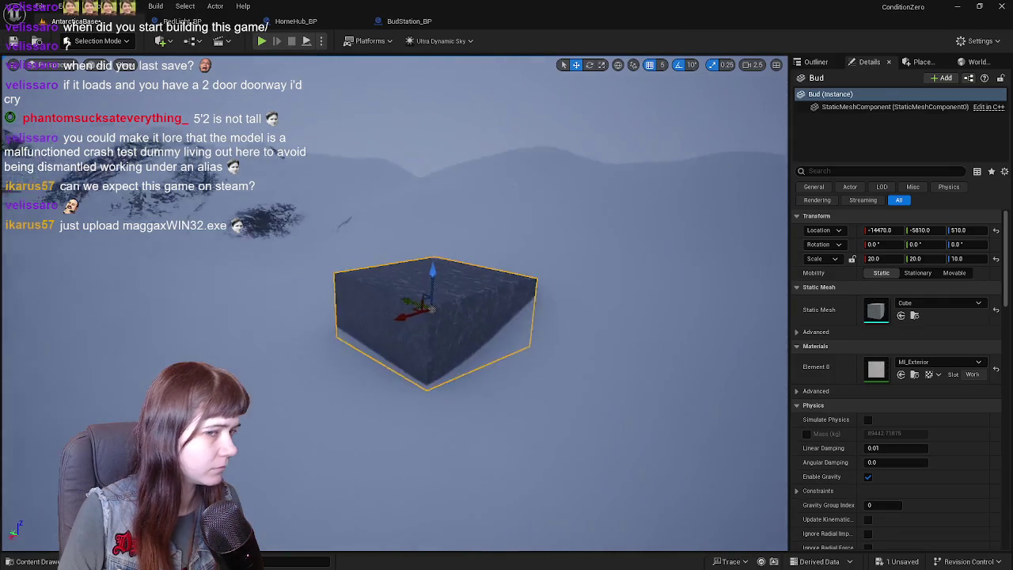
pyautogui.hotkey('ctrl', 'space')
pyautogui.click(822, 62)
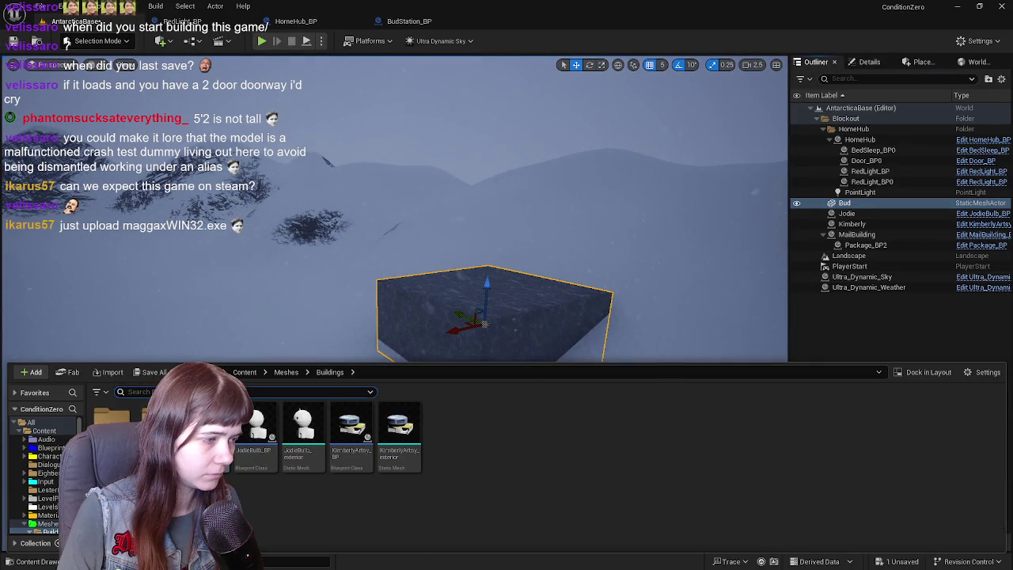
pyautogui.rightClick(853, 204)
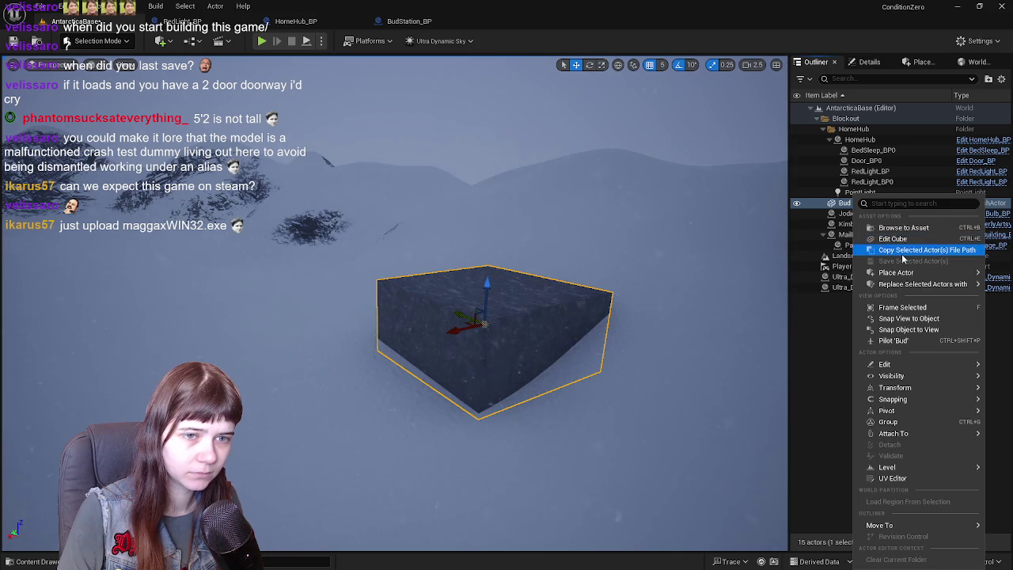
pyautogui.moveTo(922, 283)
pyautogui.click(726, 308)
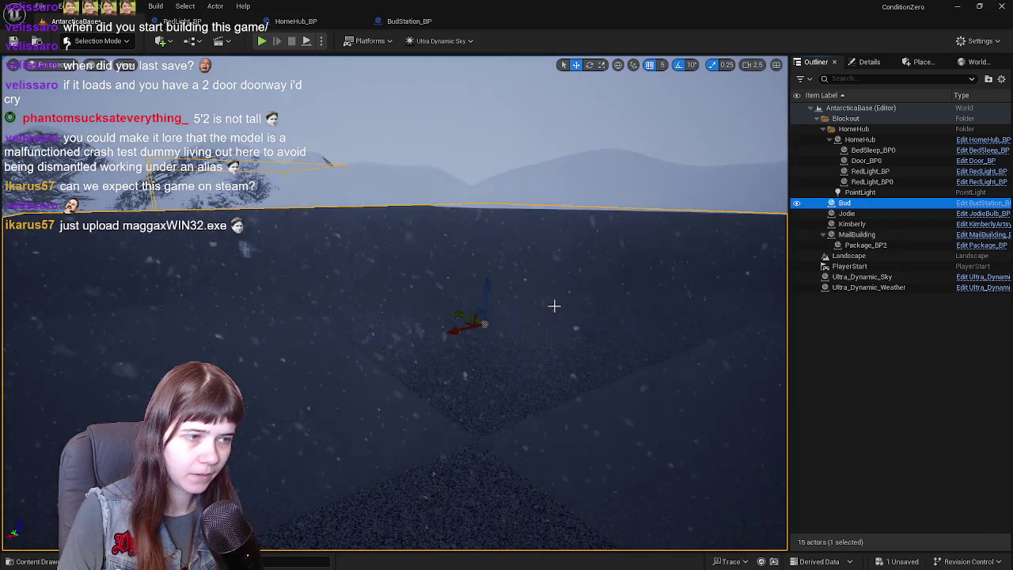
pyautogui.scroll(-5, 554, 306)
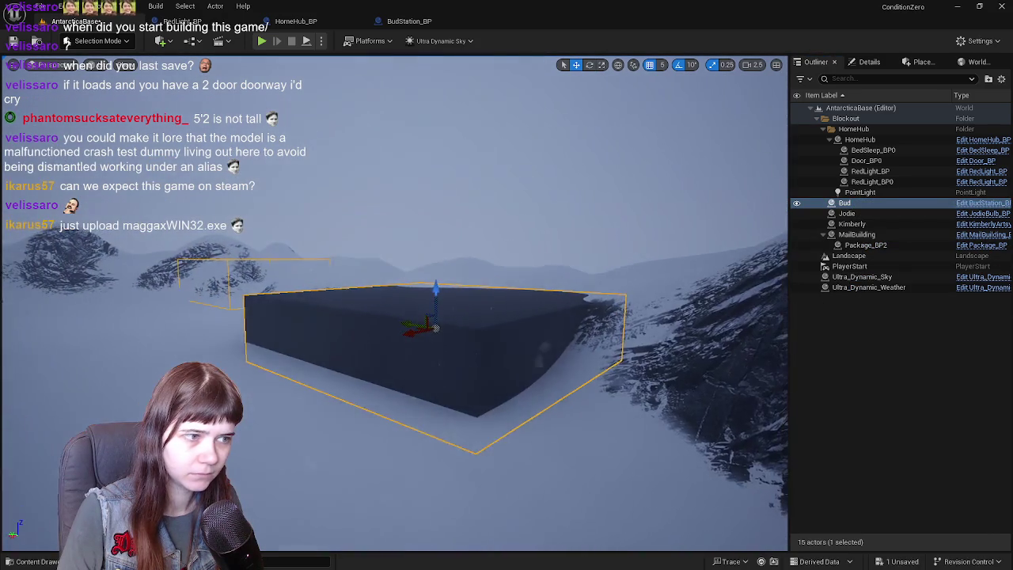
pyautogui.click(868, 62)
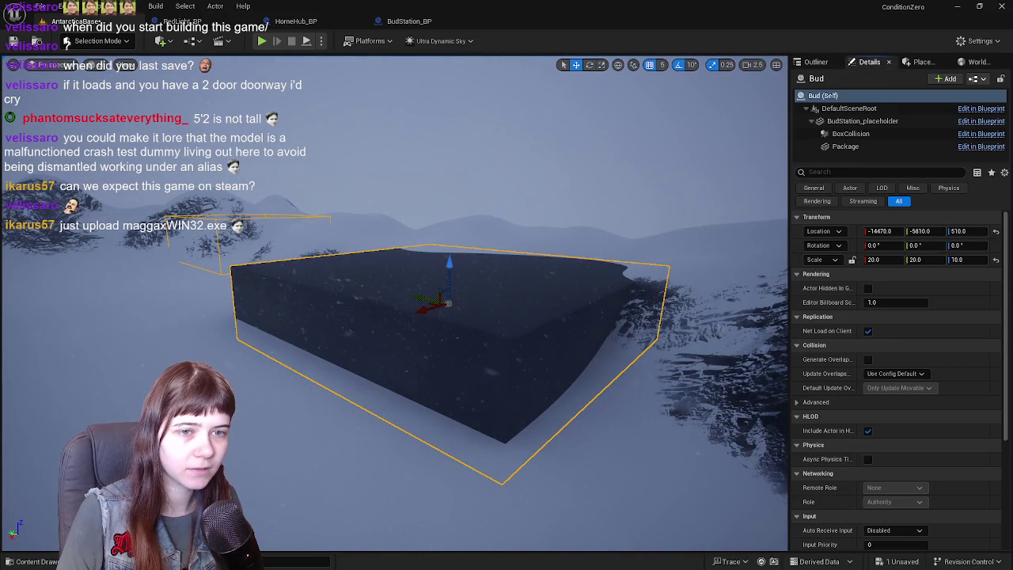
pyautogui.click(995, 259)
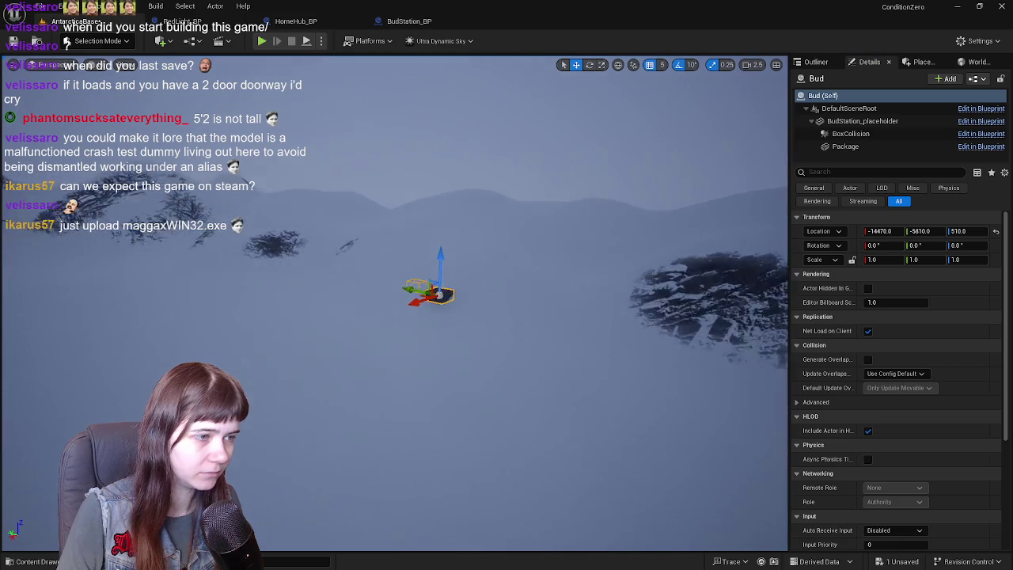
# Refine the placeholder cube's scale to 10, 10, 5, checking it in the level
pyautogui.click(405, 21)
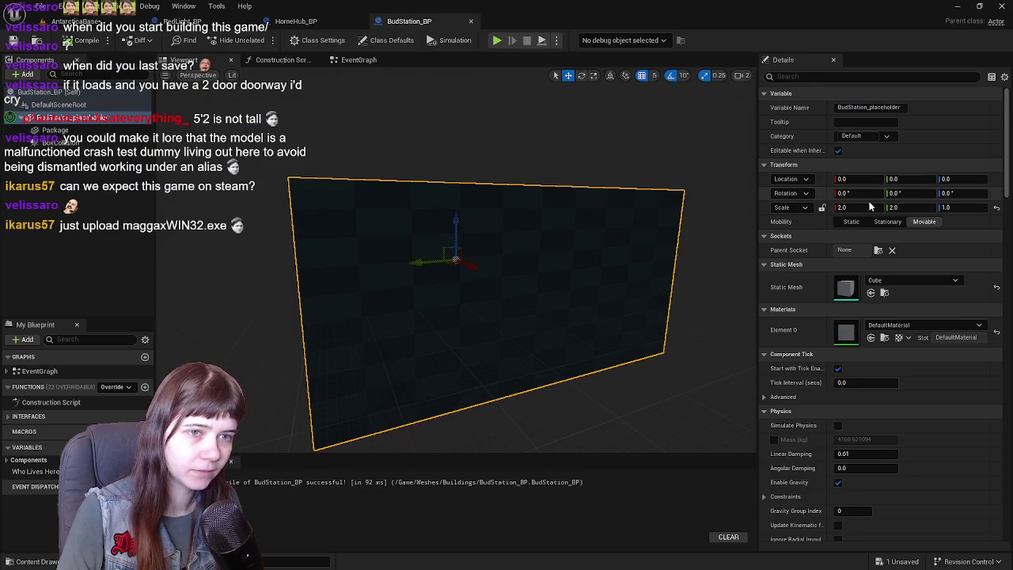
pyautogui.press('Tab')
pyautogui.write('20')
pyautogui.press('Tab')
pyautogui.write('2')
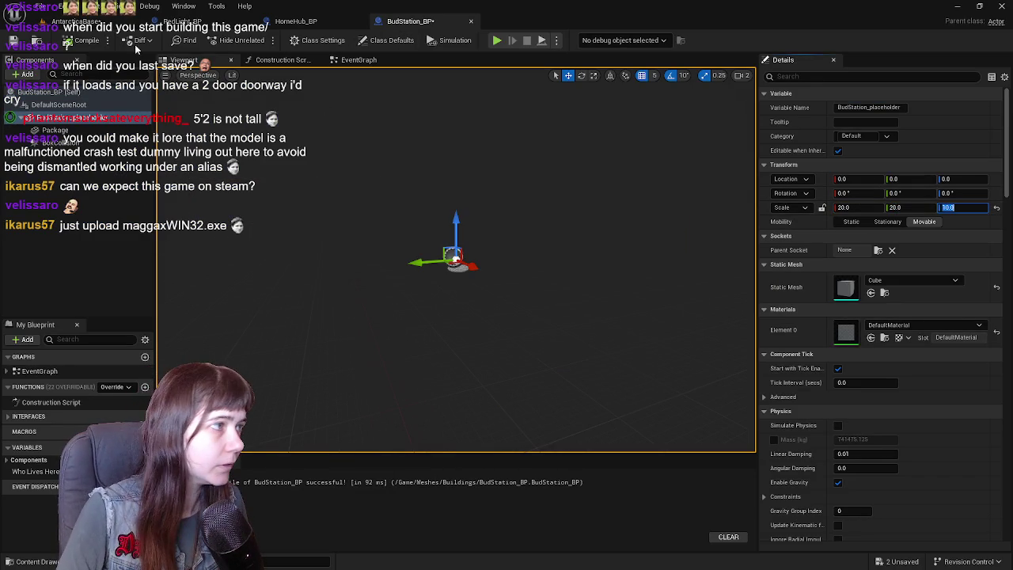
pyautogui.click(92, 23)
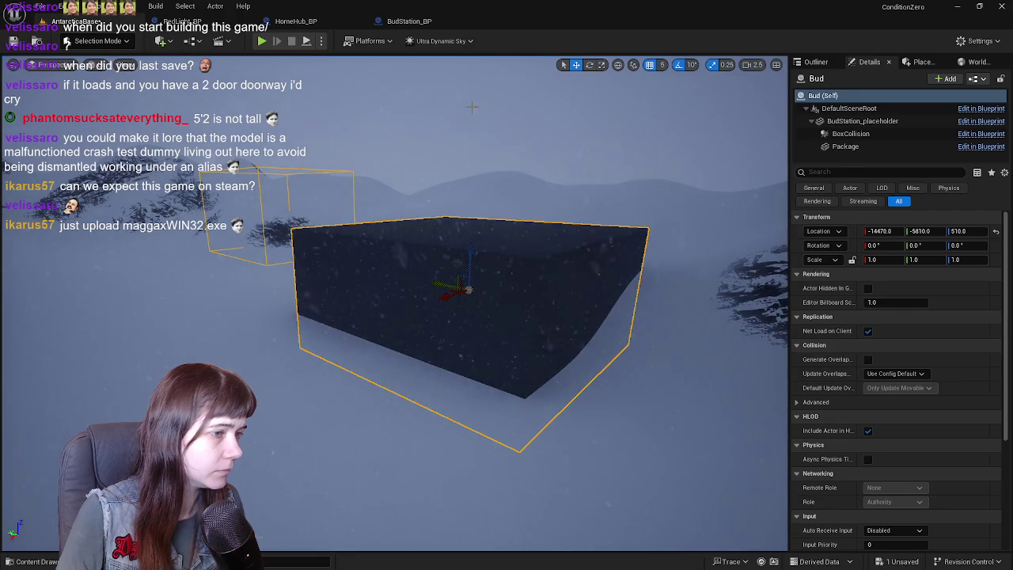
pyautogui.click(409, 20)
pyautogui.click(863, 207)
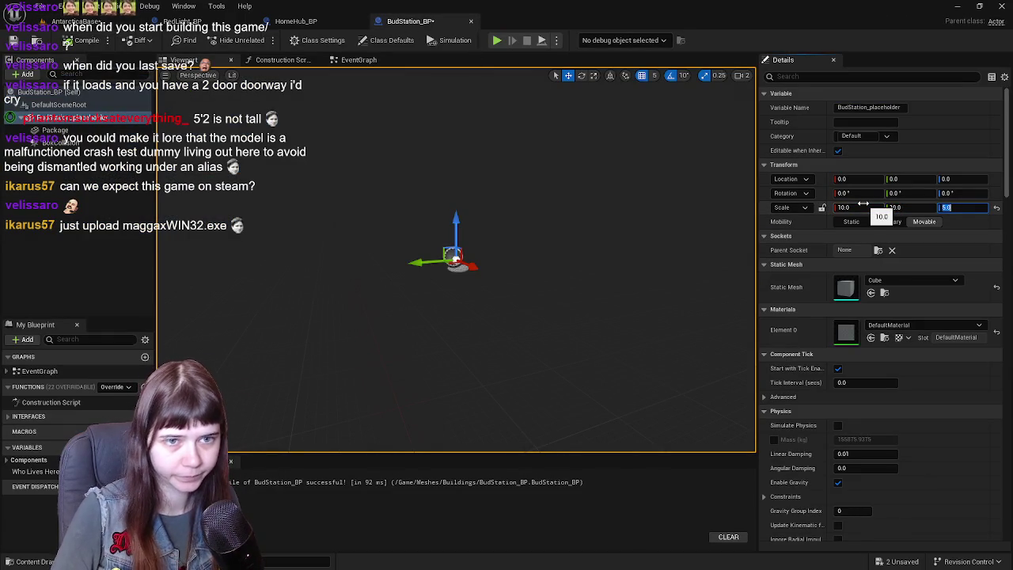
pyautogui.click(87, 21)
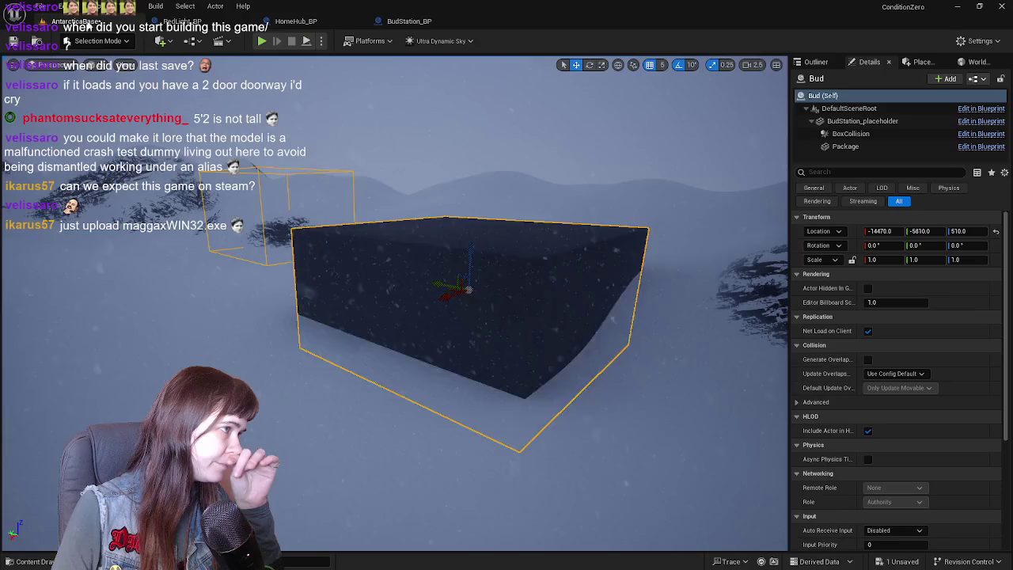
pyautogui.click(444, 22)
pyautogui.hotkey('ctrl', 'space')
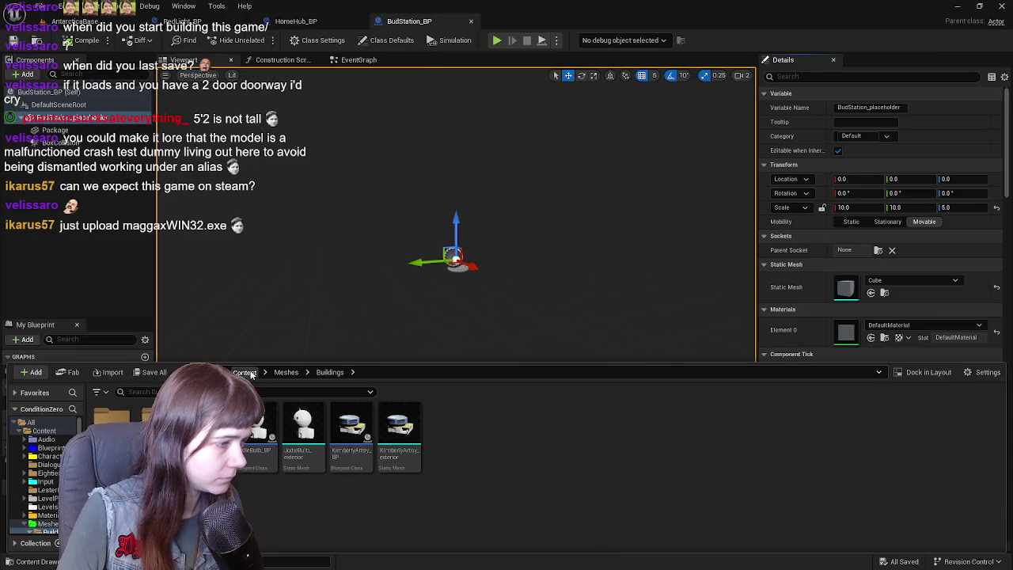
# Apply ML_Exterior to the placeholder cube's Element 0 and compile BudStation_BP
pyautogui.click(247, 371)
pyautogui.doubleClick(566, 432)
pyautogui.moveTo(494, 431)
pyautogui.mouseDown()
pyautogui.moveTo(767, 298)
pyautogui.moveTo(877, 324)
pyautogui.mouseUp()
pyautogui.click(87, 40)
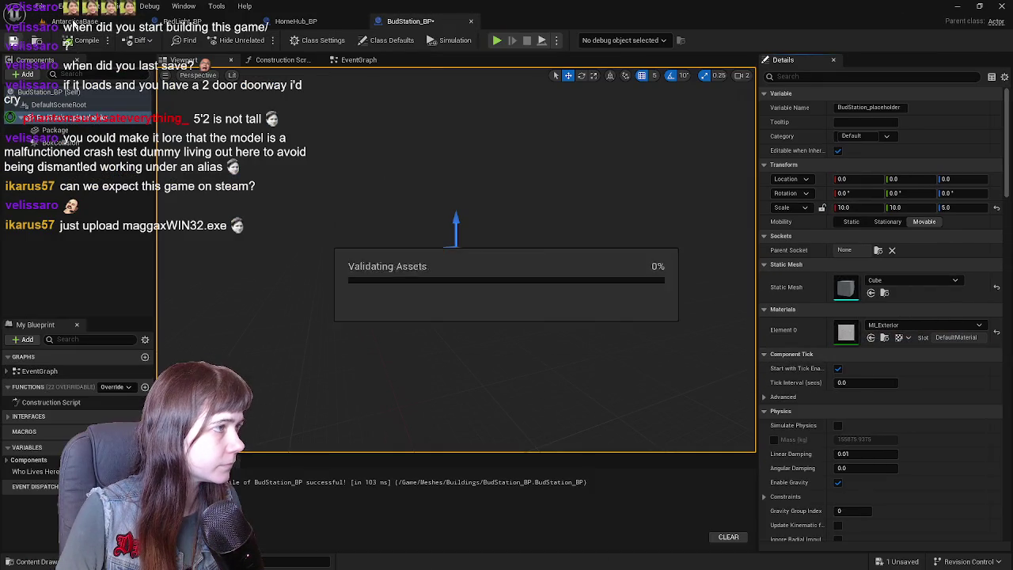
pyautogui.click(64, 22)
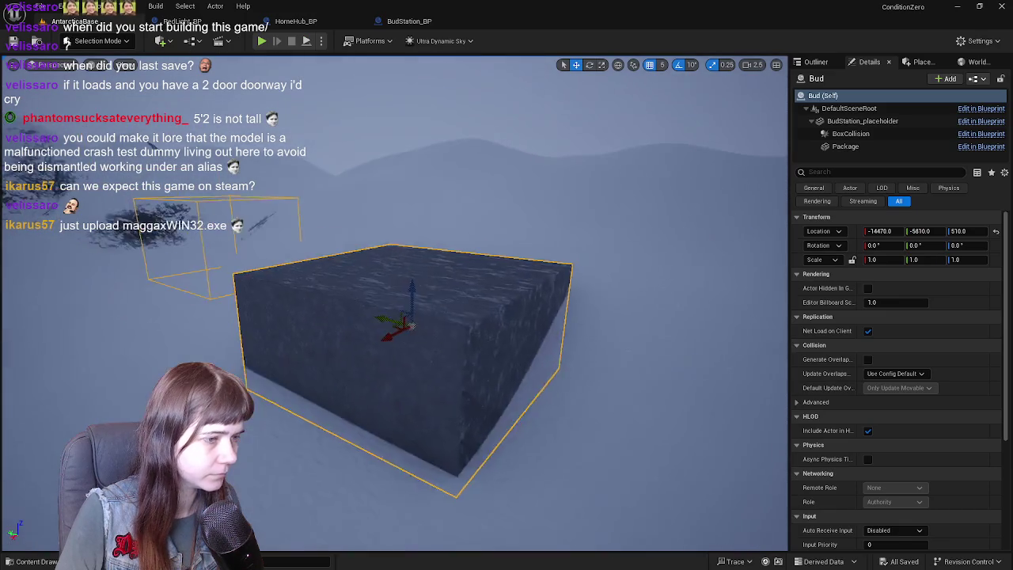
pyautogui.scroll(4, 411, 324)
pyautogui.click(404, 22)
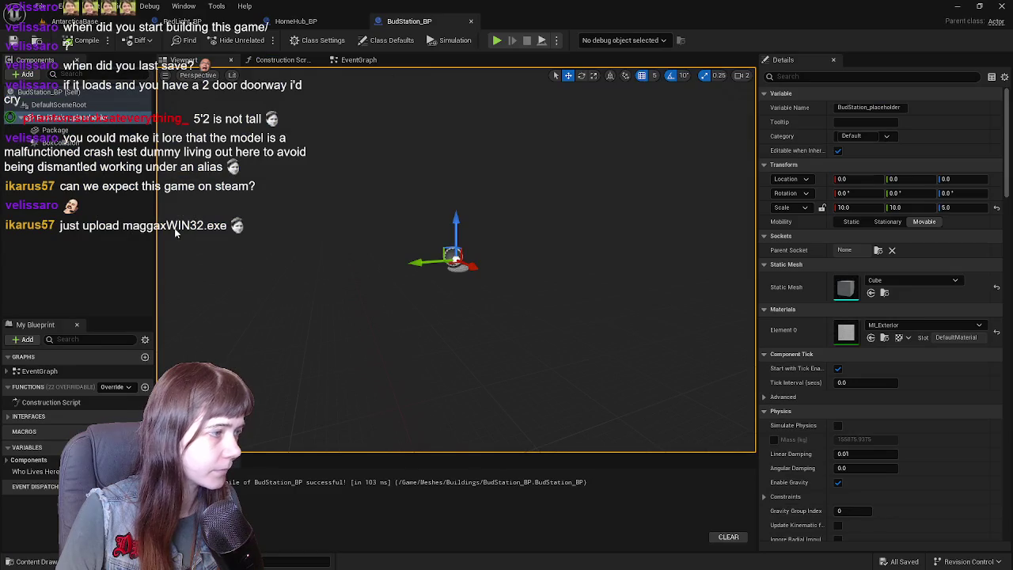
# Select the BoxCollision component and move it to 0, 3700, 650
pyautogui.click(55, 129)
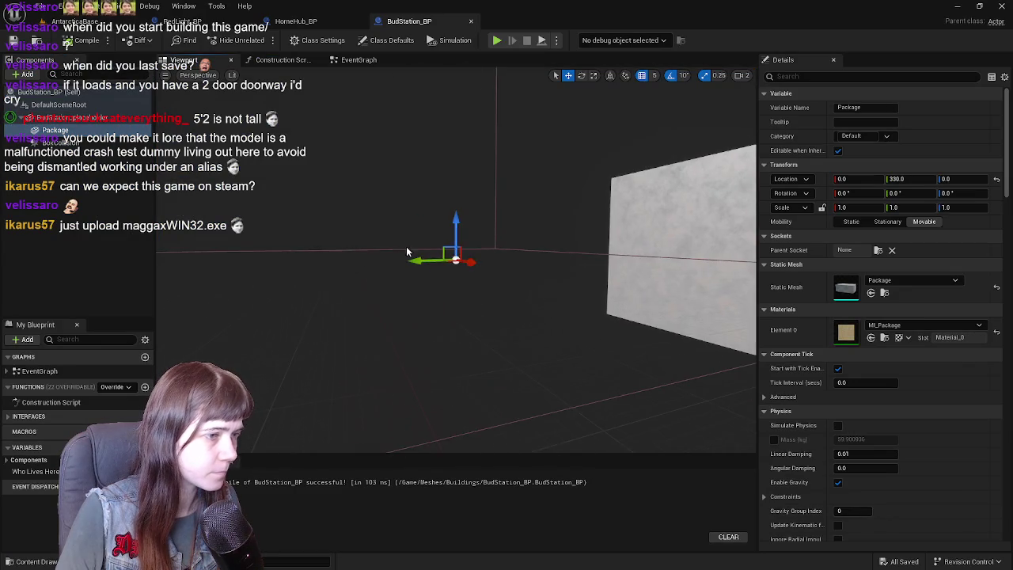
pyautogui.moveTo(406, 246); pyautogui.dragTo(332, 246)
pyautogui.moveTo(522, 244)
pyautogui.mouseDown()
pyautogui.moveTo(443, 254)
pyautogui.moveTo(462, 261)
pyautogui.mouseUp()
pyautogui.click(57, 143)
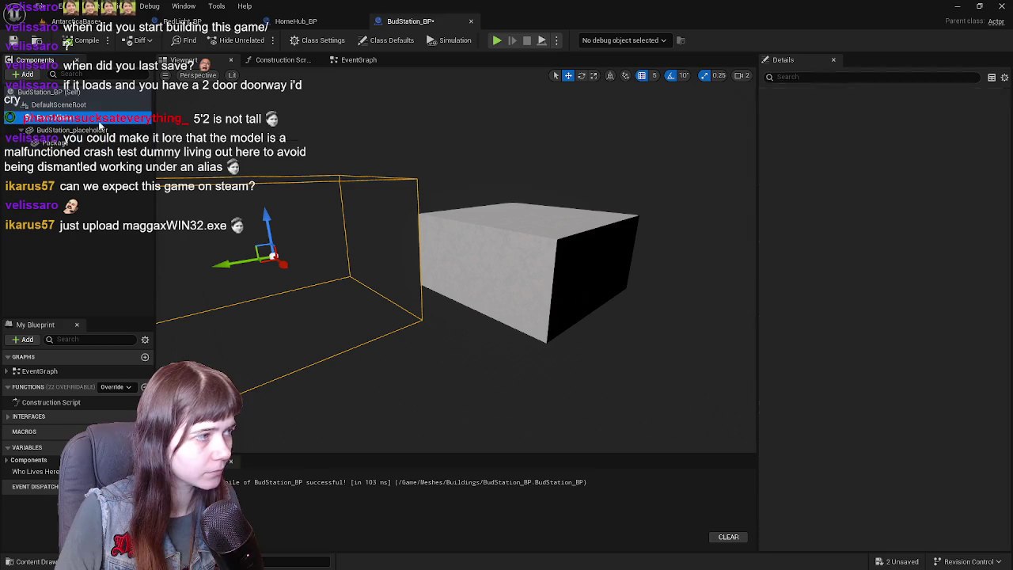
pyautogui.click(996, 179)
# Undo the collision box's scale reset and set its scale to 5 × 6 × 9.75
pyautogui.click(997, 208)
pyautogui.moveTo(388, 243)
pyautogui.mouseDown()
pyautogui.moveTo(363, 247)
pyautogui.moveTo(364, 257)
pyautogui.moveTo(380, 249)
pyautogui.moveTo(372, 237)
pyautogui.moveTo(243, 220)
pyautogui.mouseUp()
pyautogui.moveTo(458, 246); pyautogui.dragTo(449, 240)
pyautogui.hotkey('ctrl', 'z')
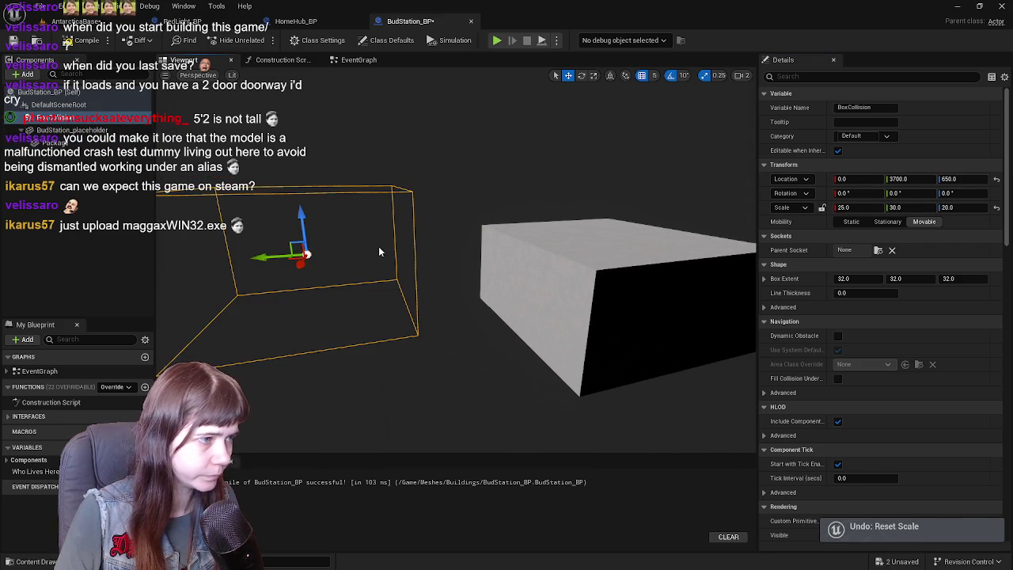
pyautogui.press('f')
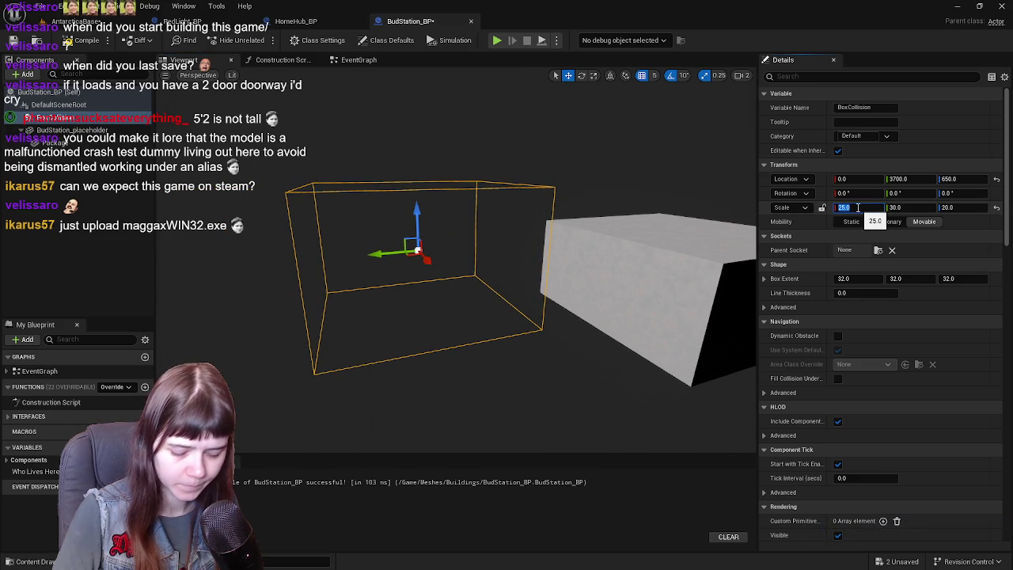
pyautogui.click(859, 207)
pyautogui.write('5')
pyautogui.press('Tab')
pyautogui.press('Tab')
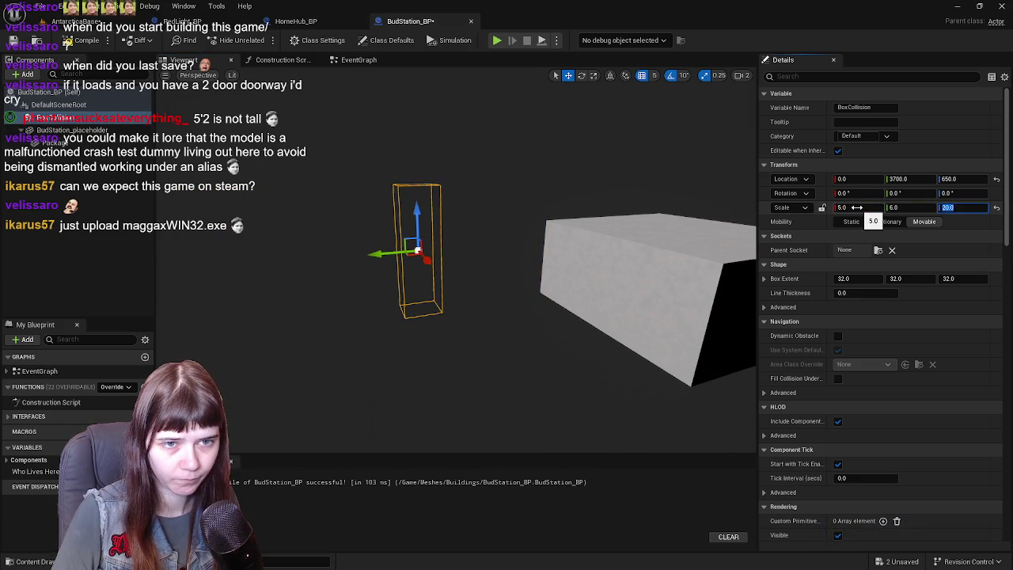
# Move the collision box to Y 1250, Z -325 in front of the wall and check it in the level
pyautogui.moveTo(380, 252); pyautogui.dragTo(516, 255)
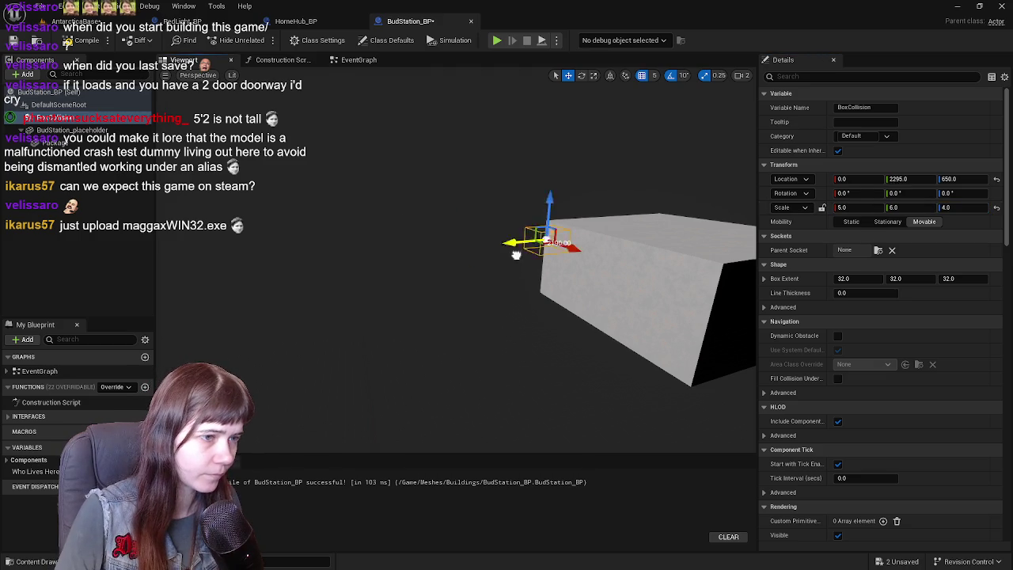
pyautogui.moveTo(588, 259)
pyautogui.mouseDown()
pyautogui.moveTo(633, 262)
pyautogui.moveTo(585, 264)
pyautogui.moveTo(633, 262)
pyautogui.moveTo(617, 261)
pyautogui.mouseUp()
pyautogui.moveTo(554, 169)
pyautogui.mouseDown()
pyautogui.moveTo(546, 169)
pyautogui.moveTo(554, 169)
pyautogui.mouseUp()
pyautogui.moveTo(486, 323)
pyautogui.mouseDown()
pyautogui.moveTo(531, 310)
pyautogui.moveTo(472, 286)
pyautogui.mouseUp()
pyautogui.press('r')
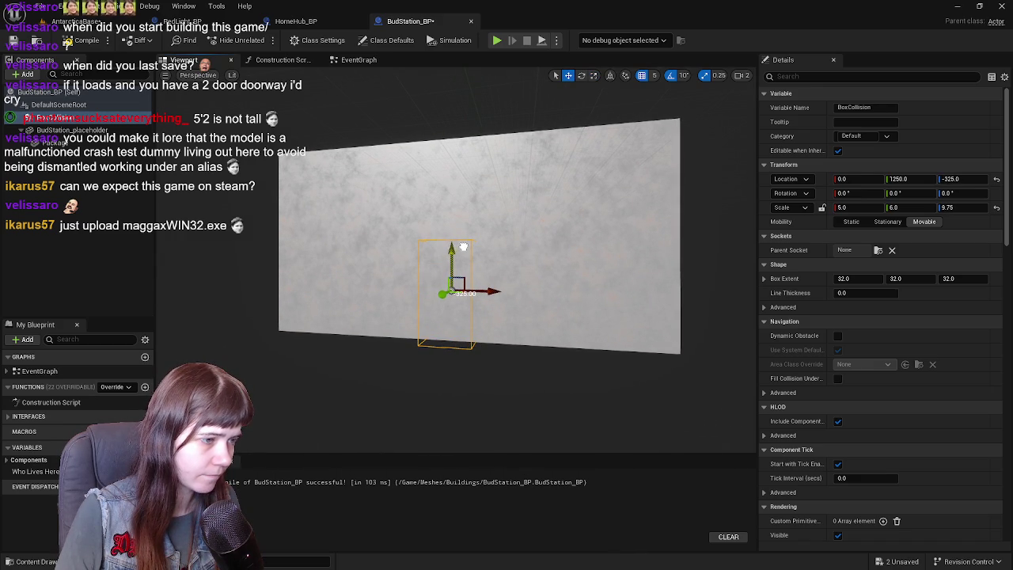
pyautogui.click(97, 22)
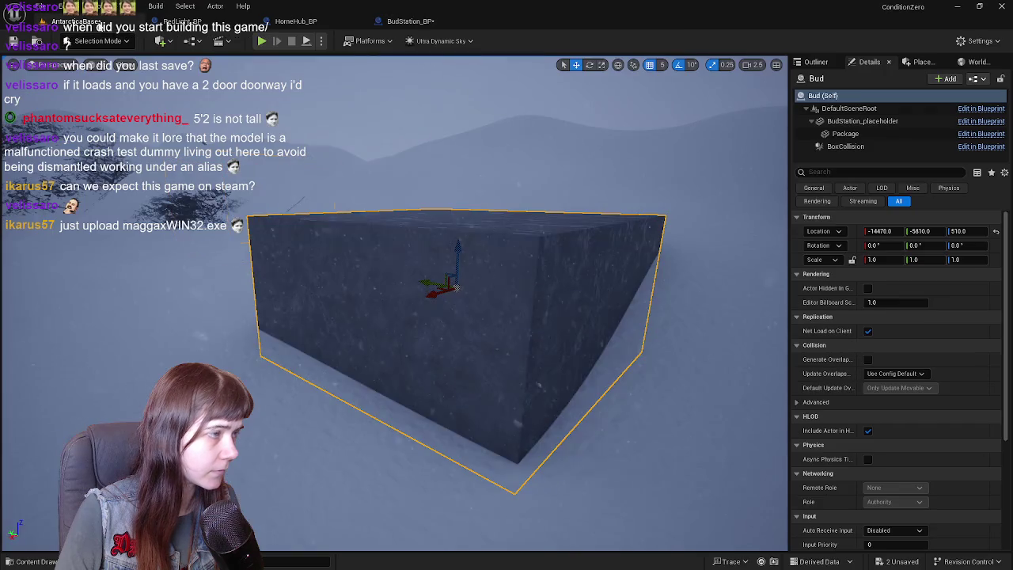
# Rename the level's Bud actor to BusStation in the Outliner
pyautogui.moveTo(455, 261)
pyautogui.mouseDown()
pyautogui.moveTo(507, 273)
pyautogui.moveTo(474, 269)
pyautogui.moveTo(459, 253)
pyautogui.moveTo(490, 265)
pyautogui.moveTo(466, 253)
pyautogui.moveTo(443, 269)
pyautogui.moveTo(467, 261)
pyautogui.mouseUp()
pyautogui.click(409, 22)
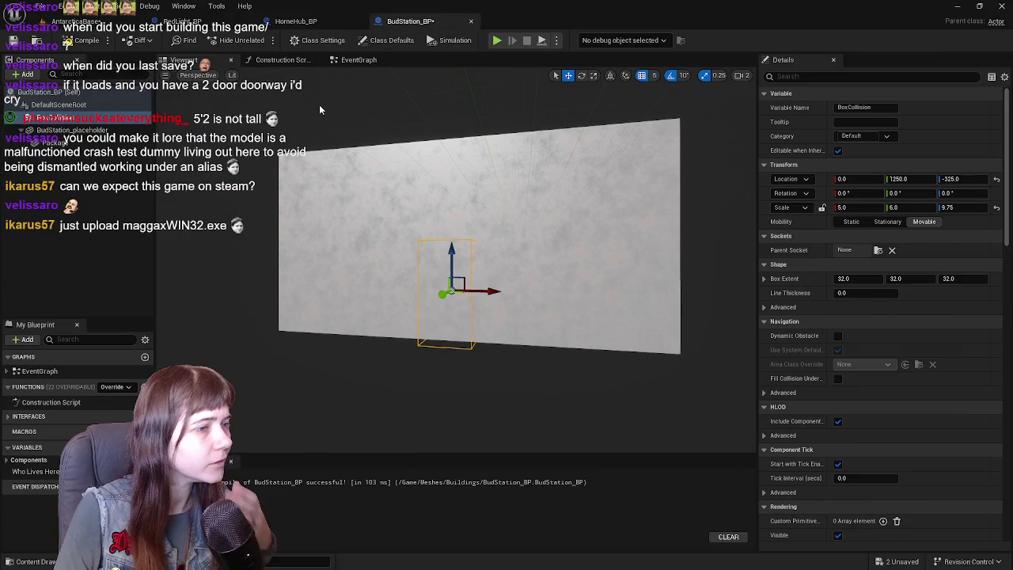
pyautogui.click(75, 21)
pyautogui.click(817, 63)
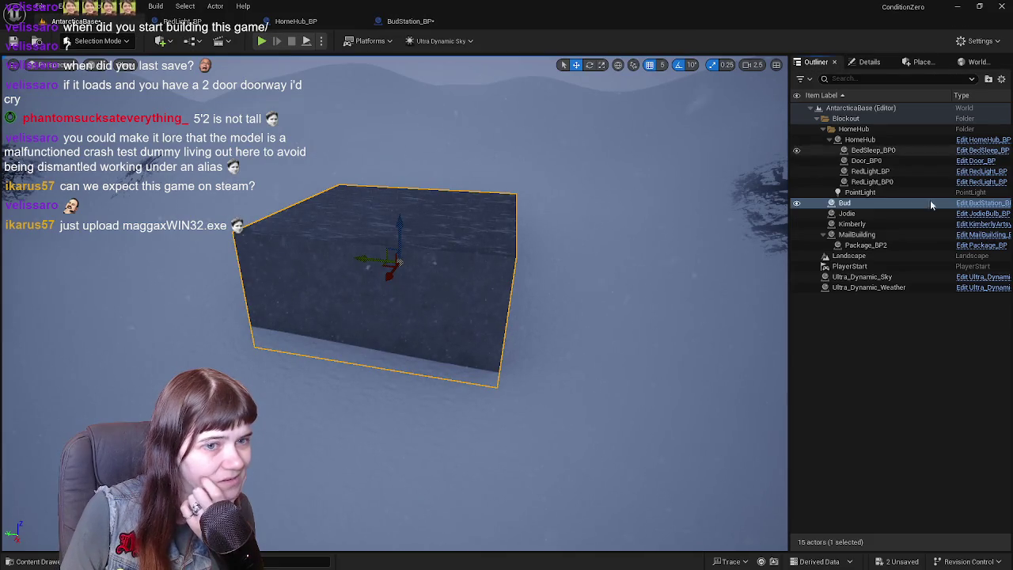
pyautogui.click(887, 203)
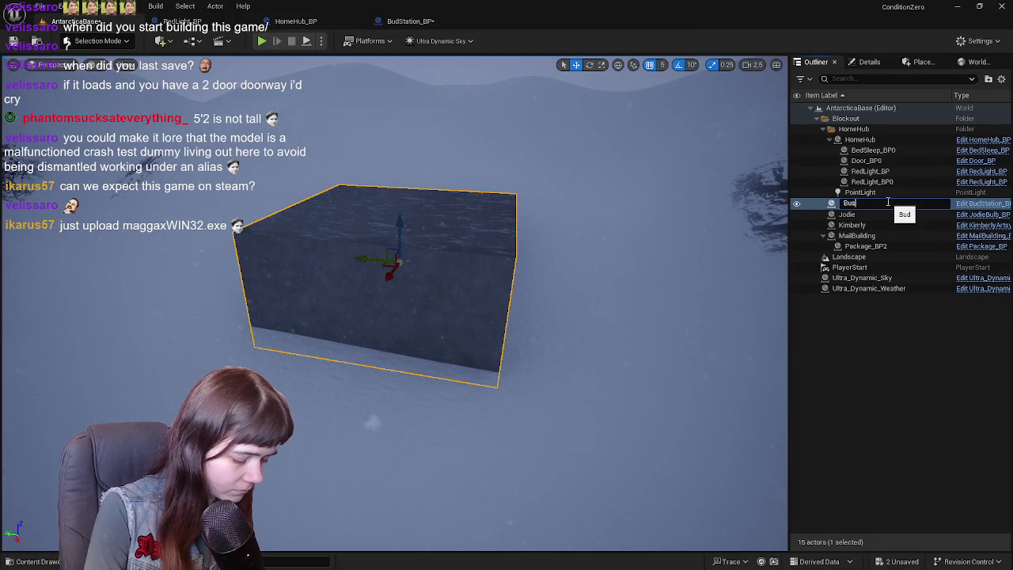
pyautogui.press('Return')
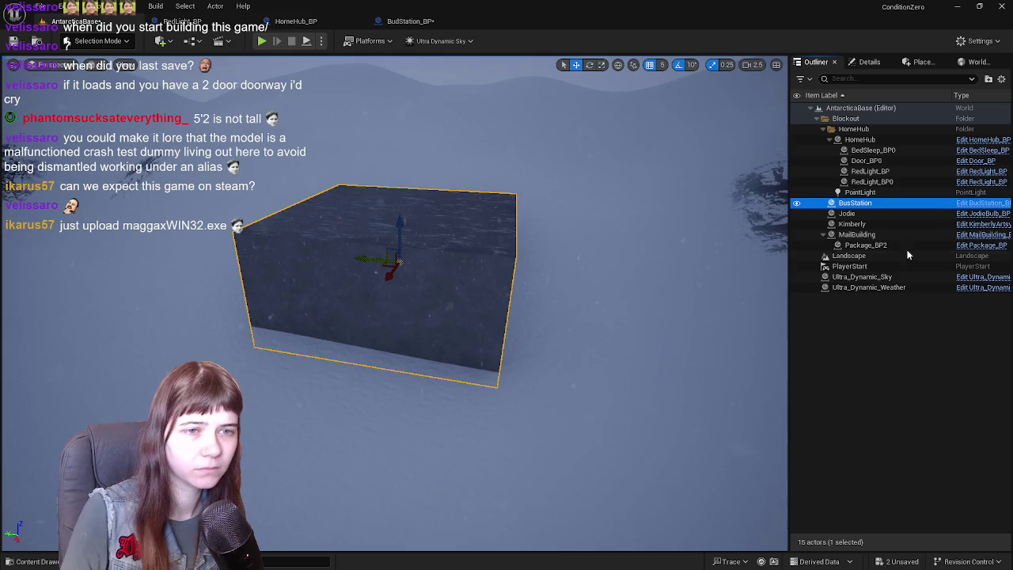
# Rename the actor back to Bud and save the level
pyautogui.click(862, 203)
pyautogui.write('Bud')
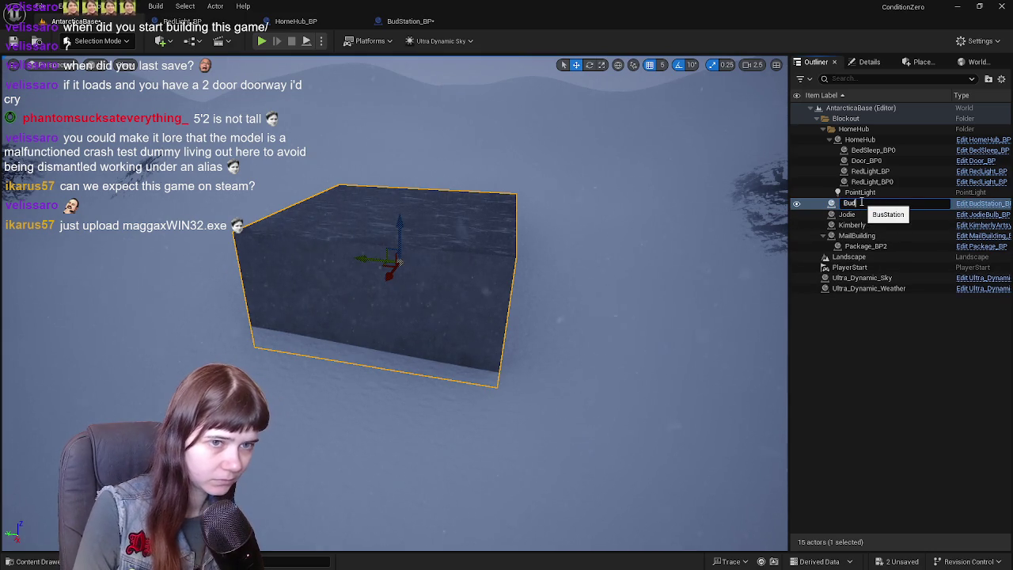
pyautogui.press('Return')
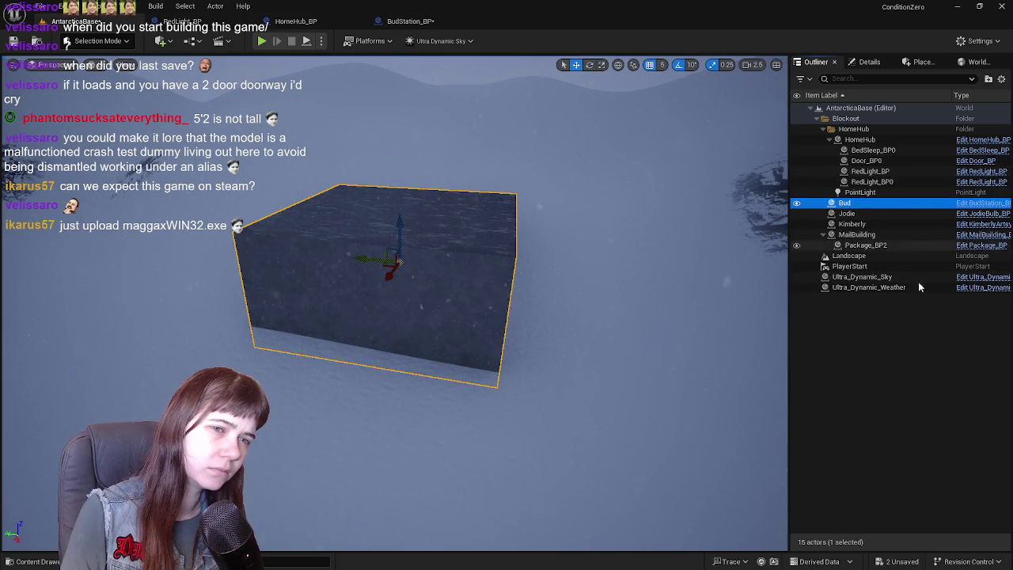
pyautogui.click(14, 40)
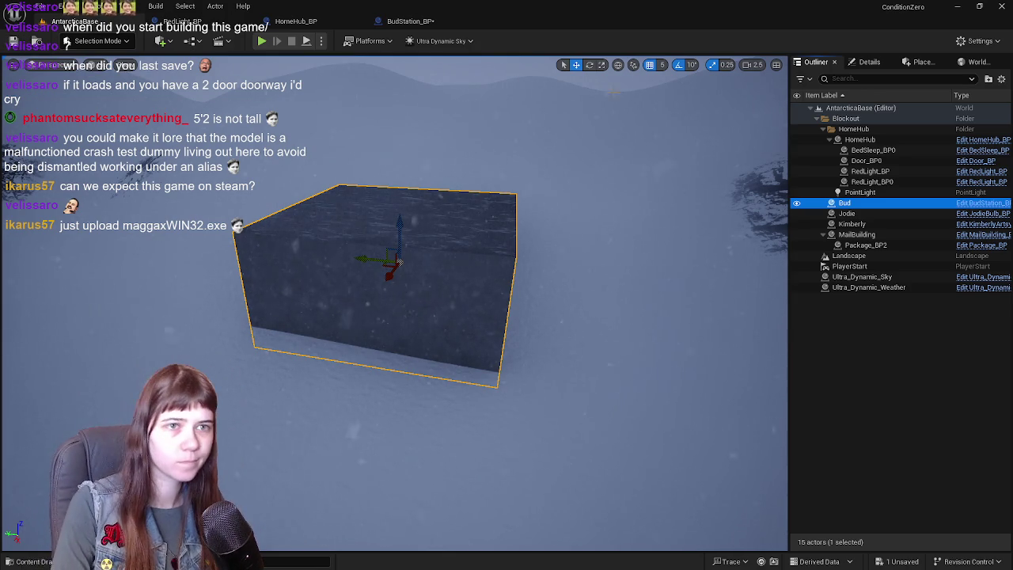
pyautogui.click(868, 62)
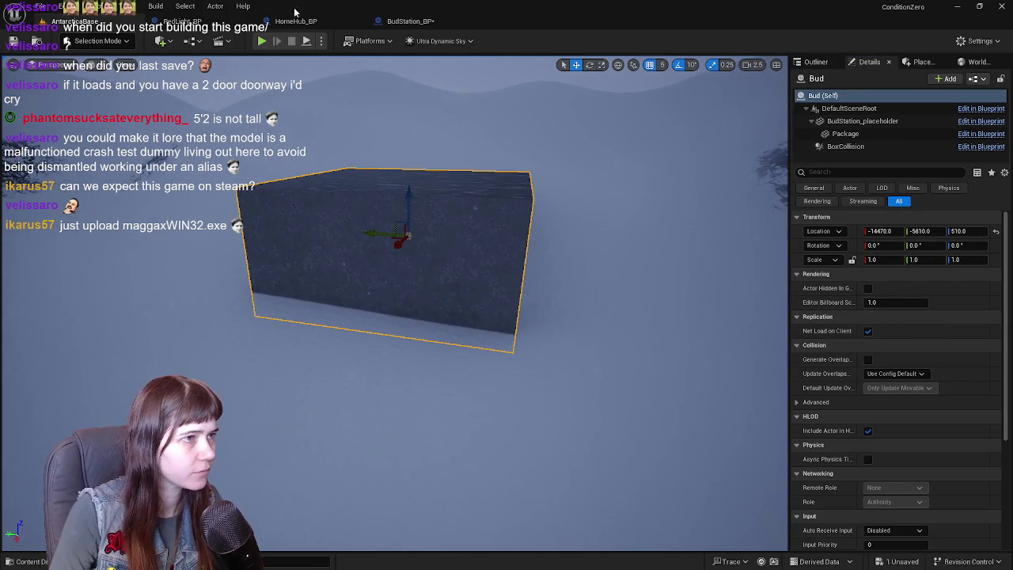
# Drag BudStation_BP's collision box out in front of the wall, checking it in the level
pyautogui.click(420, 20)
pyautogui.moveTo(475, 277)
pyautogui.mouseDown()
pyautogui.moveTo(586, 275)
pyautogui.moveTo(498, 250)
pyautogui.mouseUp()
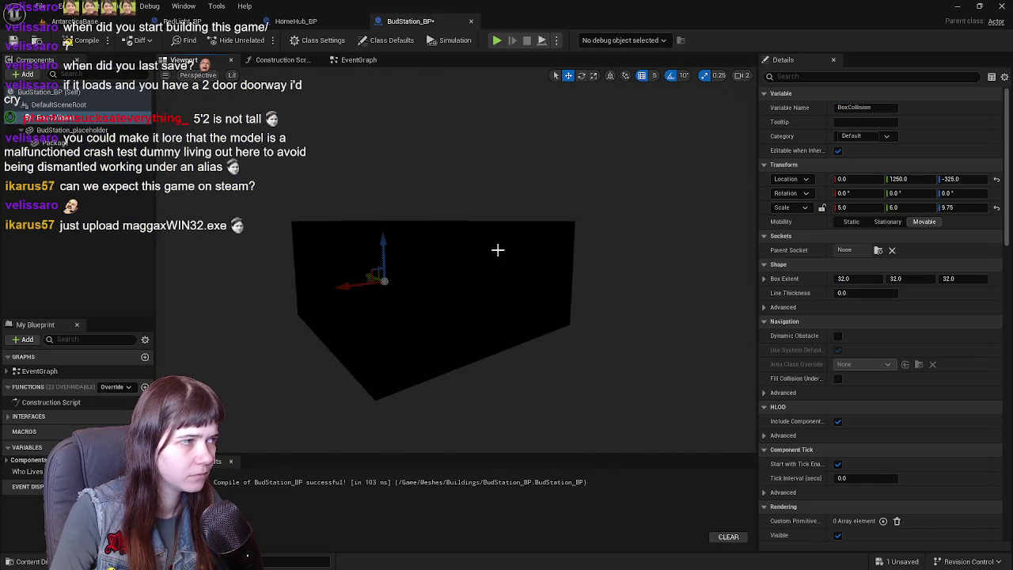
pyautogui.moveTo(365, 275); pyautogui.dragTo(507, 329)
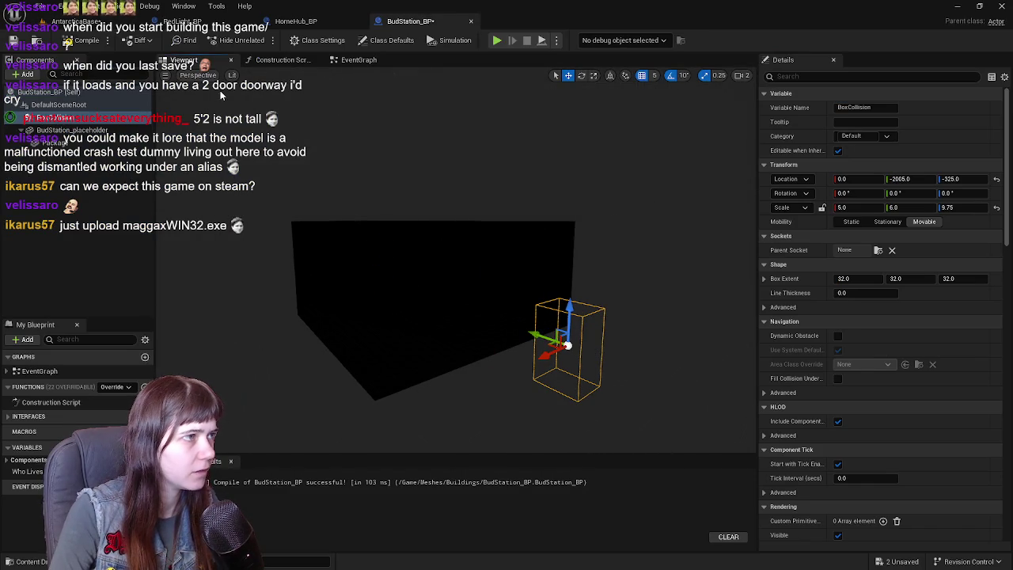
pyautogui.hotkey('ctrl', 'tab')
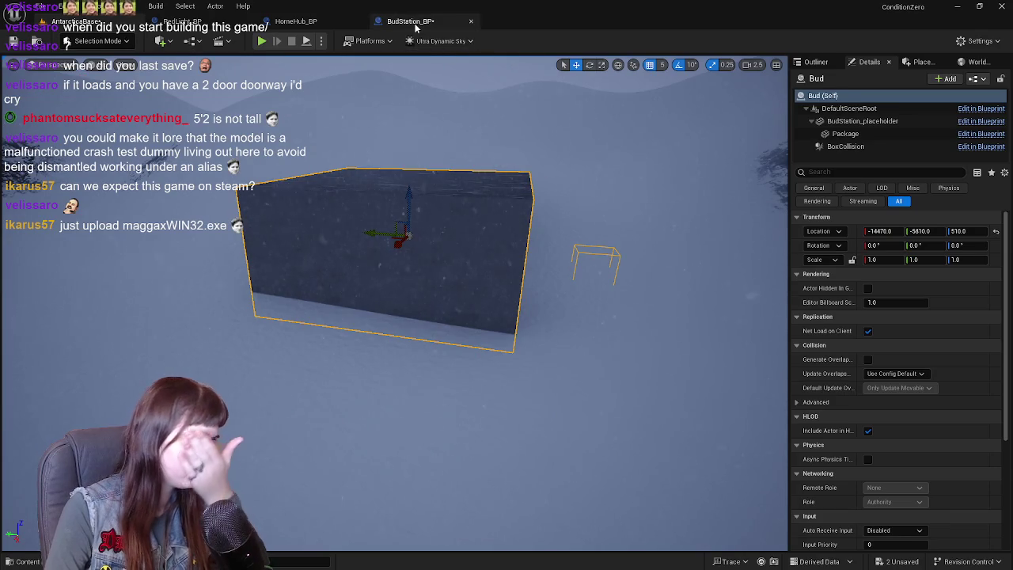
pyautogui.click(416, 22)
pyautogui.moveTo(548, 345)
pyautogui.mouseDown()
pyautogui.moveTo(265, 343)
pyautogui.moveTo(266, 323)
pyautogui.mouseUp()
pyautogui.hotkey('ctrl', 'Tab')
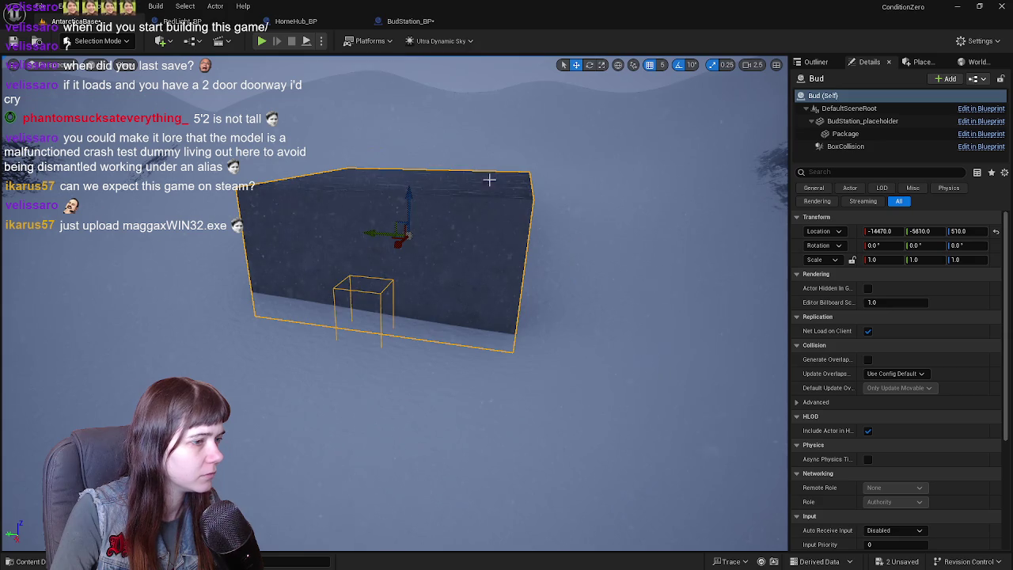
# Adjust the collision box to X 1420, Y 0 near the wall
pyautogui.click(410, 21)
pyautogui.press('f')
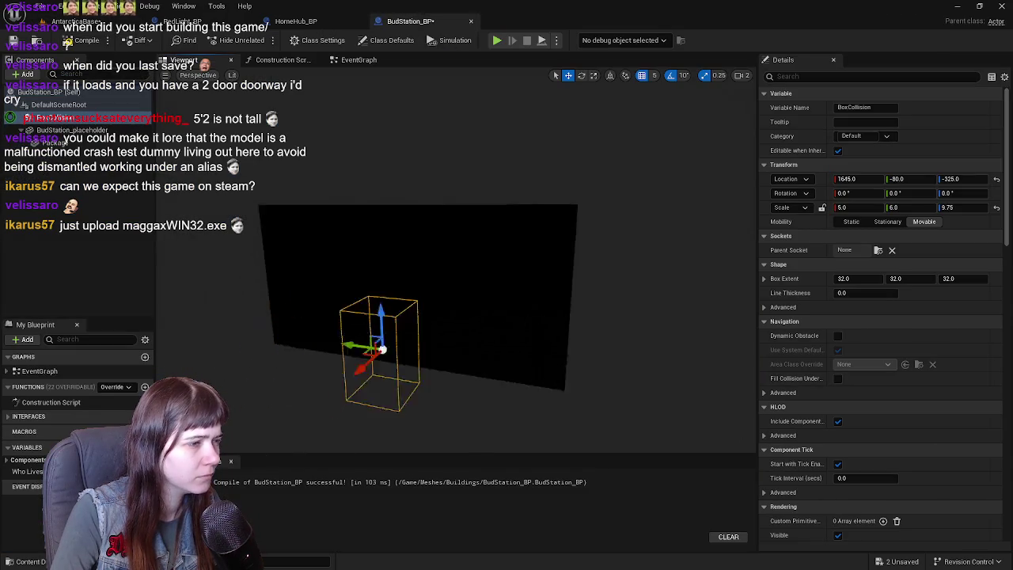
pyautogui.moveTo(384, 312); pyautogui.dragTo(366, 307)
pyautogui.moveTo(526, 318); pyautogui.dragTo(611, 308)
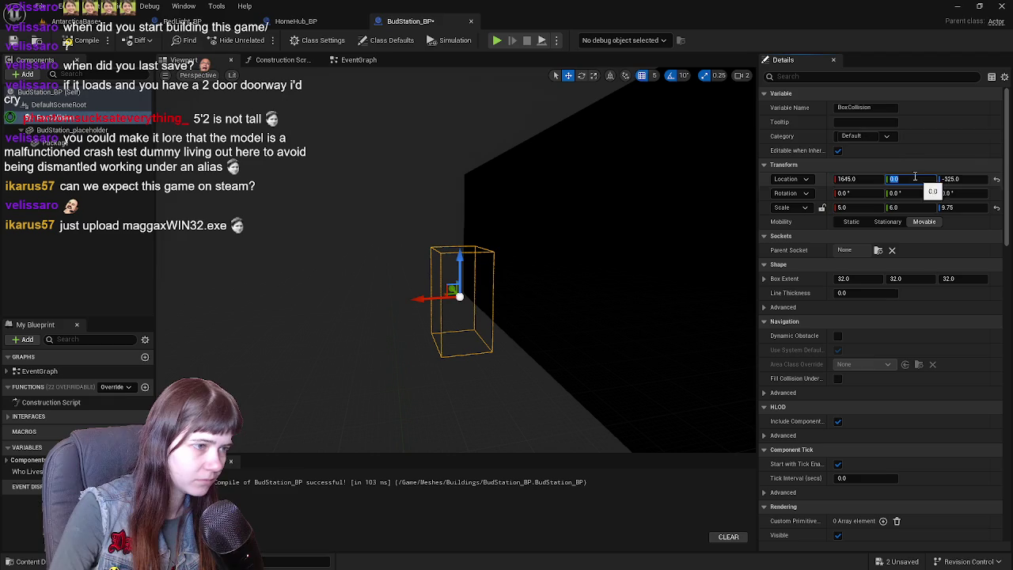
pyautogui.moveTo(414, 295)
pyautogui.mouseDown()
pyautogui.moveTo(289, 293)
pyautogui.moveTo(491, 292)
pyautogui.mouseUp()
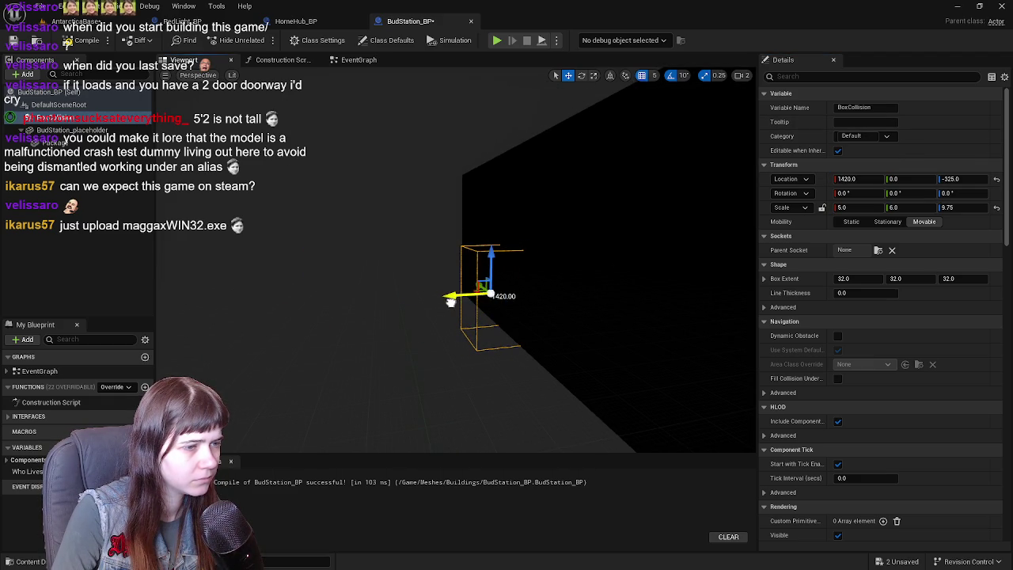
pyautogui.moveTo(486, 265); pyautogui.dragTo(166, 177)
# Reset the Package component's location and scale to their defaults
pyautogui.click(87, 143)
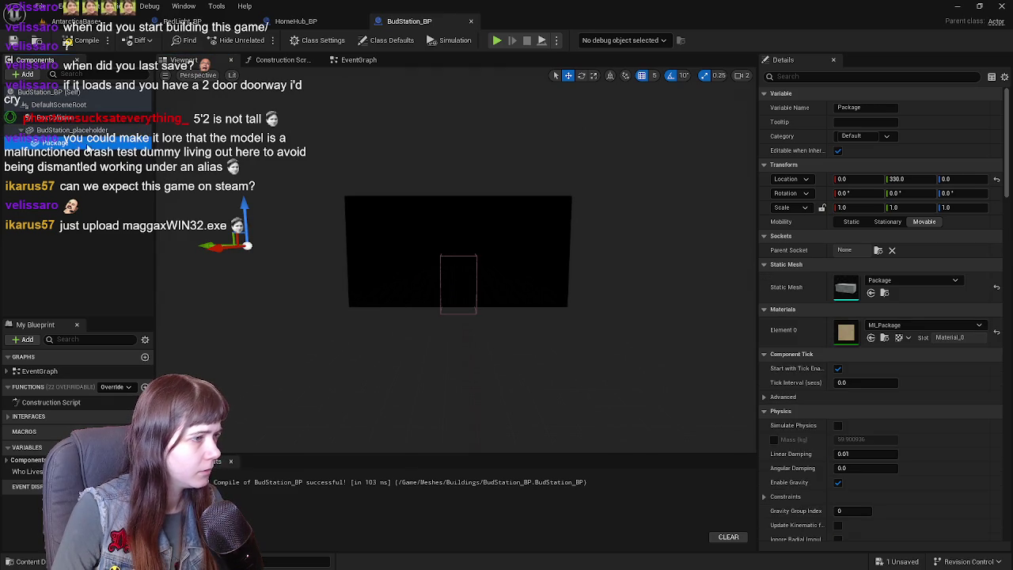
pyautogui.click(997, 208)
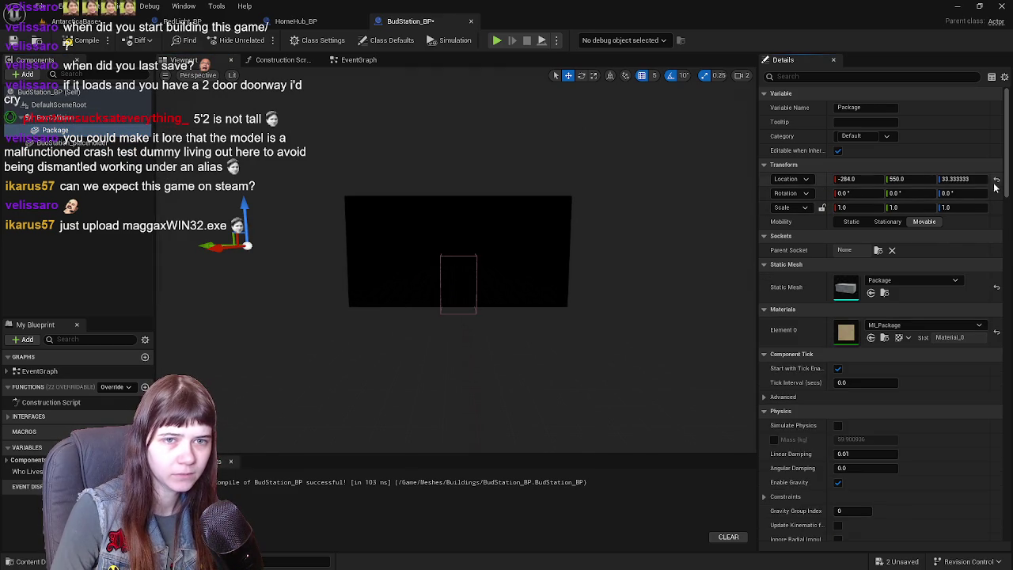
pyautogui.click(996, 179)
pyautogui.scroll(-15, 864, 388)
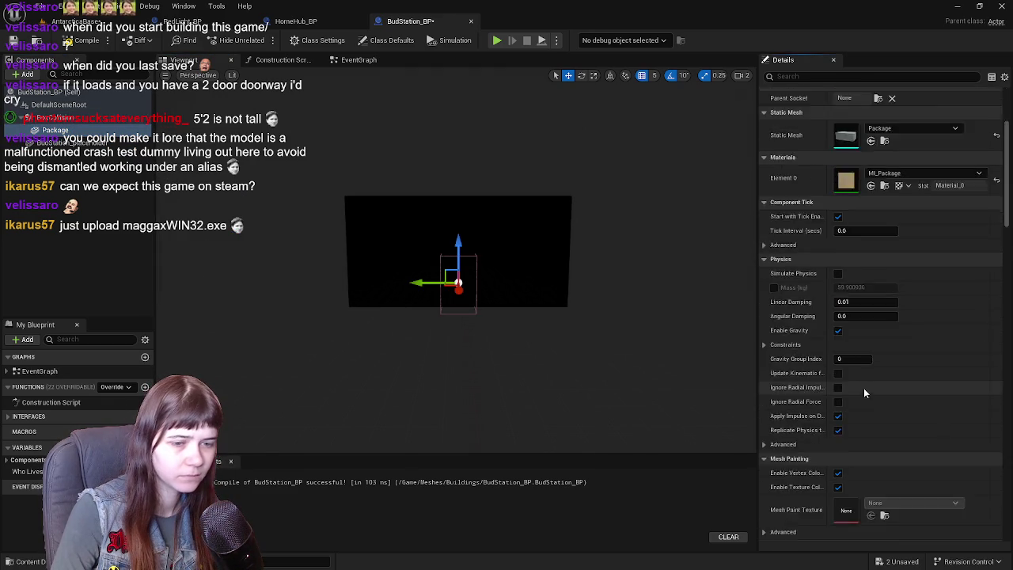
pyautogui.scroll(-10, 864, 368)
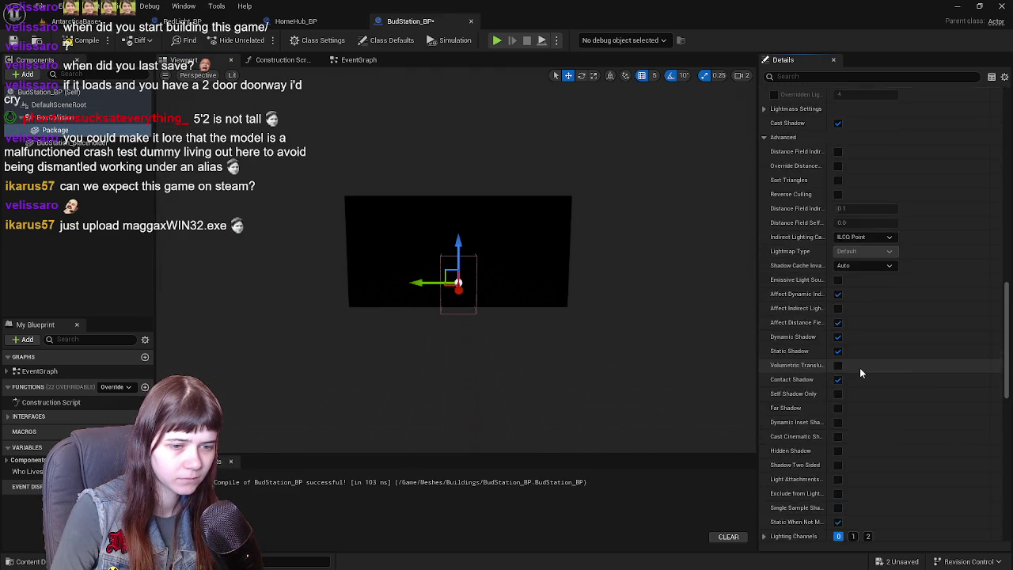
pyautogui.click(838, 216)
pyautogui.click(838, 216)
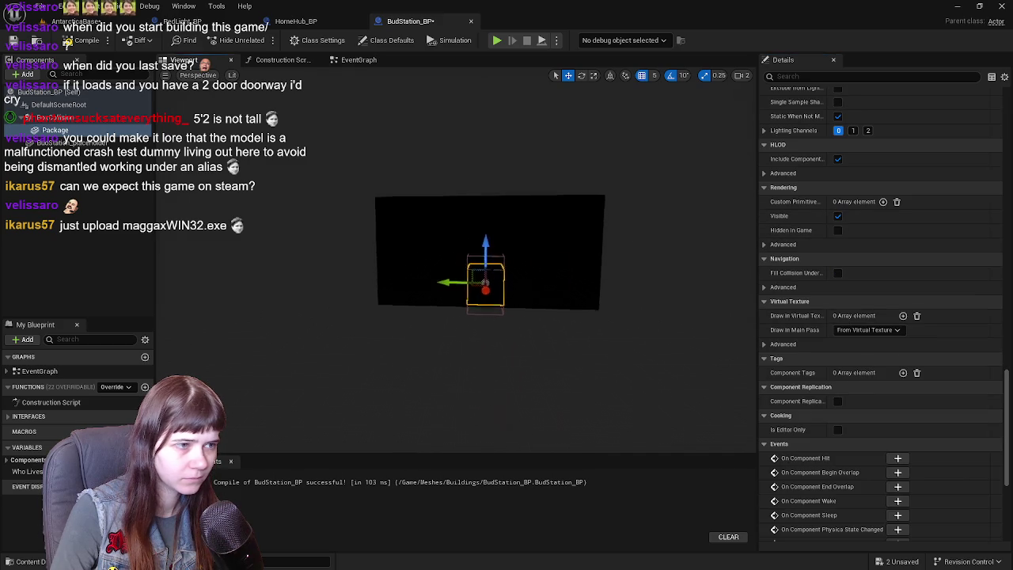
# Move the Package out from the wall and reset its scale to 1, 1, 1
pyautogui.moveTo(355, 234)
pyautogui.mouseDown()
pyautogui.moveTo(340, 237)
pyautogui.moveTo(355, 234)
pyautogui.mouseUp()
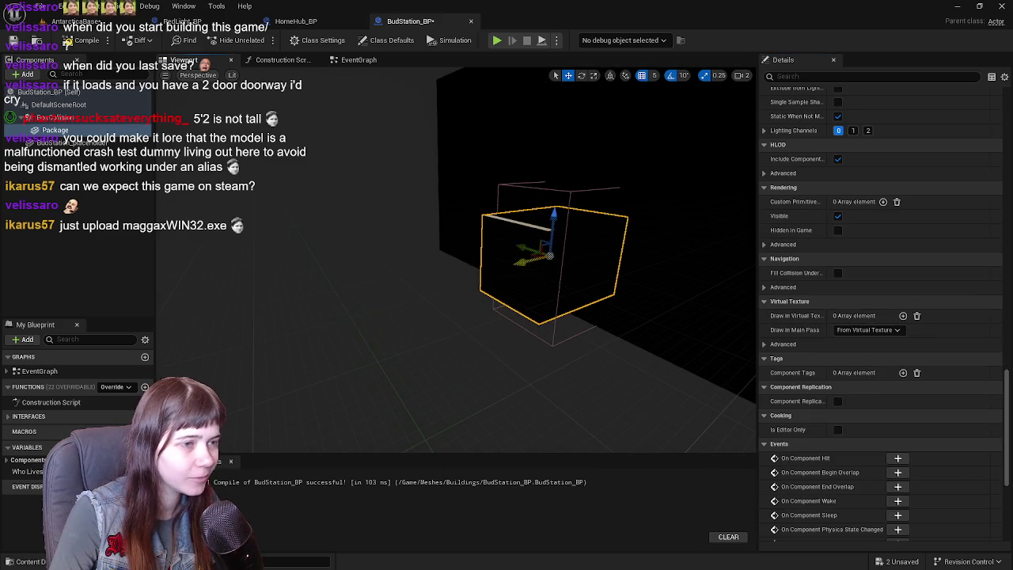
pyautogui.moveTo(522, 261); pyautogui.dragTo(397, 291)
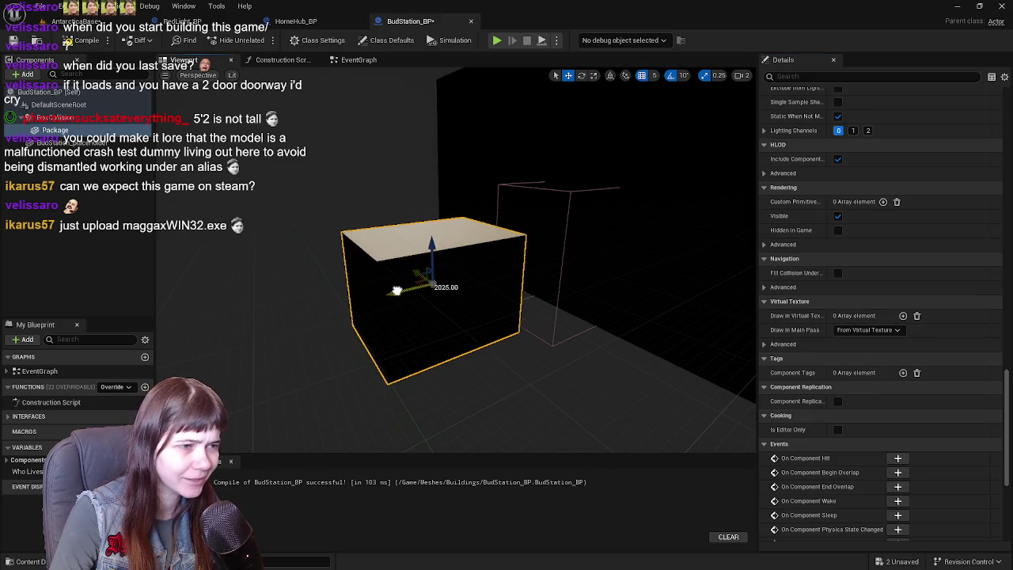
pyautogui.click(60, 123)
pyautogui.click(58, 123)
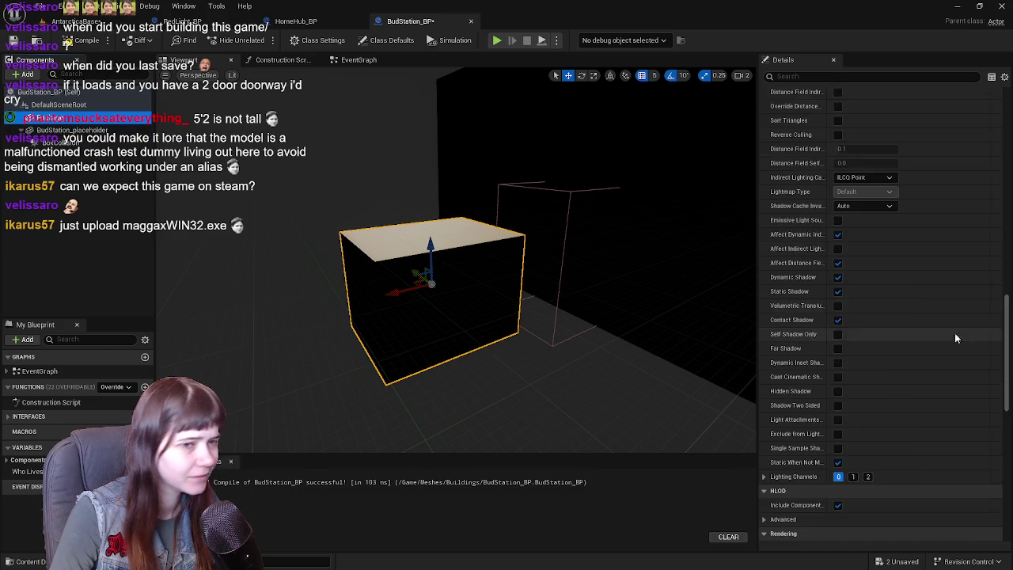
pyautogui.scroll(10, 955, 332)
pyautogui.scroll(15, 954, 330)
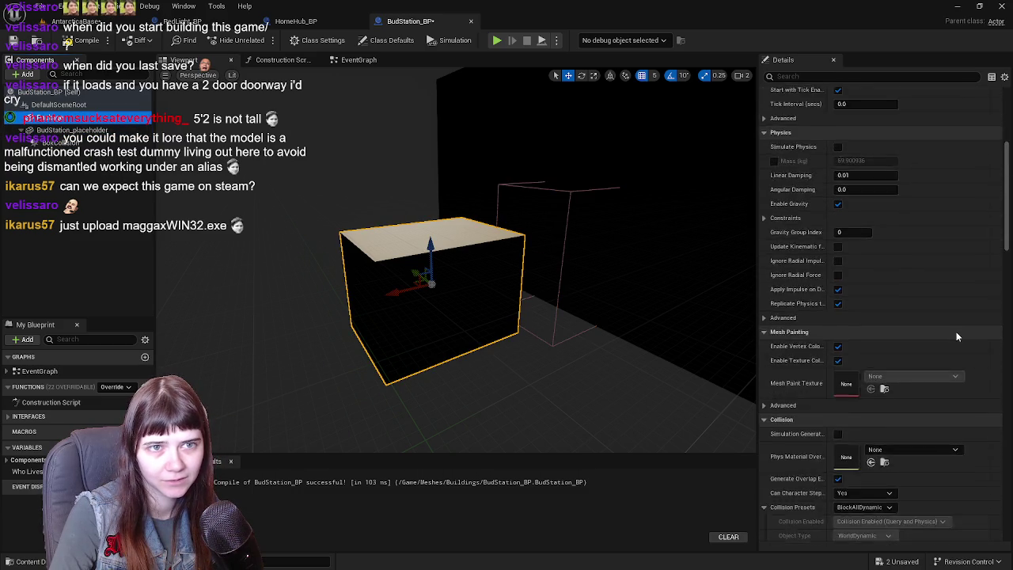
pyautogui.click(997, 208)
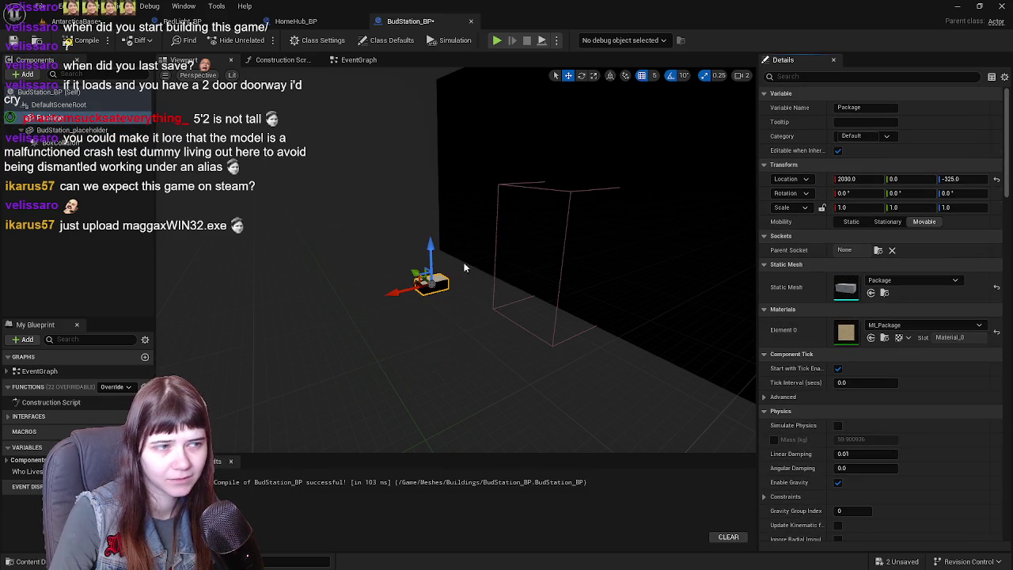
# Set the Package to a uniform scale of 3
pyautogui.moveTo(328, 253)
pyautogui.mouseDown()
pyautogui.moveTo(340, 246)
pyautogui.moveTo(327, 253)
pyautogui.mouseUp()
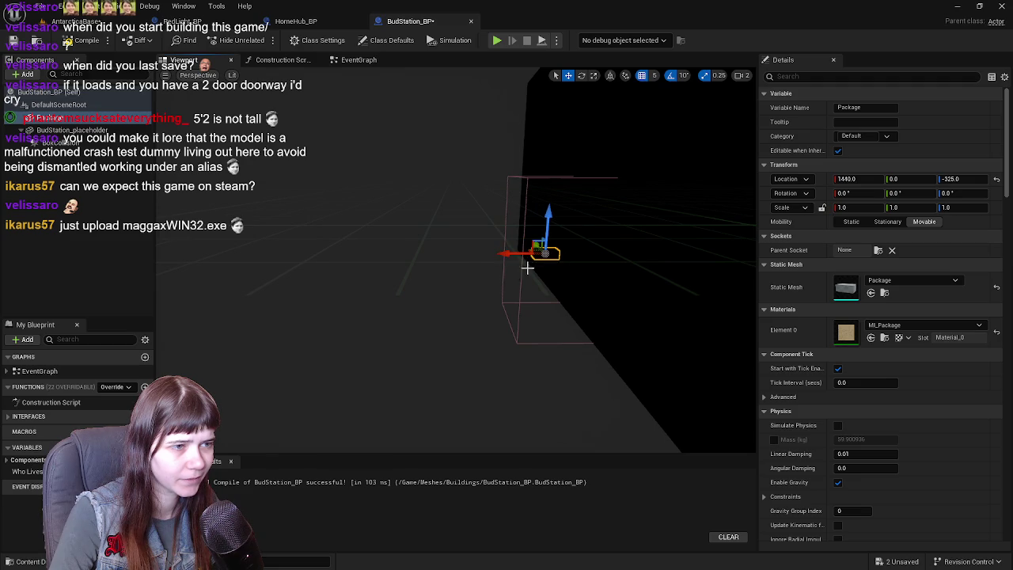
pyautogui.scroll(3, 527, 266)
pyautogui.moveTo(446, 236)
pyautogui.mouseDown()
pyautogui.moveTo(414, 232)
pyautogui.moveTo(599, 233)
pyautogui.mouseUp()
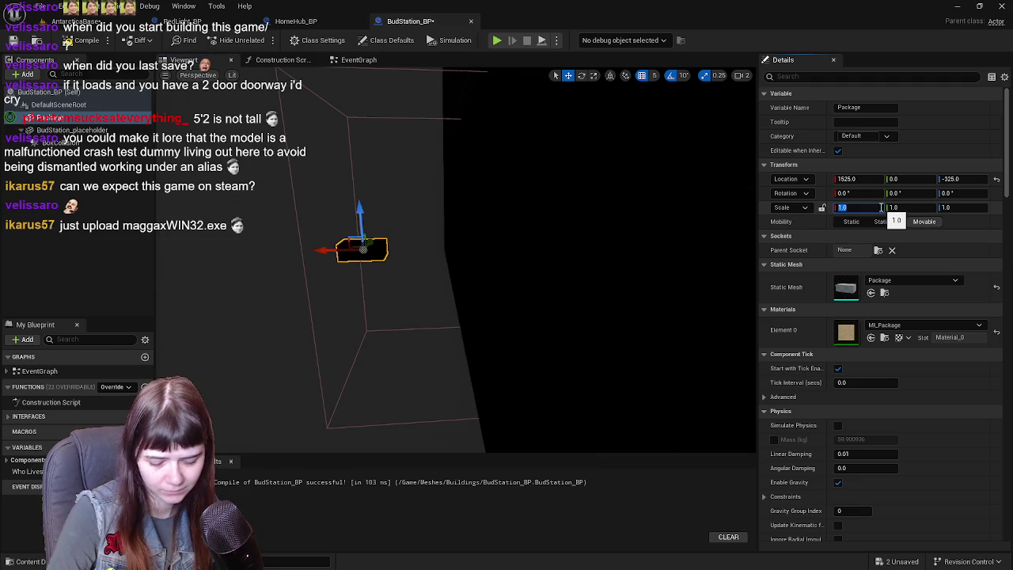
pyautogui.write('3')
pyautogui.press('Return')
# Move the Package to Y -550, Z -295
pyautogui.moveTo(562, 208)
pyautogui.mouseDown()
pyautogui.moveTo(586, 209)
pyautogui.moveTo(466, 218)
pyautogui.mouseUp()
pyautogui.moveTo(396, 272); pyautogui.dragTo(475, 273)
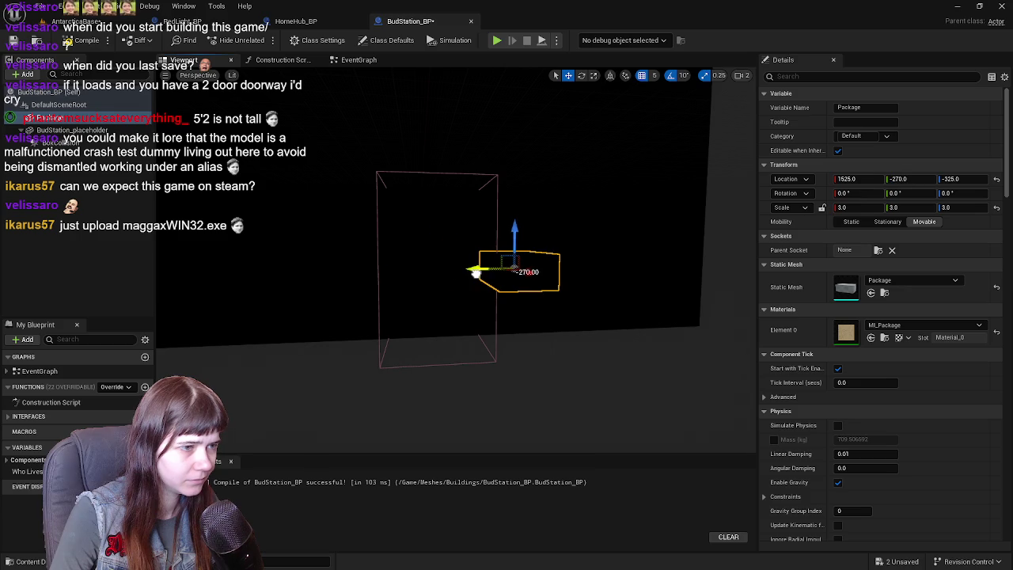
pyautogui.moveTo(521, 235)
pyautogui.mouseDown()
pyautogui.moveTo(528, 290)
pyautogui.moveTo(393, 301)
pyautogui.moveTo(394, 229)
pyautogui.mouseUp()
pyautogui.moveTo(352, 261)
pyautogui.mouseDown()
pyautogui.moveTo(432, 261)
pyautogui.moveTo(493, 285)
pyautogui.moveTo(480, 293)
pyautogui.moveTo(518, 305)
pyautogui.moveTo(523, 345)
pyautogui.moveTo(462, 309)
pyautogui.mouseUp()
# Turn the Package -90°, place it at X 1475, and compile the blueprint
pyautogui.press('e')
pyautogui.press('w')
pyautogui.moveTo(516, 330)
pyautogui.mouseDown()
pyautogui.moveTo(504, 247)
pyautogui.moveTo(508, 274)
pyautogui.moveTo(491, 274)
pyautogui.moveTo(508, 275)
pyautogui.moveTo(492, 269)
pyautogui.moveTo(393, 303)
pyautogui.mouseUp()
pyautogui.moveTo(510, 283); pyautogui.dragTo(624, 292)
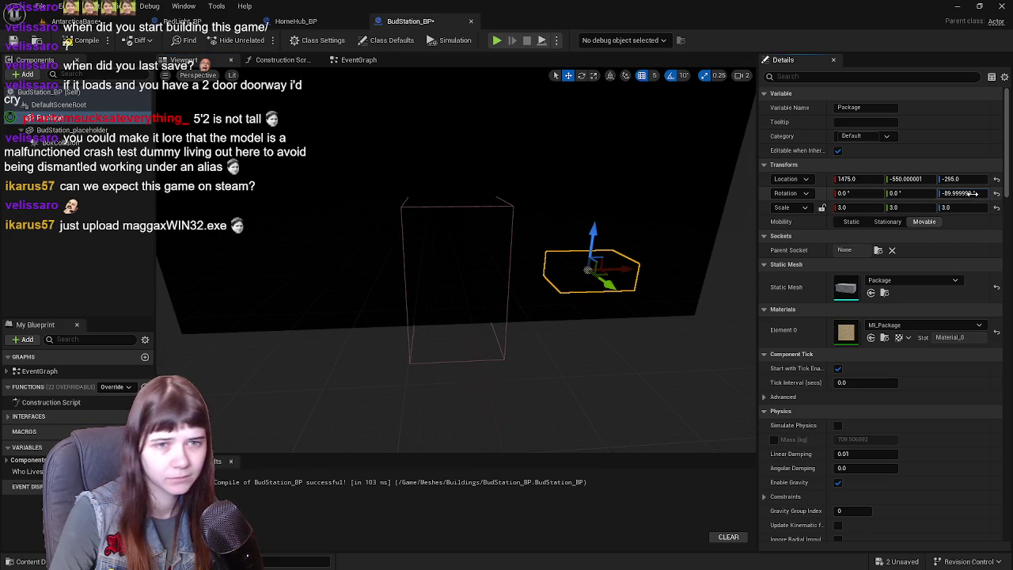
pyautogui.press('Return')
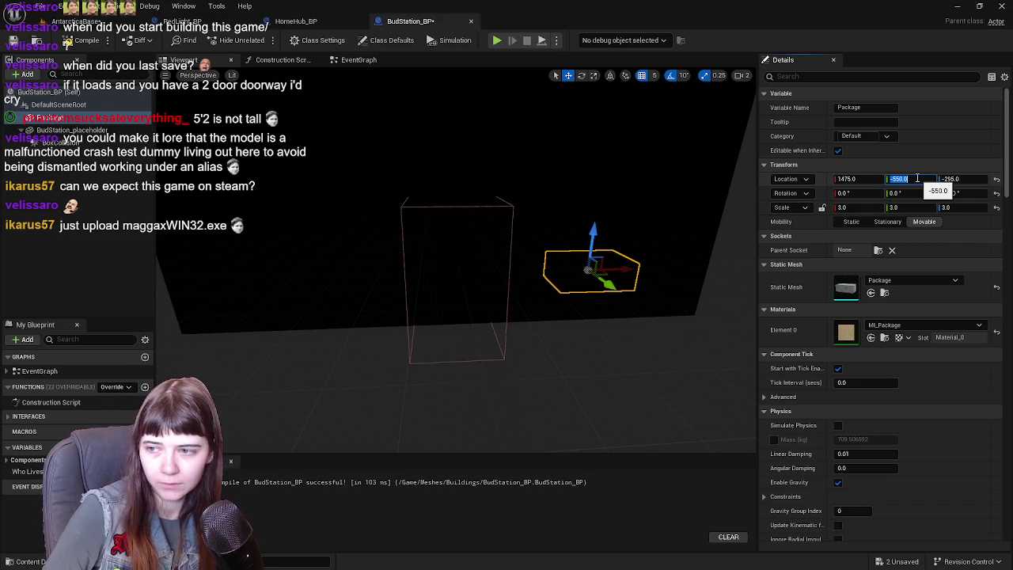
pyautogui.click(13, 41)
pyautogui.click(75, 21)
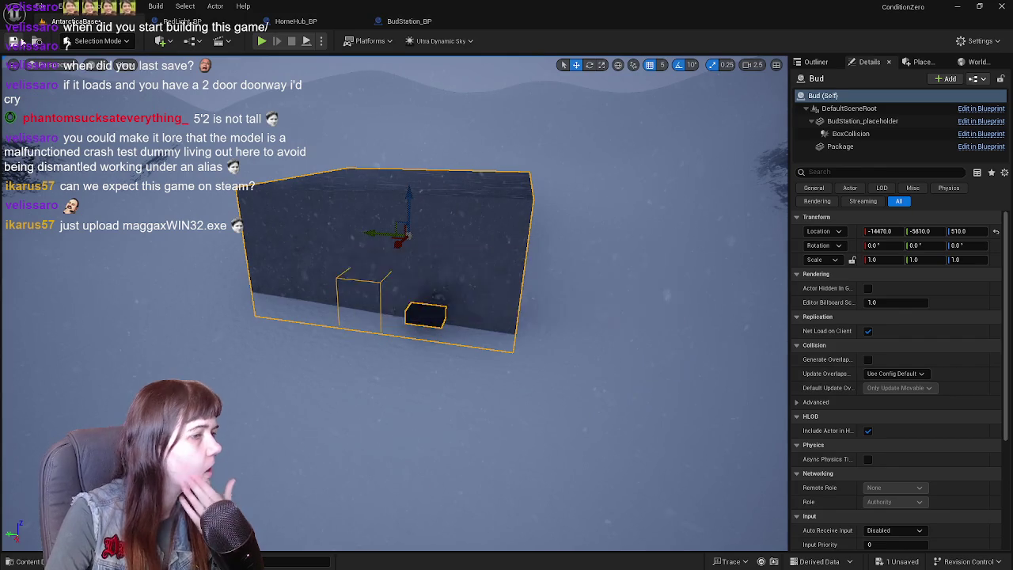
# Compare the BudStation_BP, HomeHub_BP and RedLight_BP blueprints against the level
pyautogui.click(409, 21)
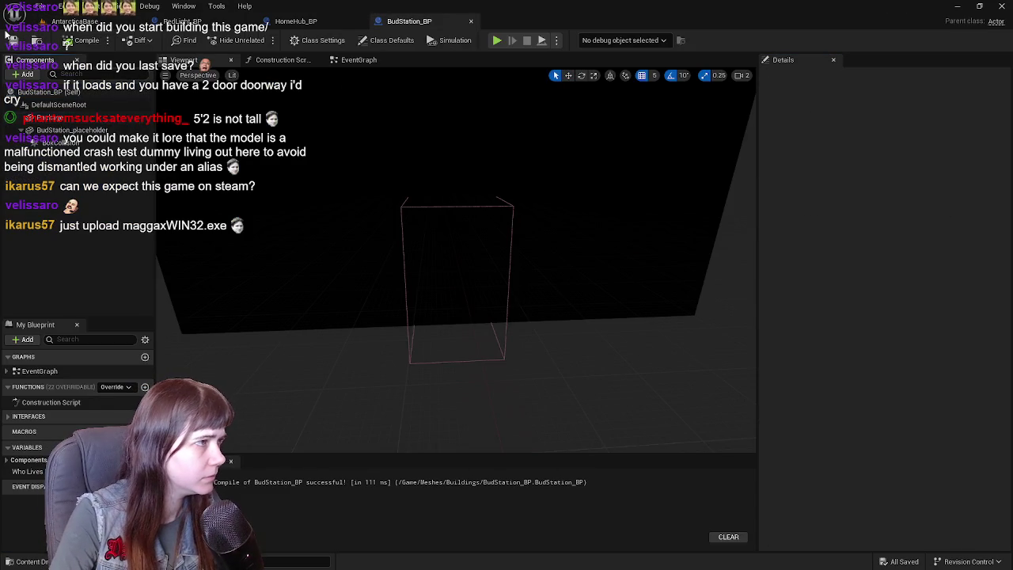
pyautogui.click(76, 21)
pyautogui.click(296, 22)
pyautogui.click(213, 22)
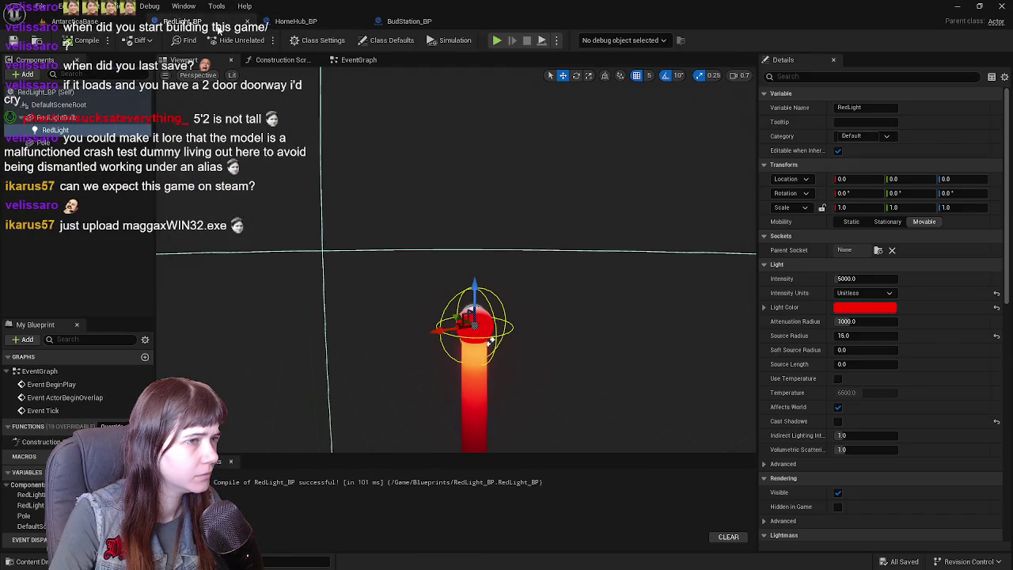
pyautogui.click(77, 20)
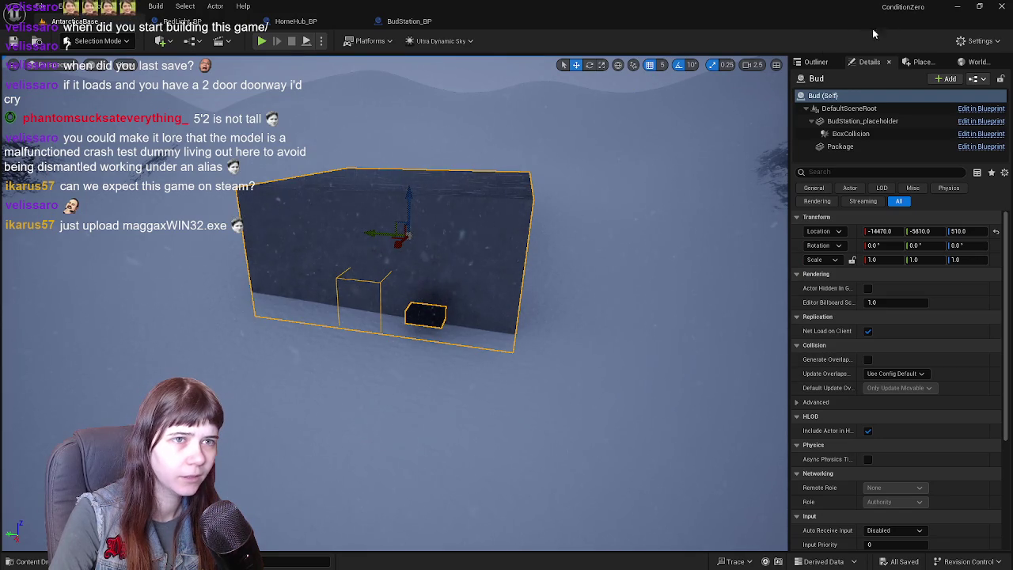
pyautogui.click(808, 61)
pyautogui.click(864, 367)
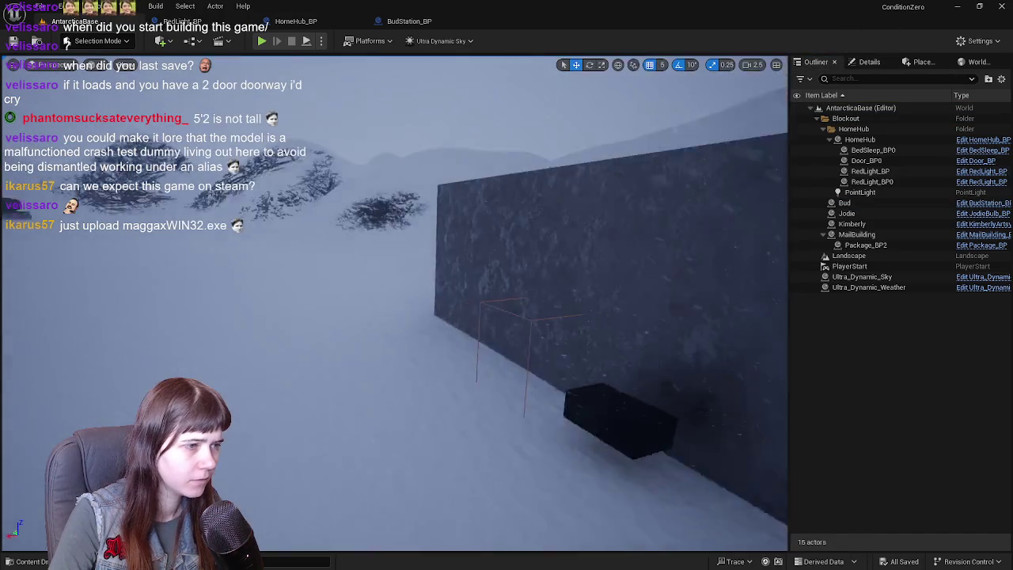
# Select the Bud station, raise it slightly, and save the level
pyautogui.moveTo(583, 309)
pyautogui.mouseDown()
pyautogui.moveTo(554, 340)
pyautogui.moveTo(583, 309)
pyautogui.mouseUp()
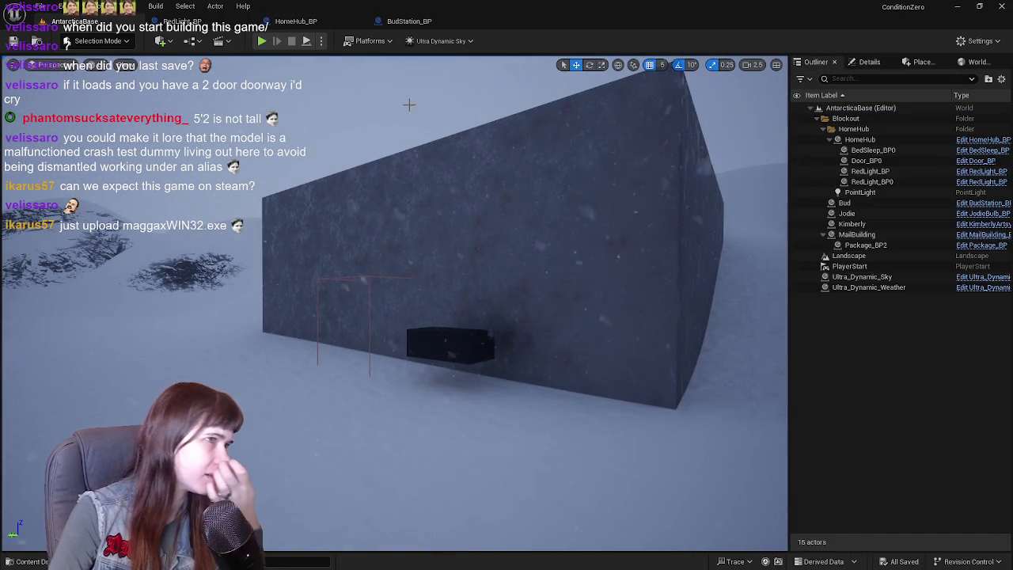
pyautogui.click(491, 231)
pyautogui.moveTo(501, 246); pyautogui.dragTo(501, 223)
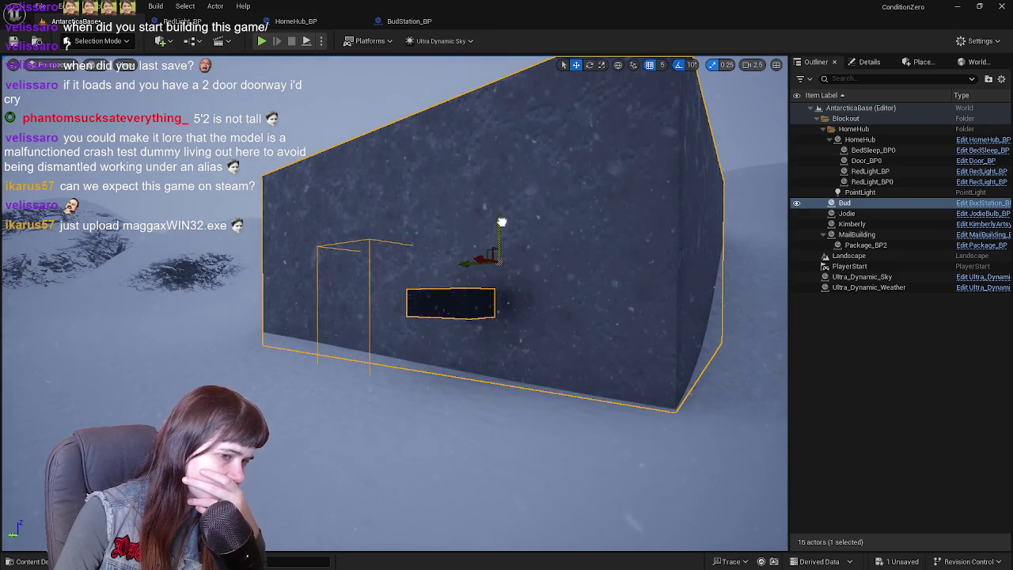
pyautogui.click(845, 368)
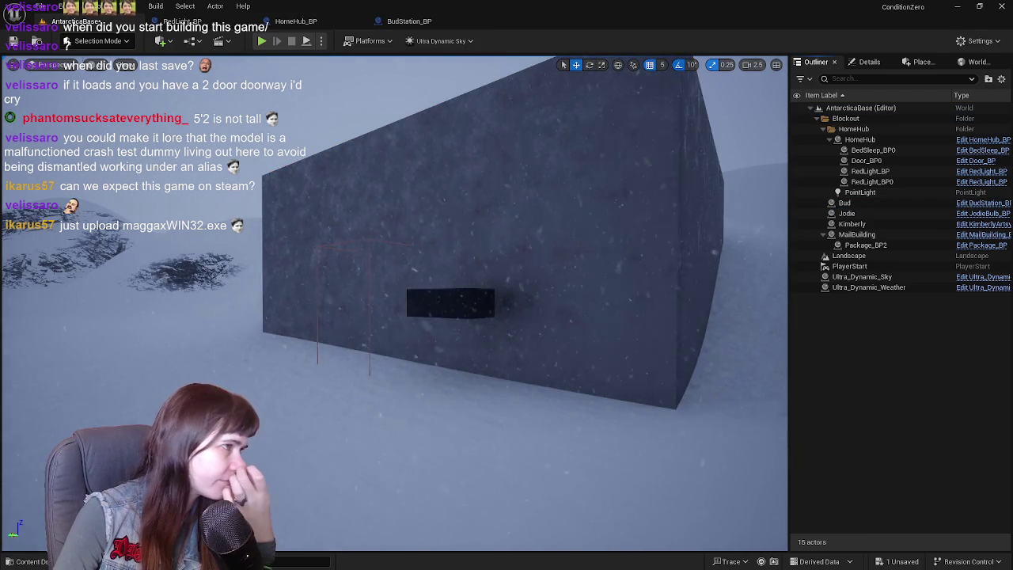
pyautogui.click(295, 21)
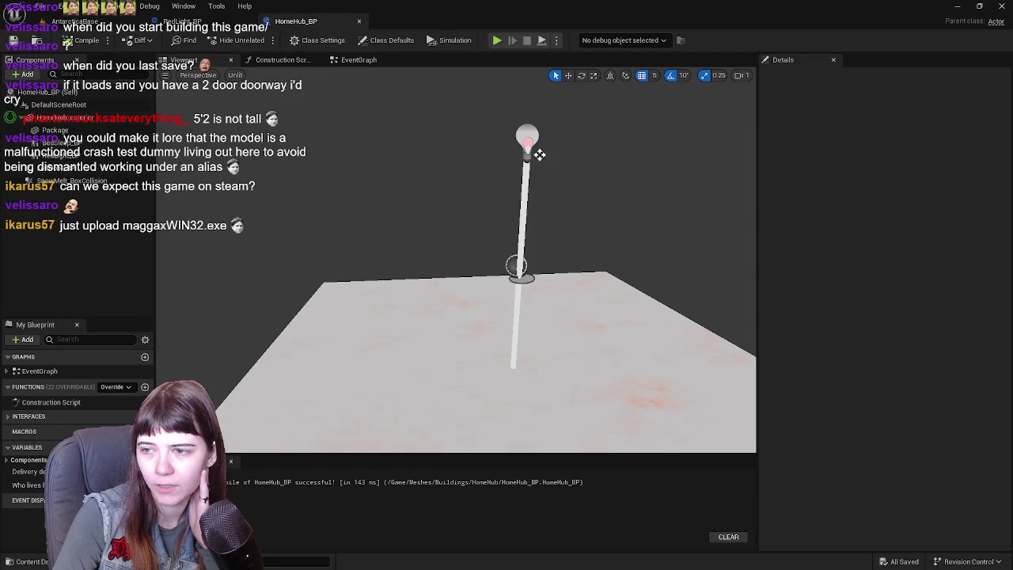
pyautogui.hotkey('ctrl', 'Tab')
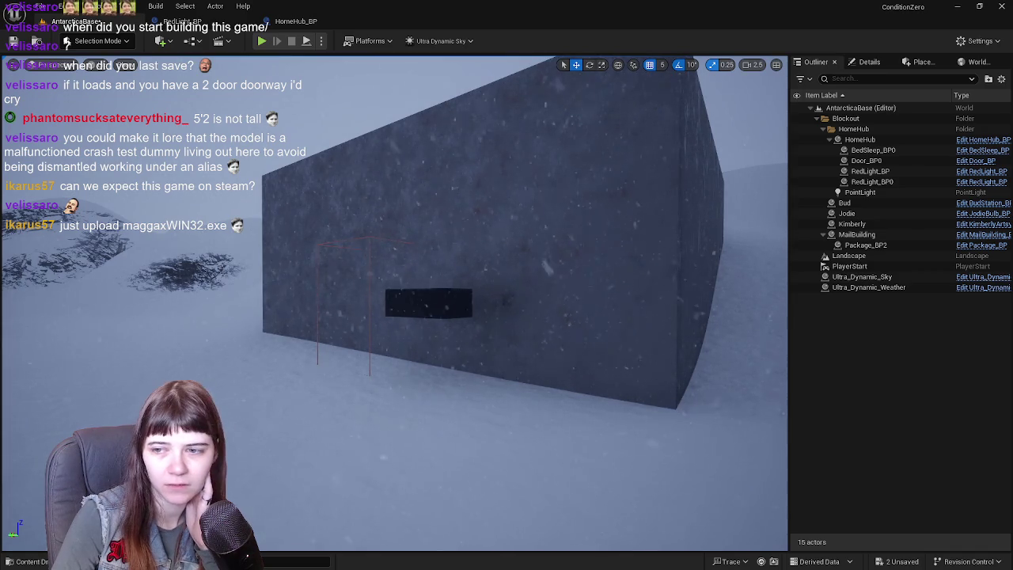
pyautogui.moveTo(545, 293)
pyautogui.mouseDown()
pyautogui.moveTo(507, 337)
pyautogui.moveTo(532, 279)
pyautogui.moveTo(567, 295)
pyautogui.mouseUp()
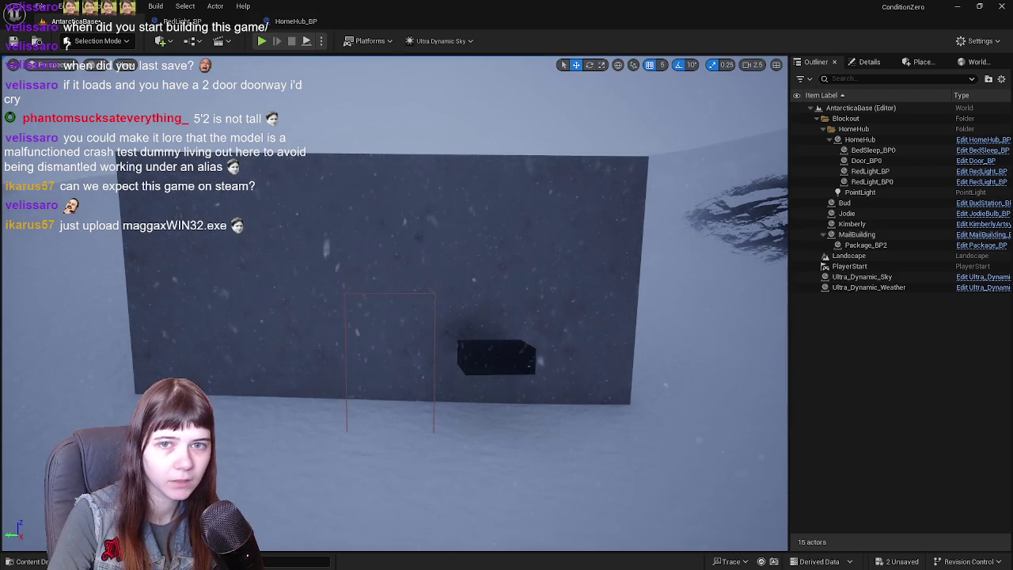
pyautogui.hotkey('ctrl', 's')
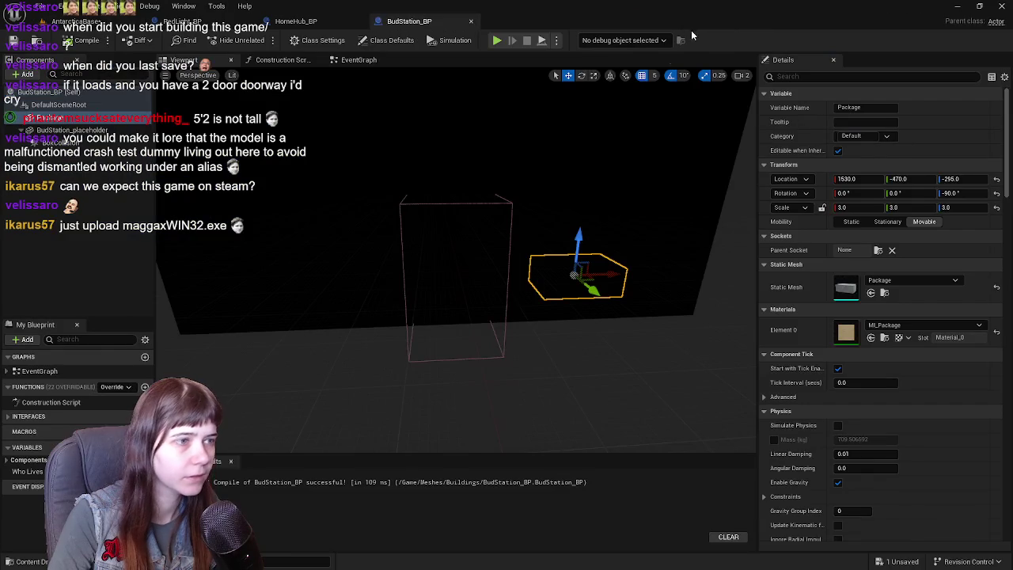
# Save the AntarcticaBase level from the Content root with Save All
pyautogui.moveTo(51, 118); pyautogui.dragTo(55, 118)
pyautogui.hotkey('ctrl', 'space')
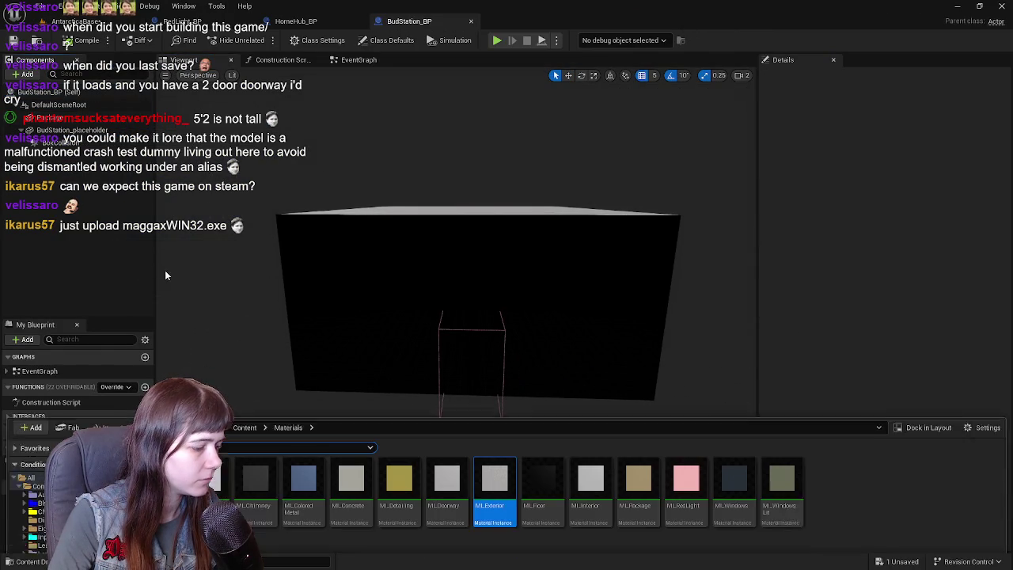
pyautogui.click(243, 372)
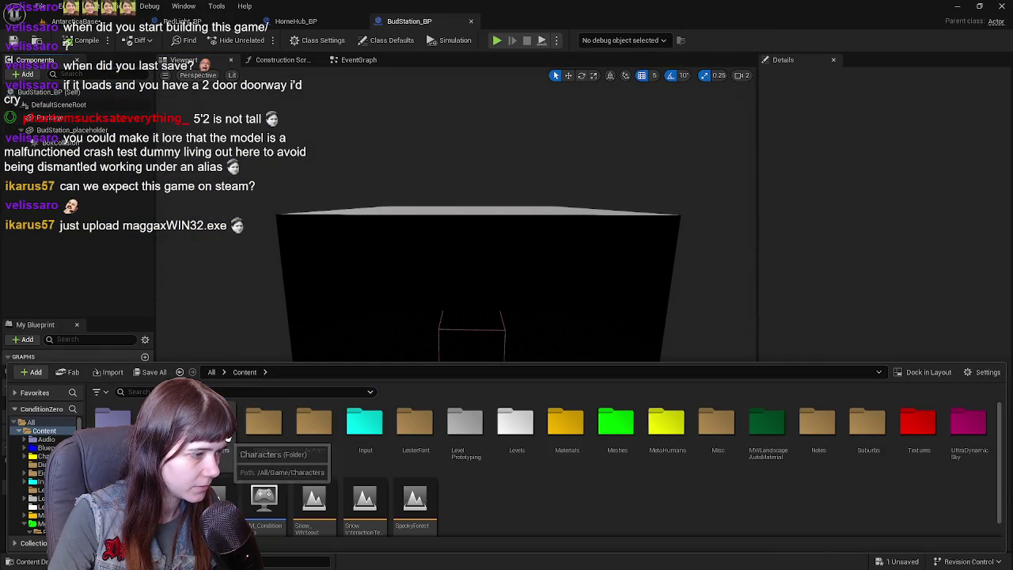
pyautogui.click(154, 373)
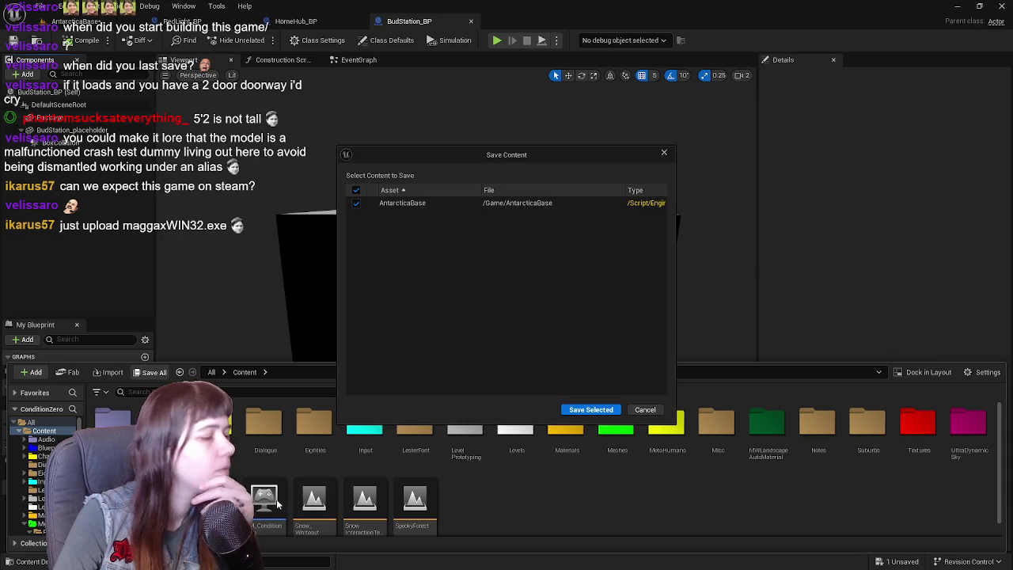
pyautogui.click(591, 412)
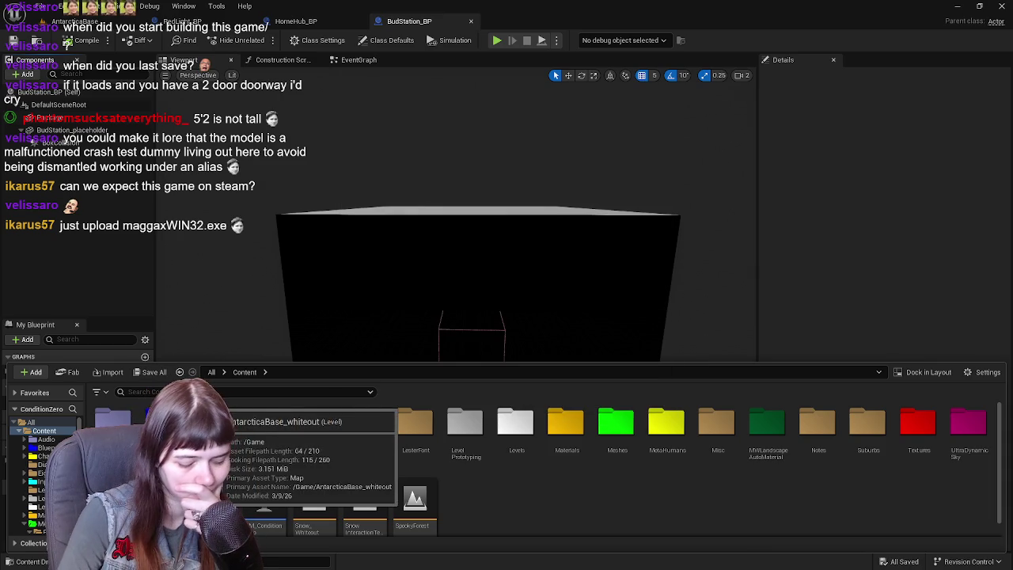
# Force delete the AntarcticaBase_whiteout map and open the Blueprints folder
pyautogui.press('Delete')
pyautogui.click(456, 461)
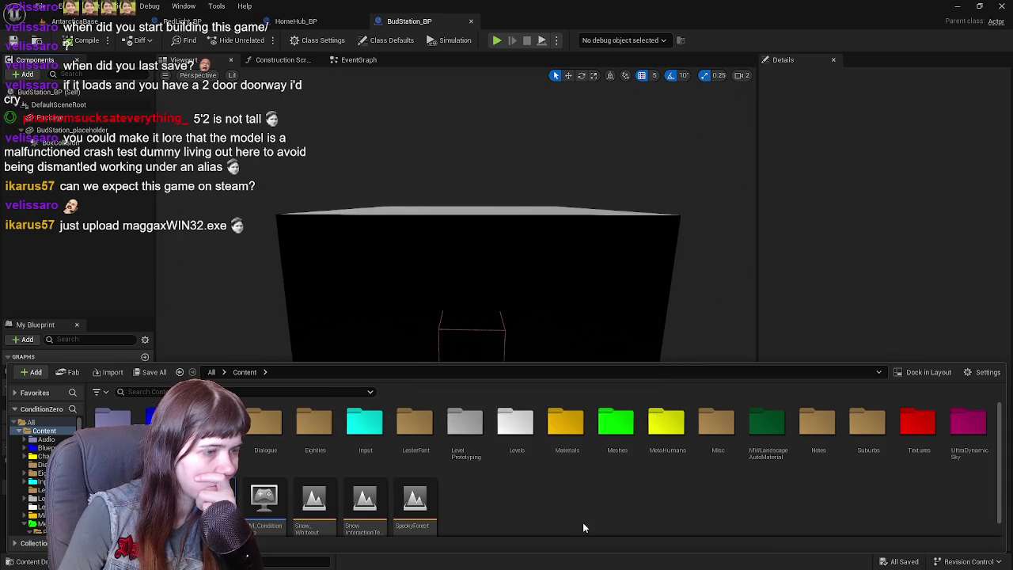
pyautogui.doubleClick(150, 419)
pyautogui.rightClick(150, 428)
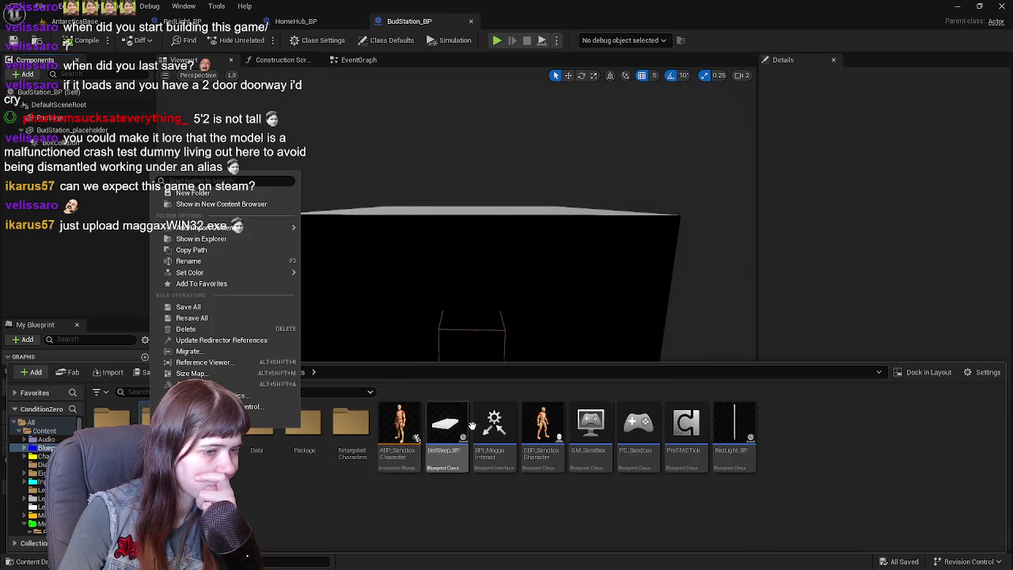
# Add RedLight_BP as a child component of BudStation_BP
pyautogui.click(734, 435)
pyautogui.moveTo(735, 435)
pyautogui.mouseDown()
pyautogui.moveTo(101, 288)
pyautogui.moveTo(68, 147)
pyautogui.mouseUp()
pyautogui.moveTo(491, 300)
pyautogui.mouseDown()
pyautogui.moveTo(412, 238)
pyautogui.moveTo(443, 261)
pyautogui.moveTo(484, 182)
pyautogui.moveTo(488, 129)
pyautogui.moveTo(498, 173)
pyautogui.mouseUp()
# Raise the red light to Z 840 and save the blueprint
pyautogui.moveTo(554, 205)
pyautogui.mouseDown()
pyautogui.moveTo(582, 222)
pyautogui.moveTo(435, 84)
pyautogui.moveTo(508, 173)
pyautogui.moveTo(468, 155)
pyautogui.mouseUp()
pyautogui.write('840')
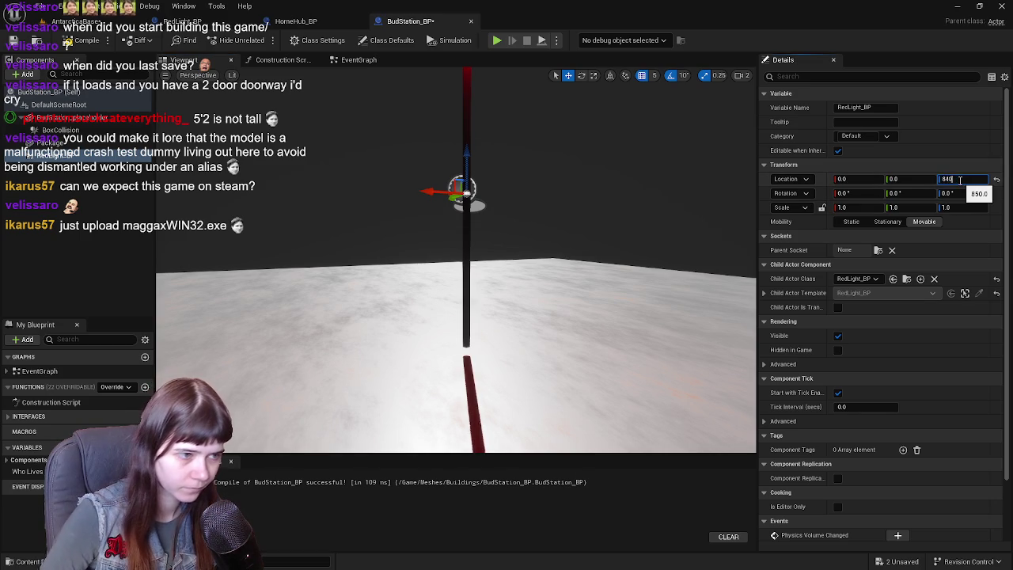
pyautogui.press('Return')
pyautogui.moveTo(475, 317)
pyautogui.mouseDown()
pyautogui.moveTo(475, 340)
pyautogui.moveTo(475, 308)
pyautogui.mouseUp()
pyautogui.moveTo(444, 201); pyautogui.dragTo(443, 193)
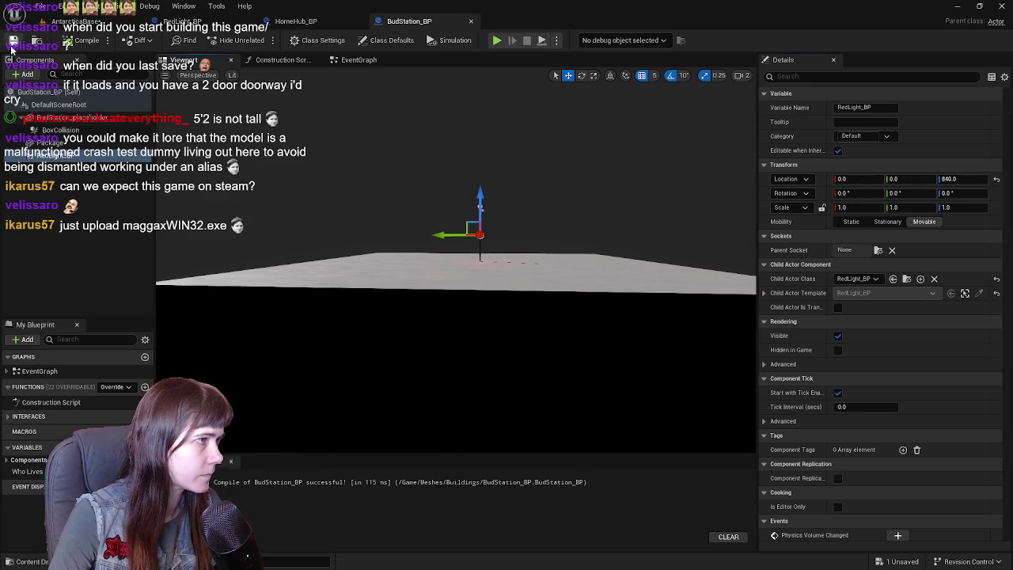
pyautogui.hotkey('ctrl', 's')
pyautogui.click(49, 24)
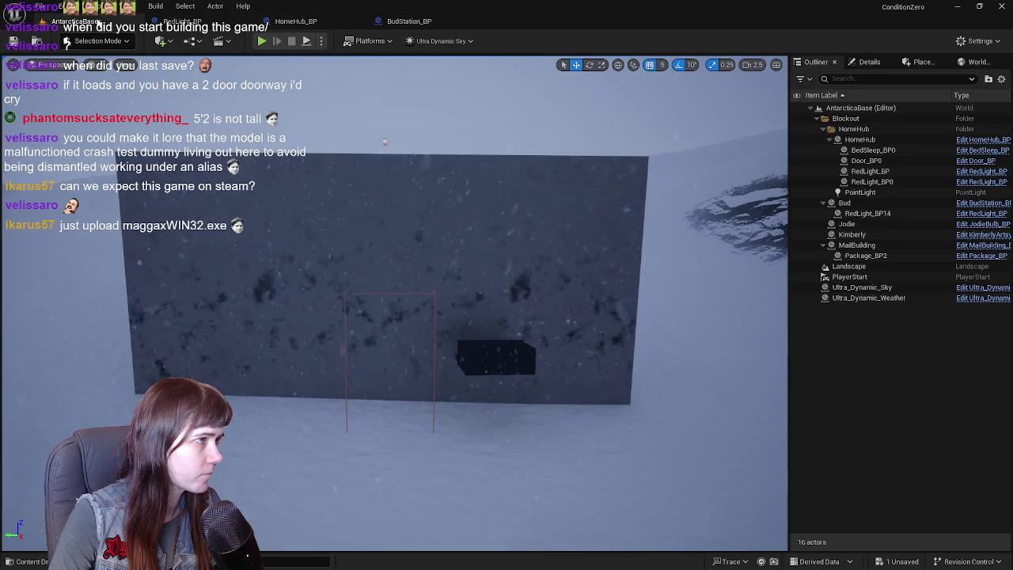
# Slide the red light toward the roof edge, check it in the level, and save
pyautogui.click(421, 25)
pyautogui.moveTo(480, 209); pyautogui.dragTo(500, 211)
pyautogui.moveTo(596, 233)
pyautogui.mouseDown()
pyautogui.moveTo(475, 238)
pyautogui.moveTo(410, 277)
pyautogui.mouseUp()
pyautogui.moveTo(392, 228); pyautogui.dragTo(401, 202)
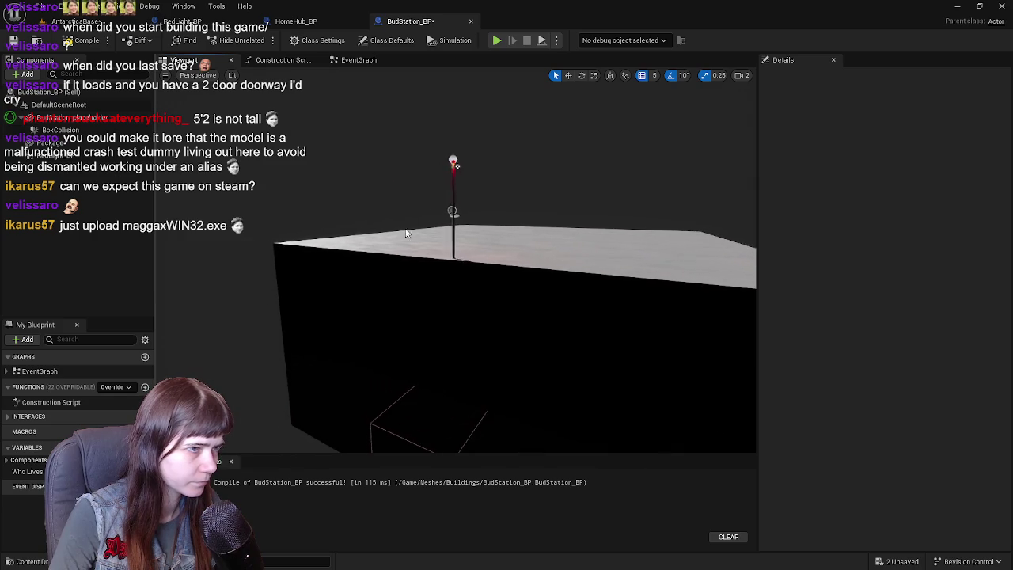
pyautogui.click(48, 20)
pyautogui.moveTo(538, 268); pyautogui.dragTo(538, 268)
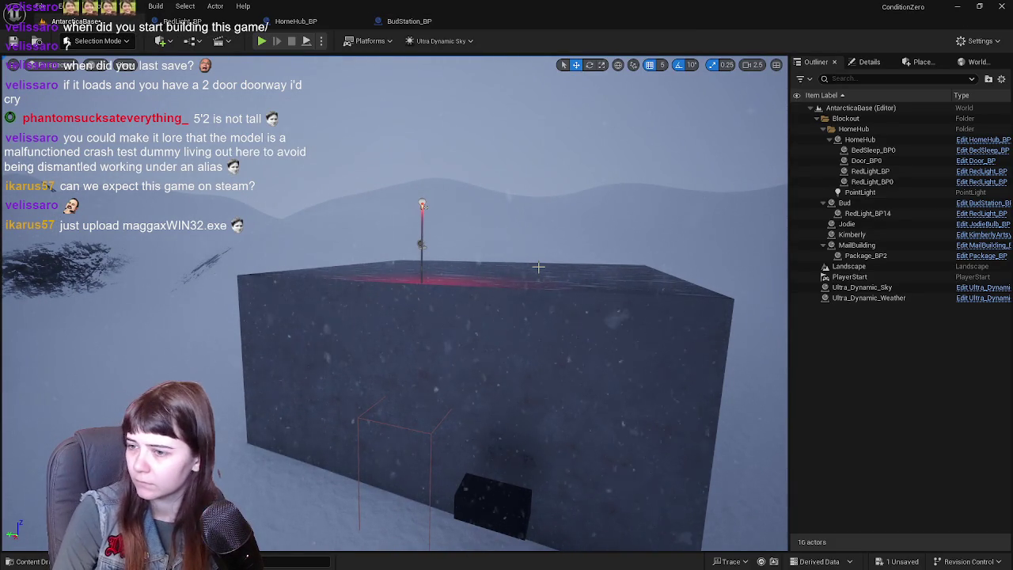
pyautogui.click(13, 40)
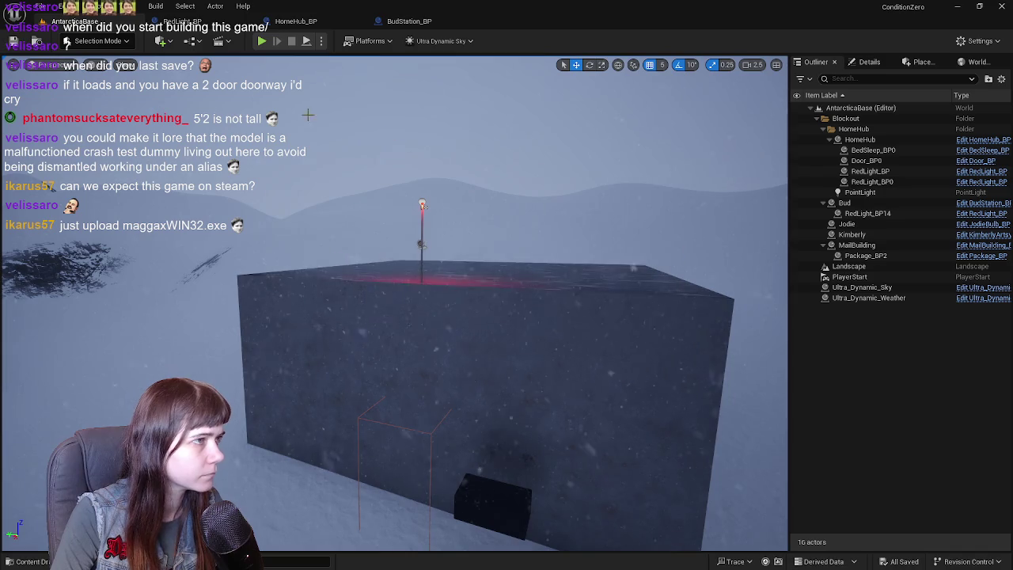
# Move the red light to the roof corner at 1045, -1055 and save the blueprint
pyautogui.click(419, 20)
pyautogui.moveTo(443, 241); pyautogui.dragTo(274, 265)
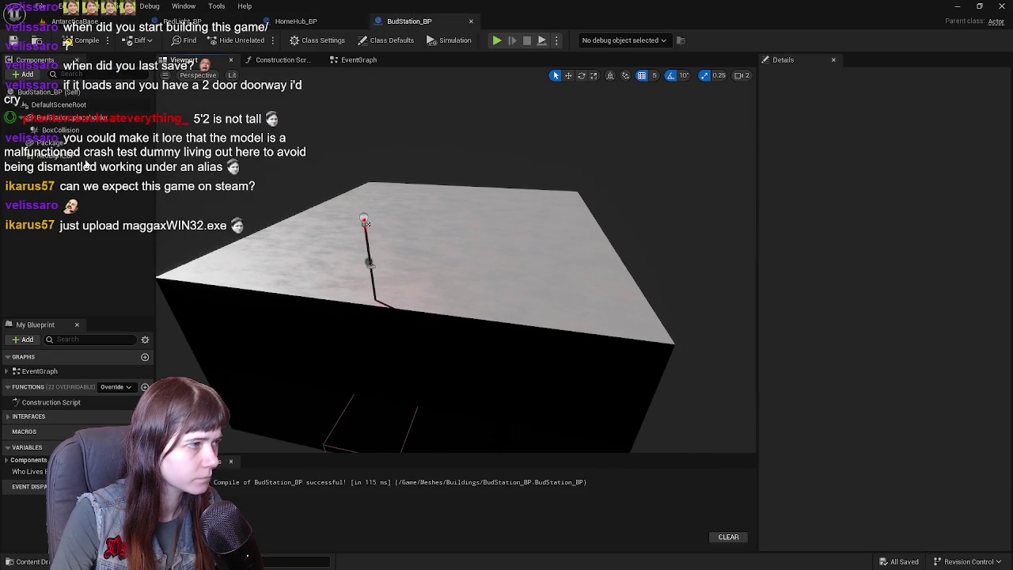
pyautogui.click(364, 237)
pyautogui.moveTo(352, 266)
pyautogui.mouseDown()
pyautogui.moveTo(442, 258)
pyautogui.moveTo(598, 269)
pyautogui.mouseUp()
pyautogui.click(13, 40)
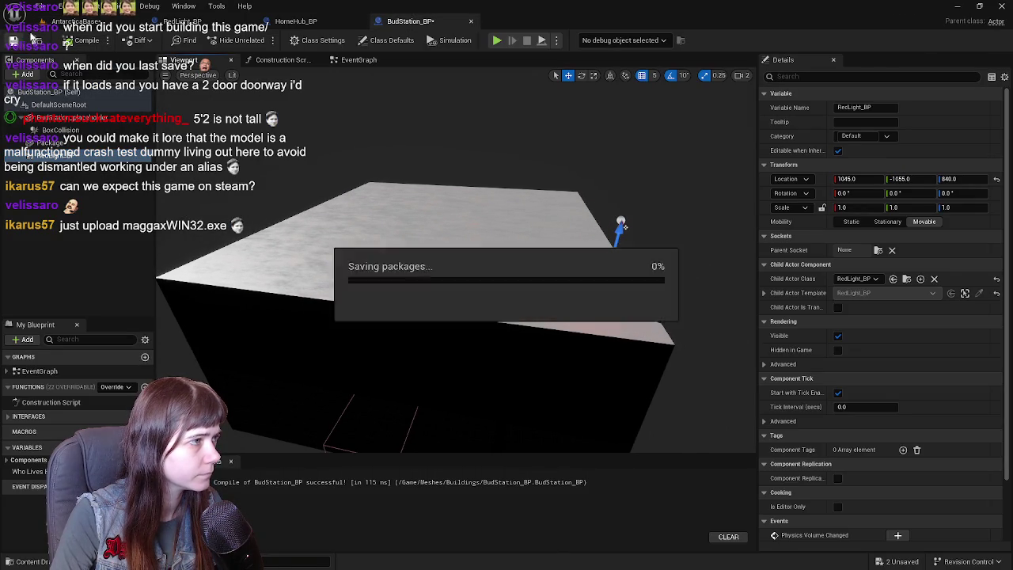
pyautogui.click(75, 21)
pyautogui.moveTo(546, 315)
pyautogui.mouseDown()
pyautogui.moveTo(554, 285)
pyautogui.moveTo(546, 314)
pyautogui.mouseUp()
pyautogui.click(569, 350)
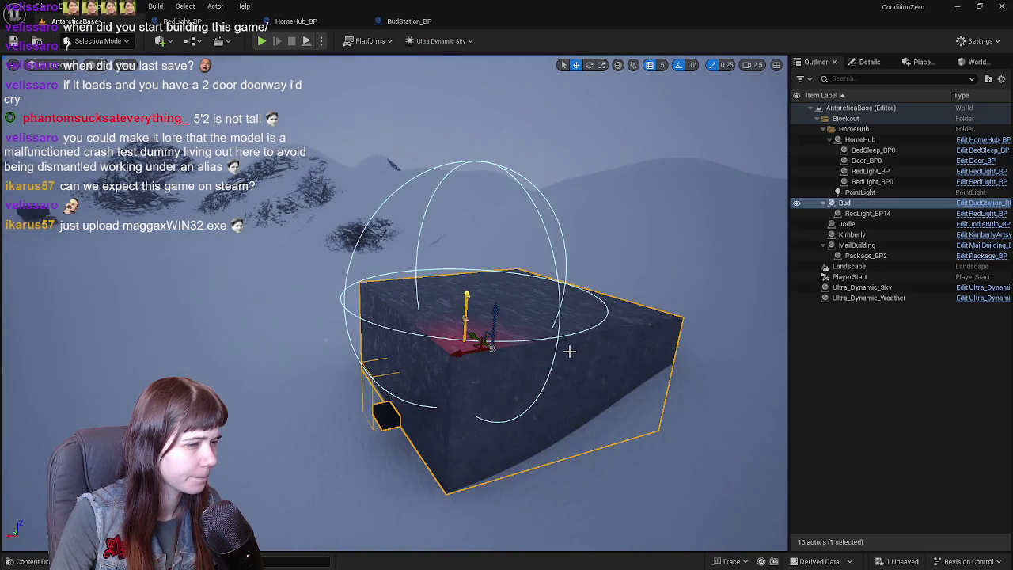